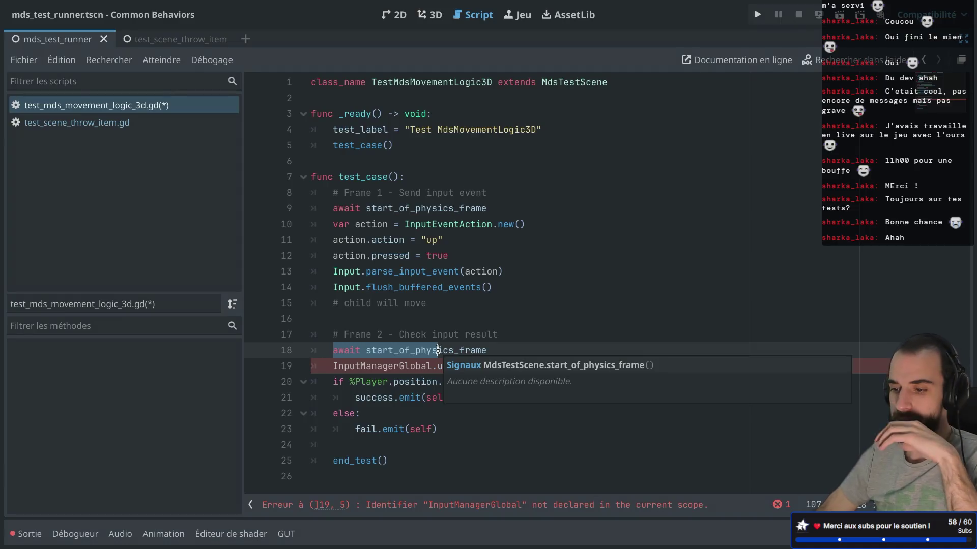
Step: Insert 'await end_of_physics_frame' on a new line after the input flush call on line 14
left_click_drag(327, 302, 357, 328)
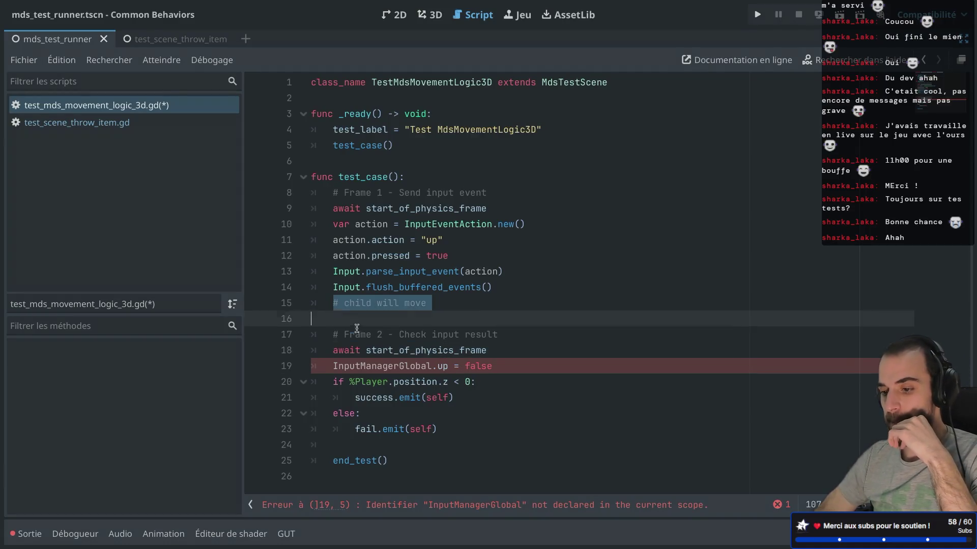
double_click(337, 353)
mouse_move(313, 288)
left_mouse_down()
mouse_move(337, 305)
mouse_move(328, 308)
mouse_move(335, 332)
left_mouse_up()
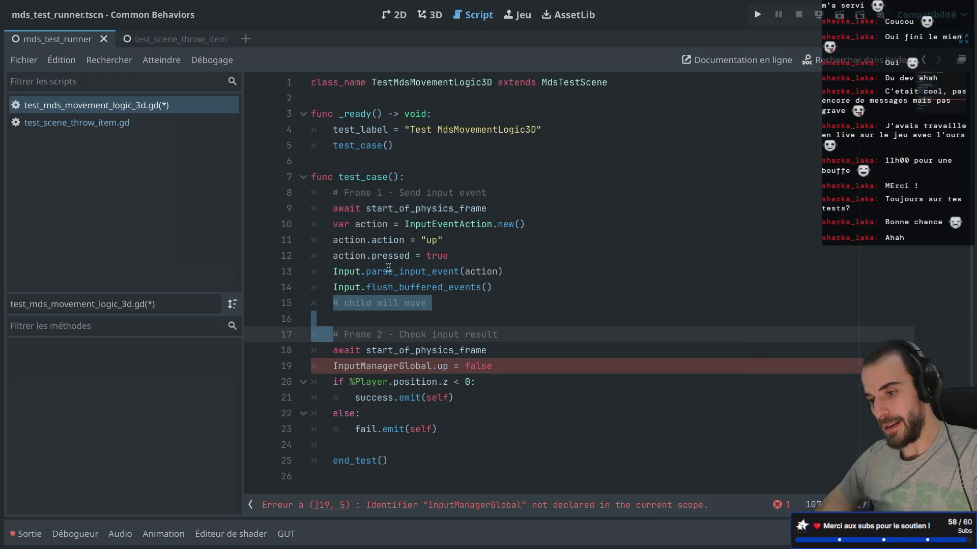
left_click(514, 287)
key("Return")
type("aw")
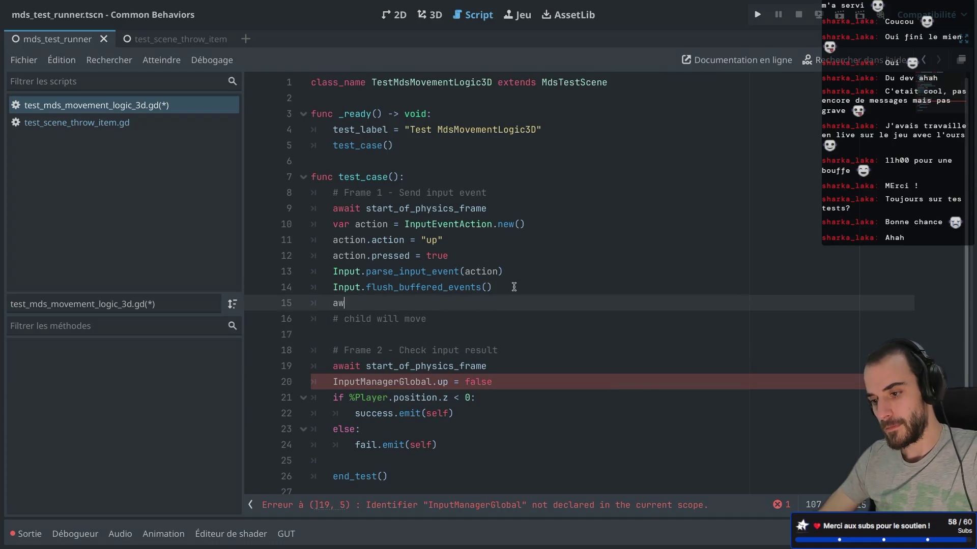
type("ait end")
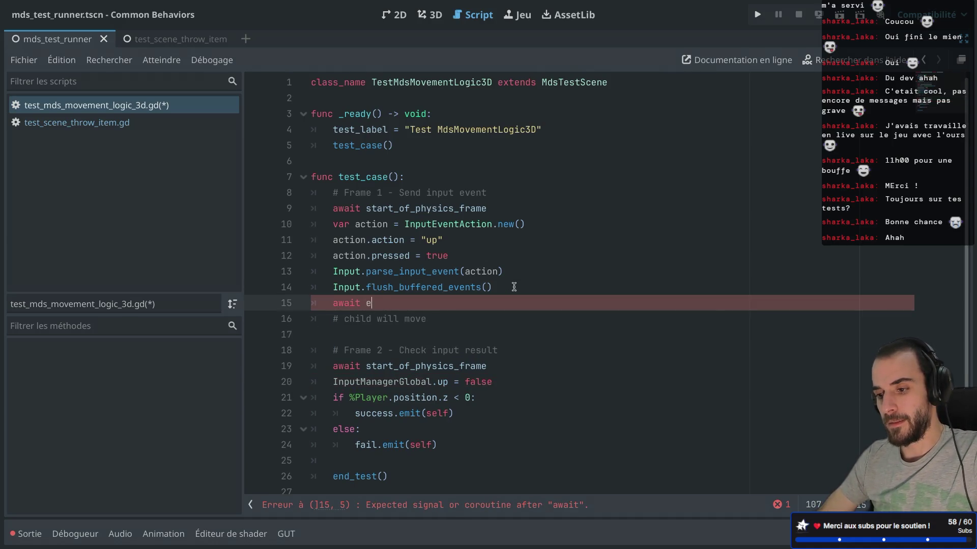
key("Return")
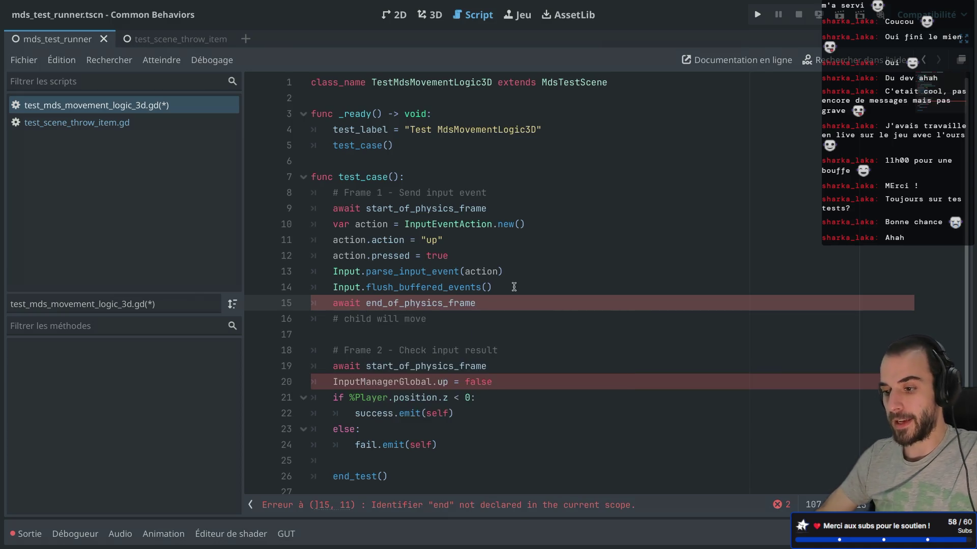
left_click_drag(366, 304, 475, 304)
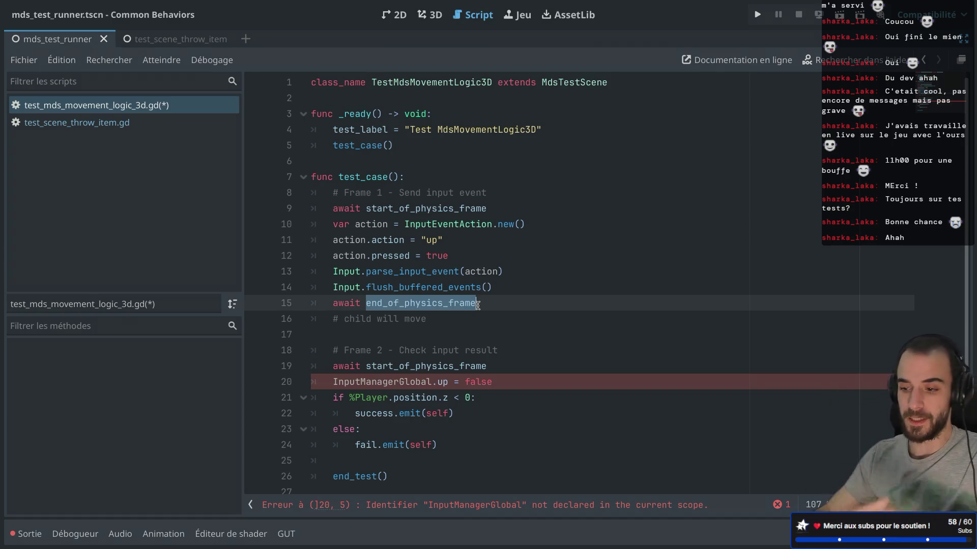
left_click(330, 367)
left_click_drag(331, 366, 483, 370)
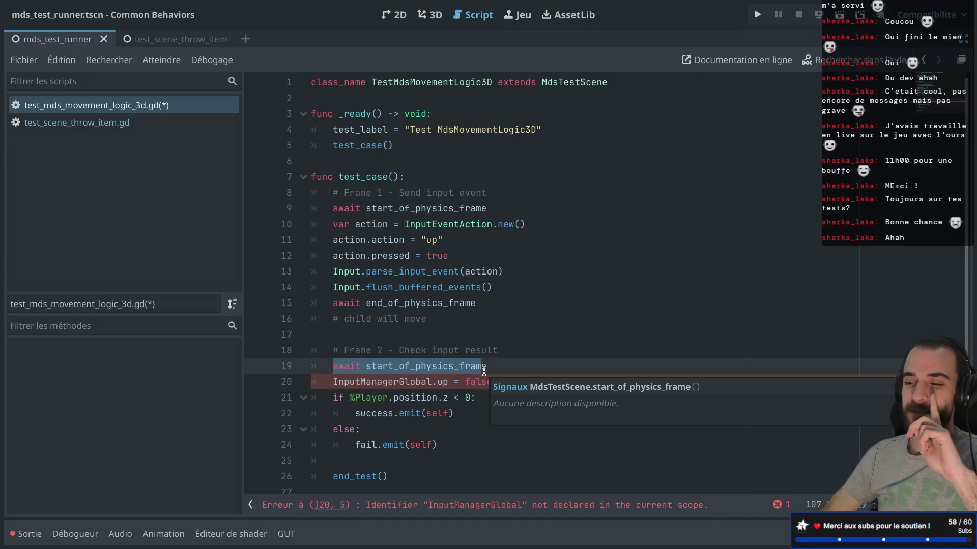
left_click(484, 371)
Step: Delete the obsolete second-frame lines 16–20, leaving a blank line before the position check
left_click_drag(501, 381, 300, 314)
key("BackSpace")
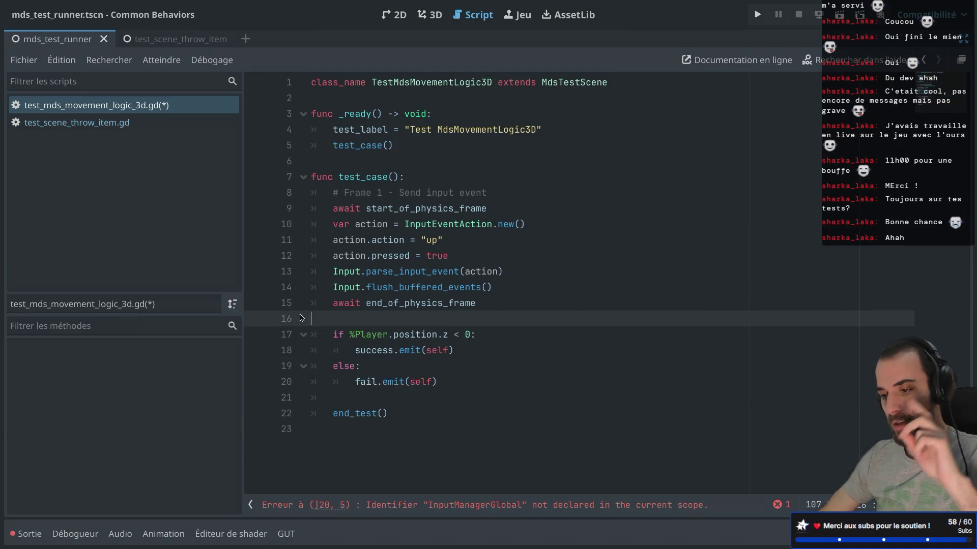
key("Return")
left_click_drag(335, 193, 479, 192)
mouse_move(340, 224)
left_mouse_down()
mouse_move(436, 255)
mouse_move(432, 270)
left_mouse_up()
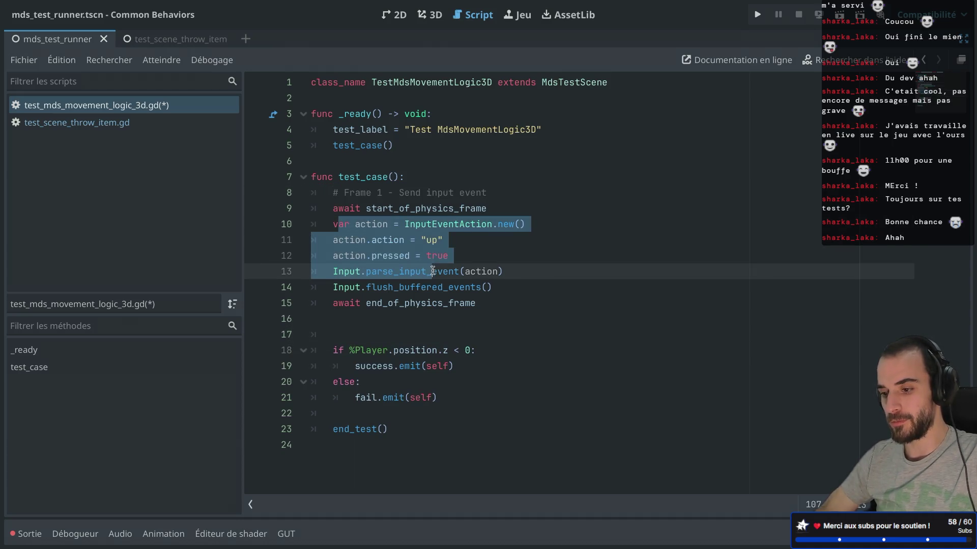
left_click_drag(332, 302, 469, 302)
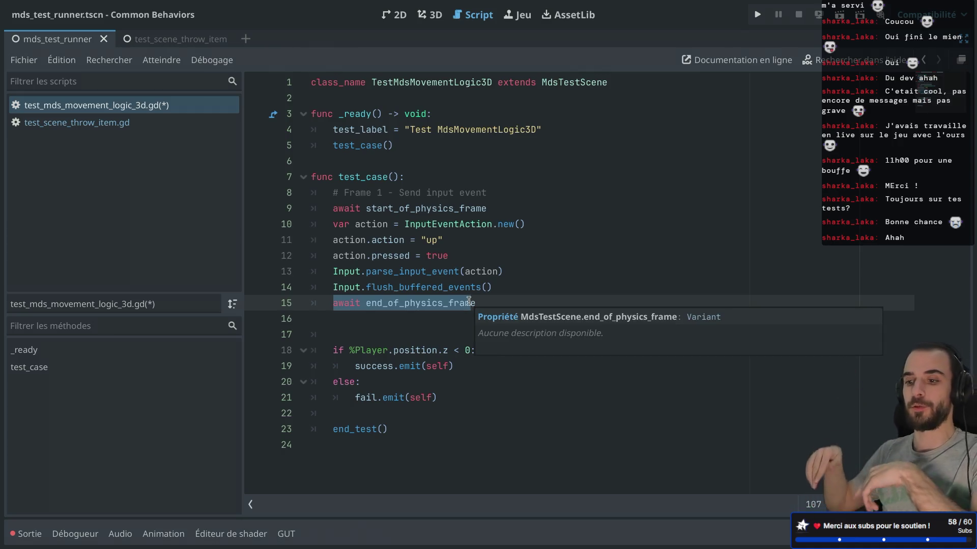
Step: Add an '# Assert' comment above the position check and save the test script
left_click(383, 328)
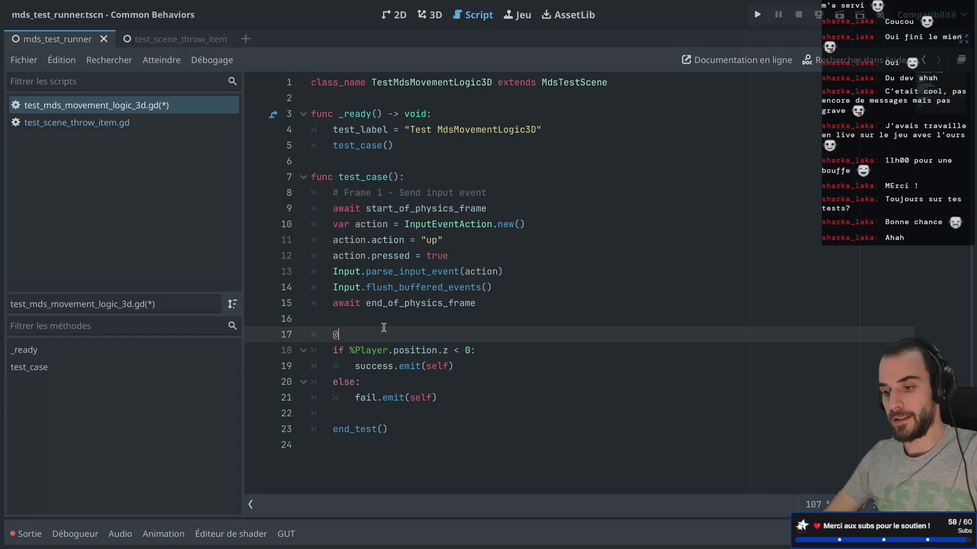
type("Assert")
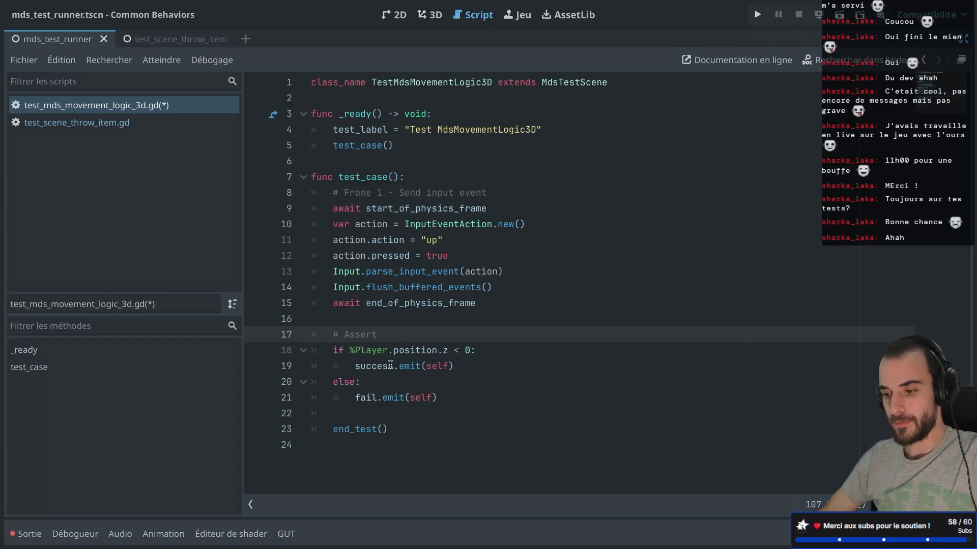
left_click(390, 365)
left_click_drag(375, 351, 404, 402)
left_click(421, 340)
key("ctrl+s")
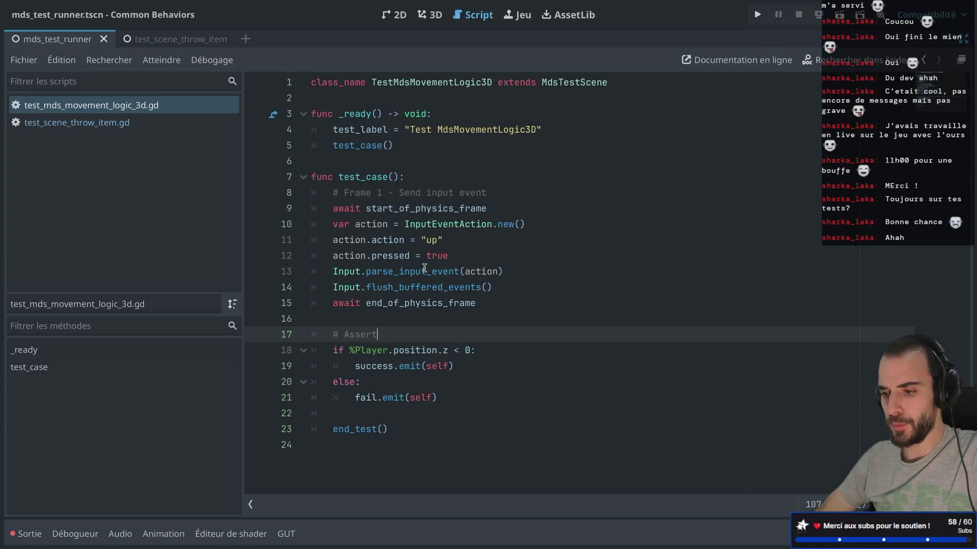
key("ctrl+shift+F11")
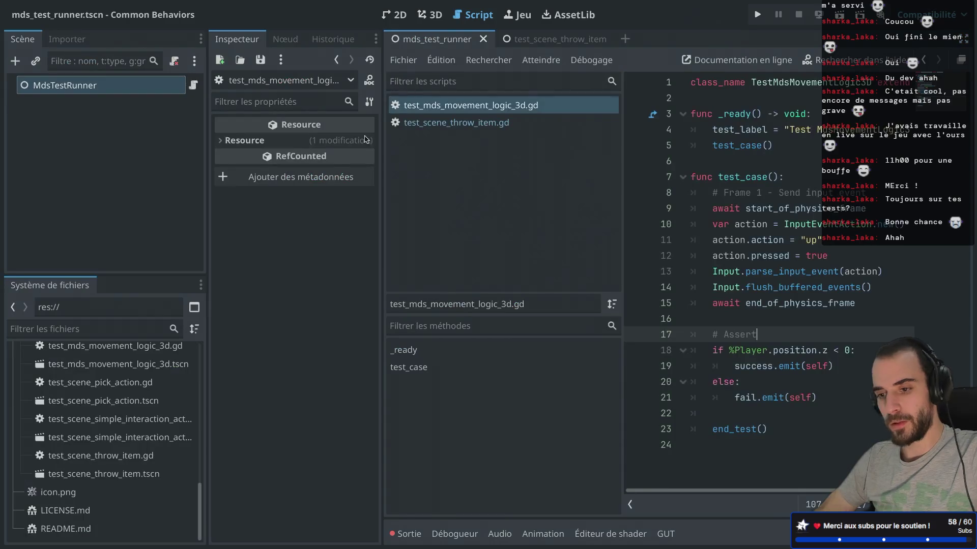
Step: Open mds_movement_logic_3d.gd from the FileSystem dock in distraction-free mode
scroll(137, 354, "up", 5)
scroll(137, 351, "up", 5)
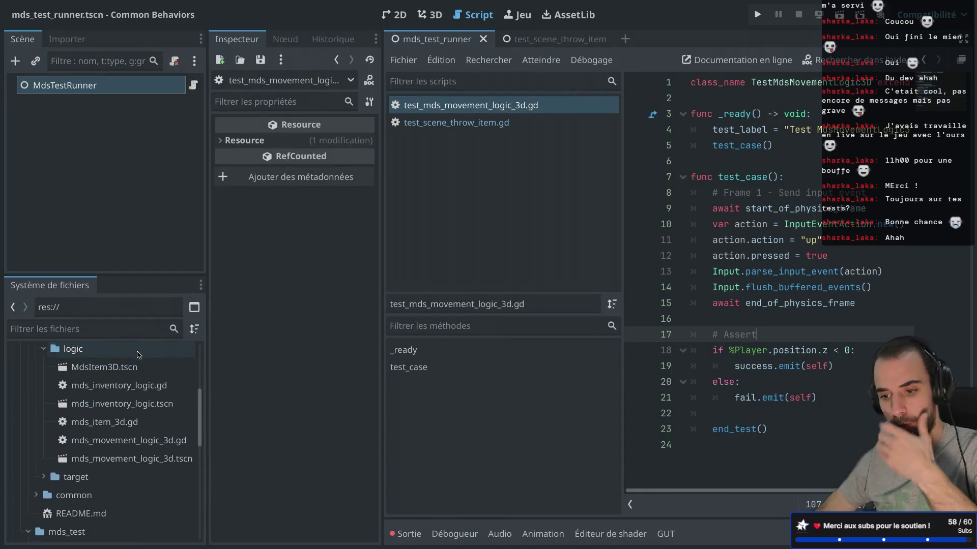
scroll(122, 438, "down", 1)
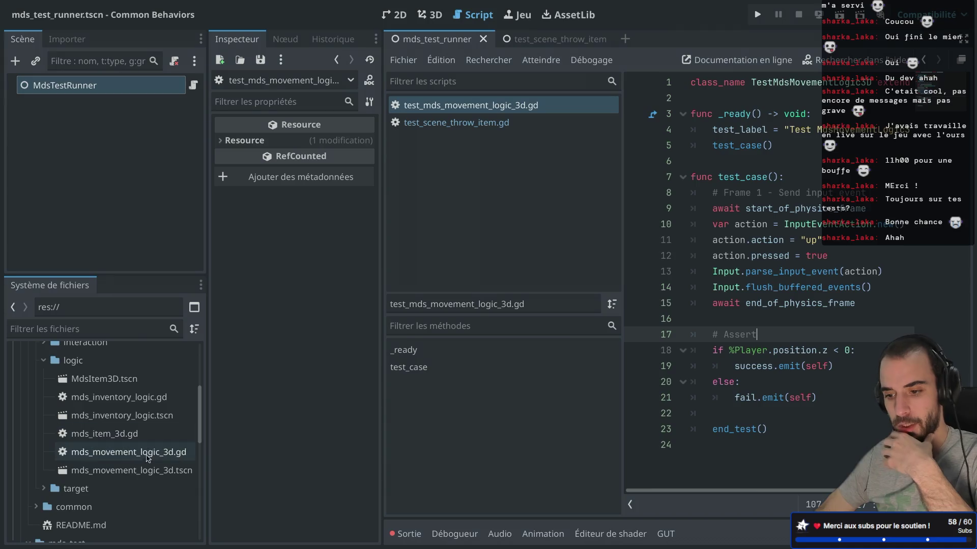
left_click(136, 458)
double_click(136, 462)
key("ctrl+shift+F11")
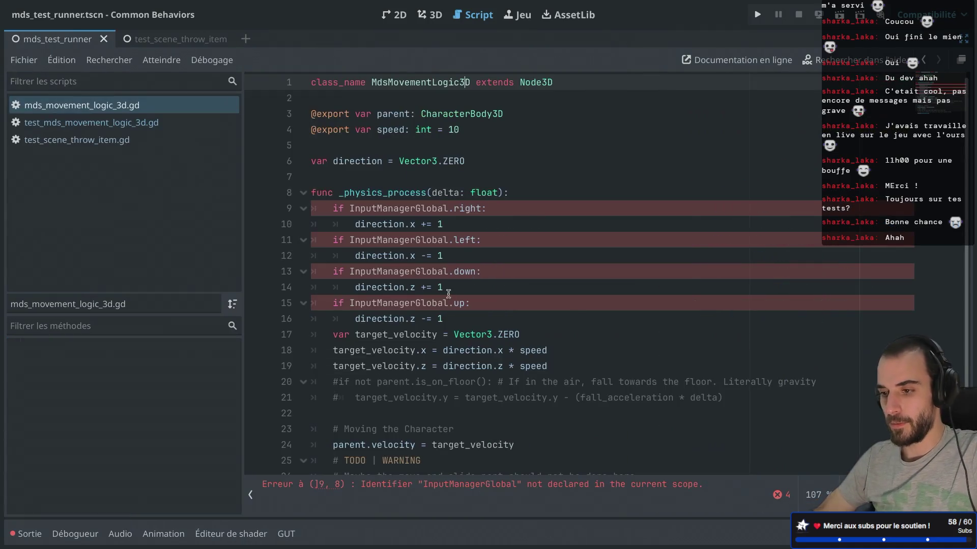
Step: Declare 'func _input(event: InputEvent) -> void:' after line 6
double_click(423, 208)
left_click(503, 167)
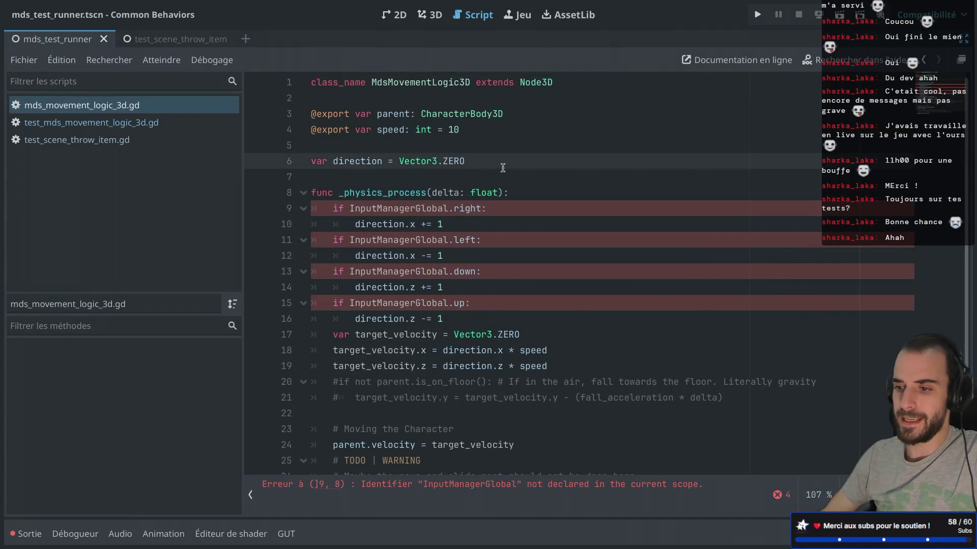
key("Return")
key("Return")
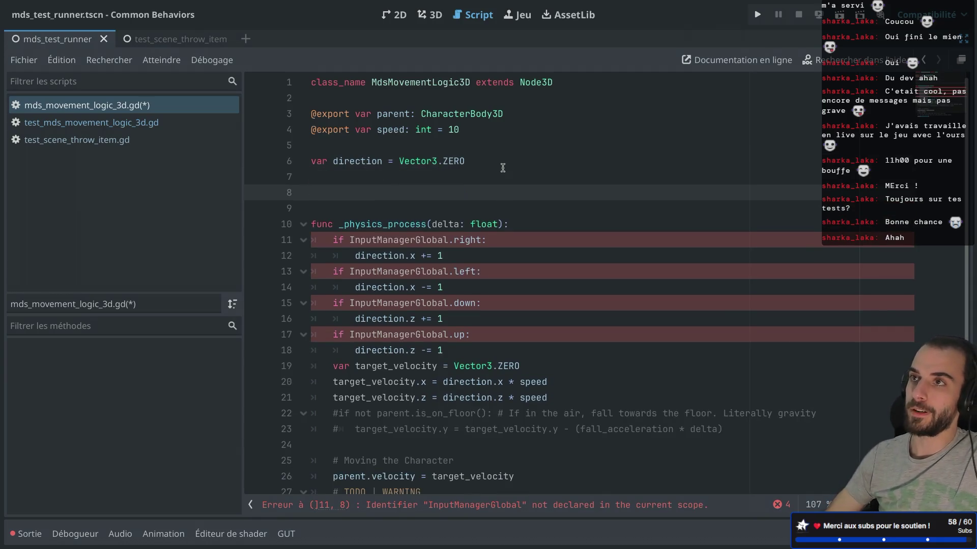
type("func _input(")
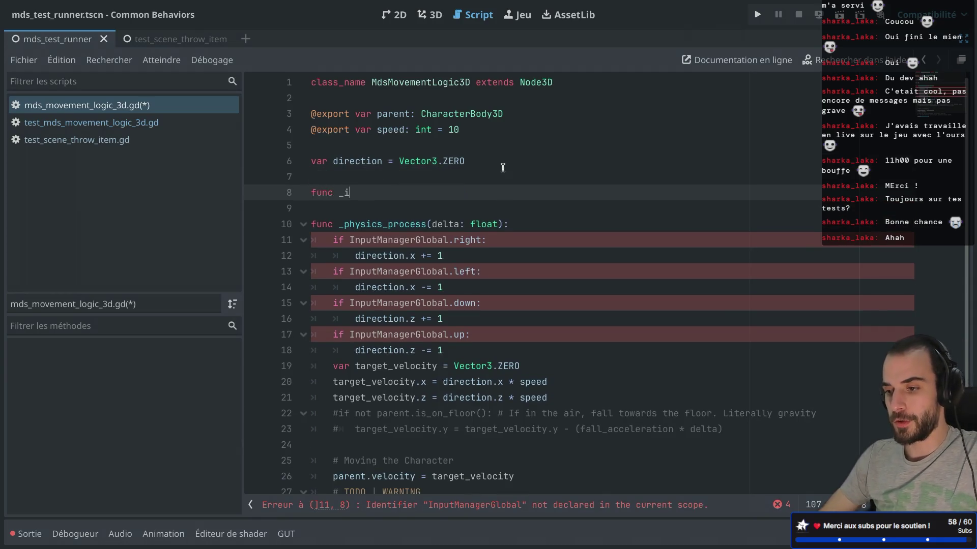
key("BackSpace")
key("BackSpace")
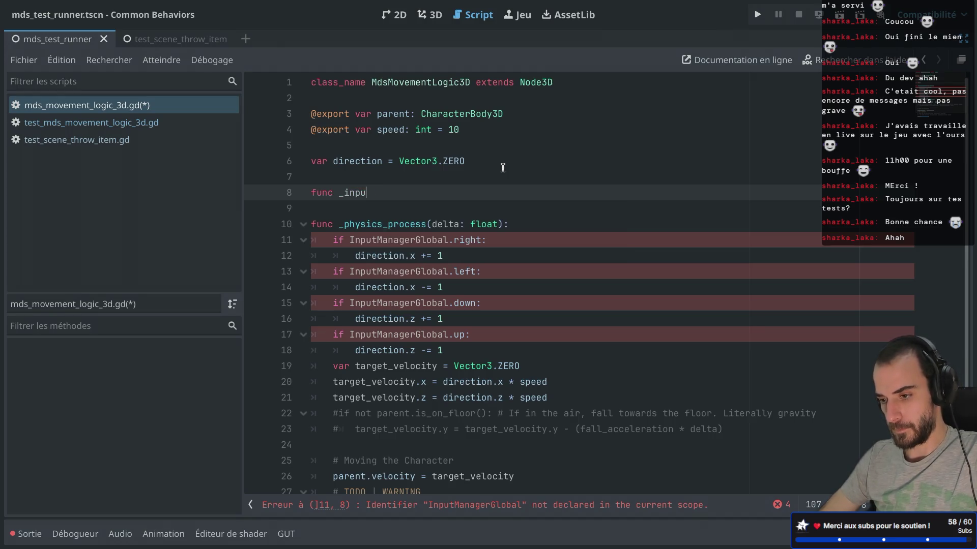
type("t")
key("Return")
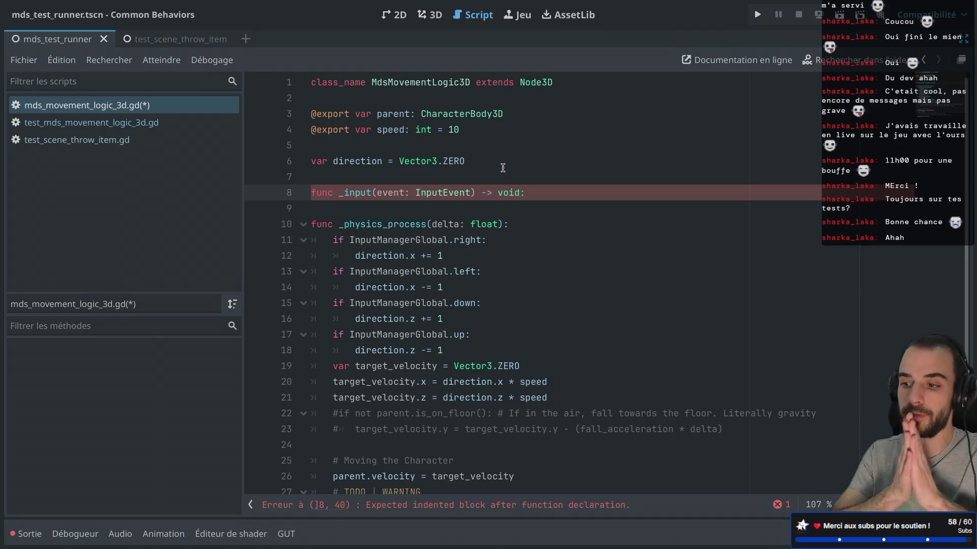
key("Return")
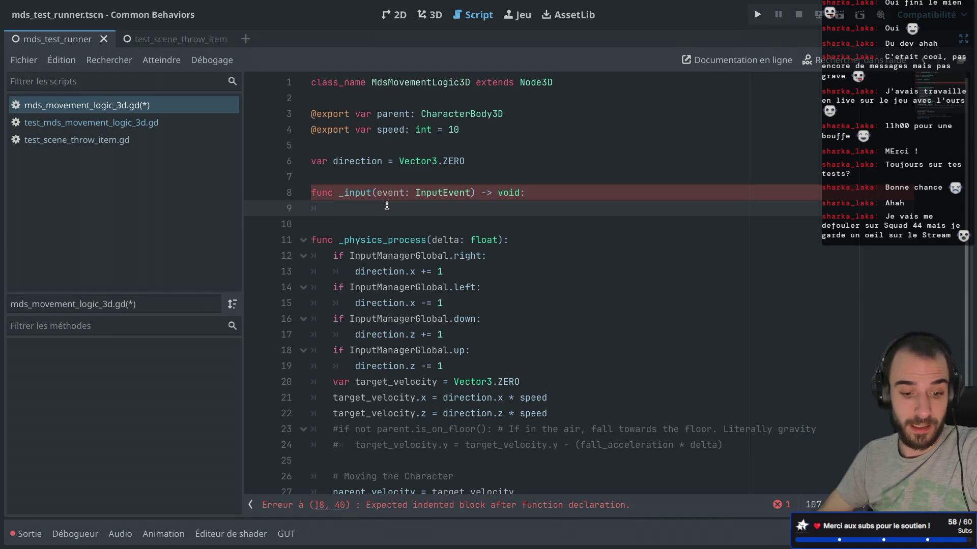
Step: Add an 'if event.is_action_pressed("up"):' check inside _input
type("if e")
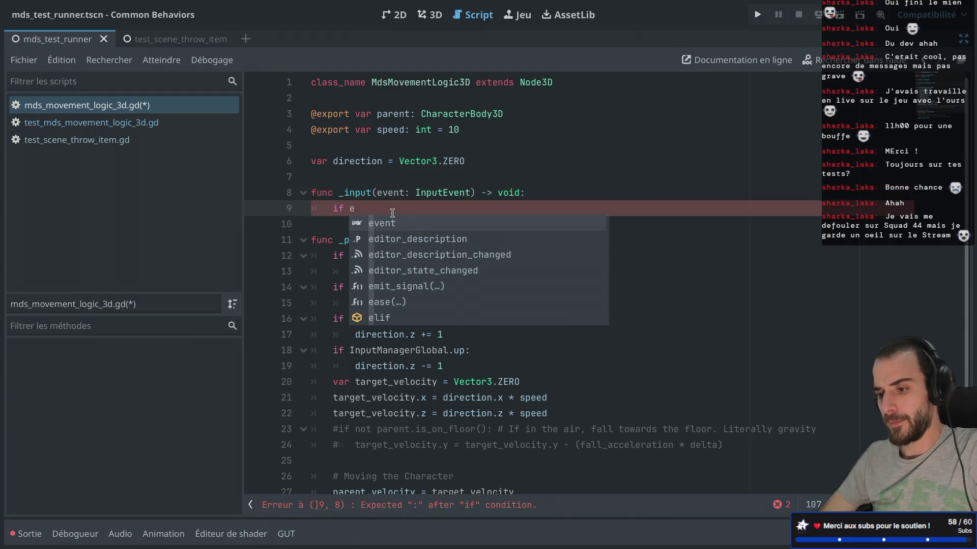
key("Return")
type(".")
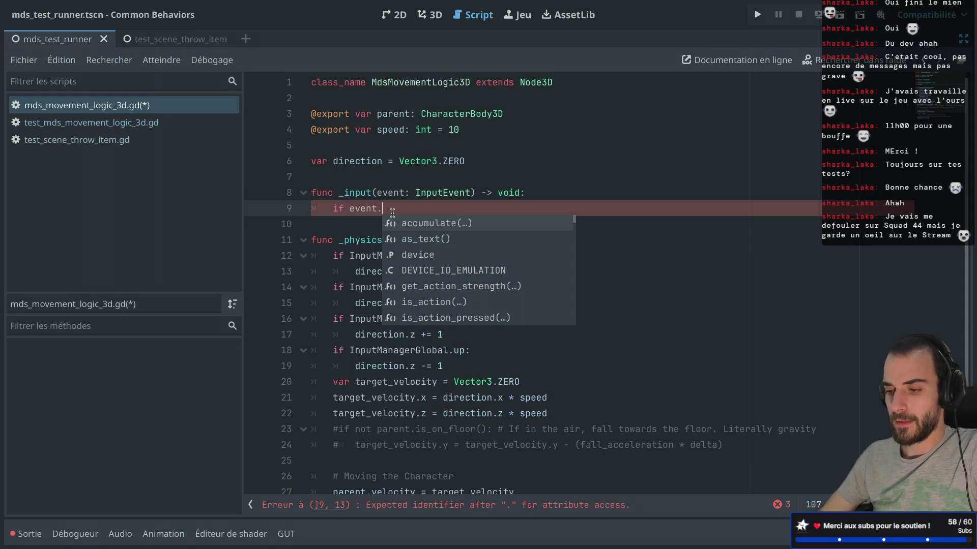
type("a")
key("Down")
key("Down")
key("Down")
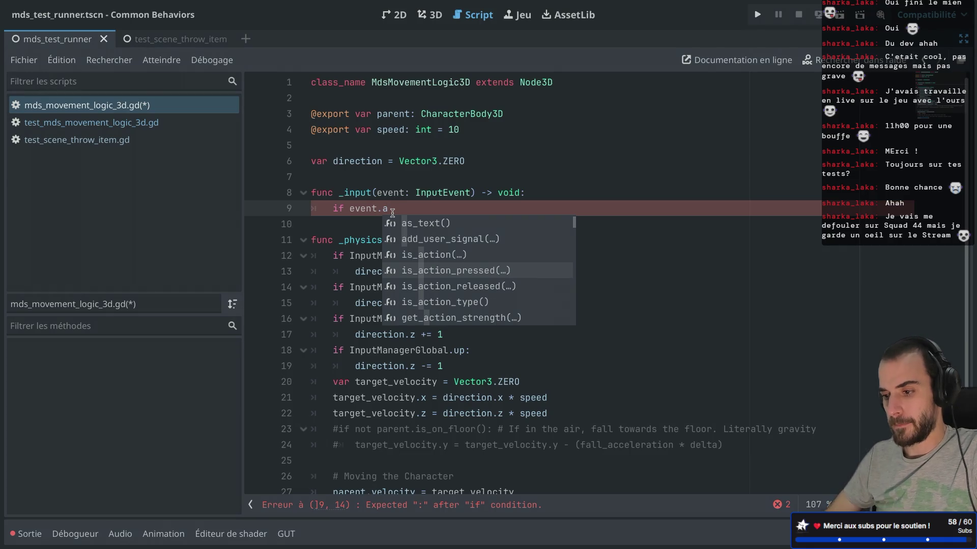
key("Return")
type("\"up")
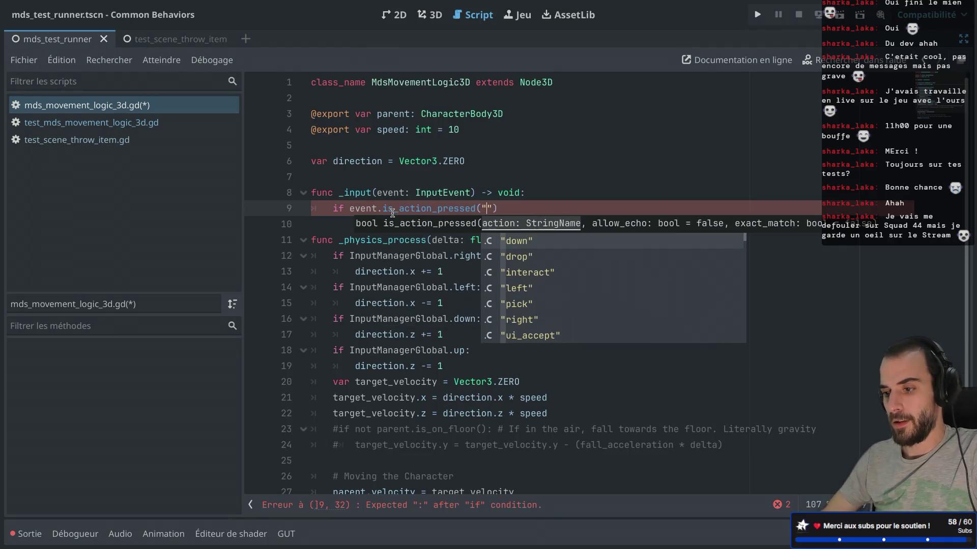
left_click(514, 208)
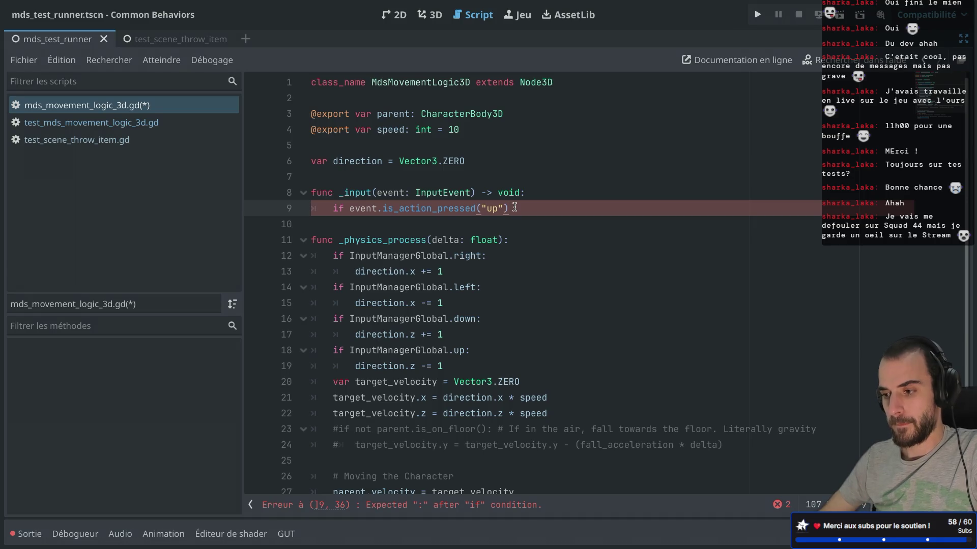
type(":")
key("Return")
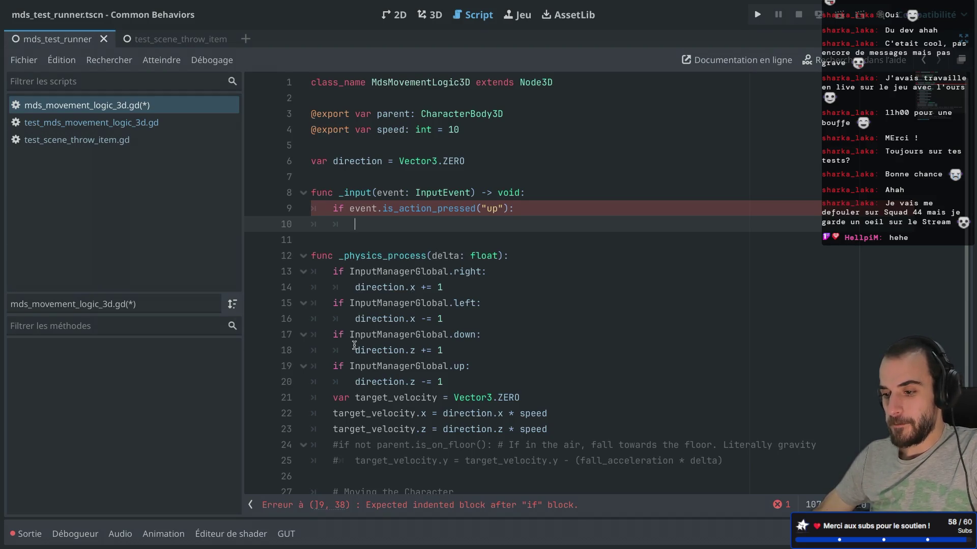
Step: Paste 'direction.z -= 1' as the body of the "up" pressed check
left_click_drag(356, 381, 461, 380)
key("ctrl+c")
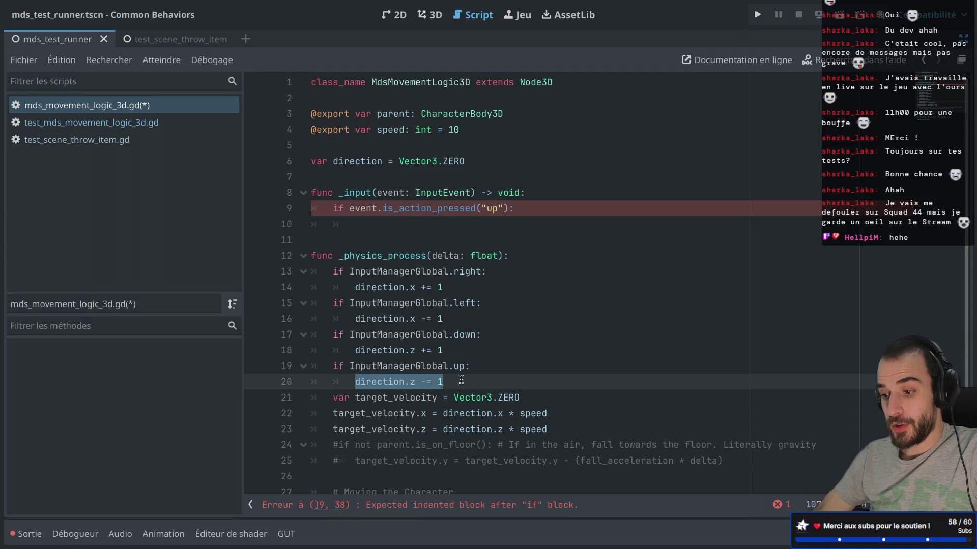
left_click(537, 210)
key("Return")
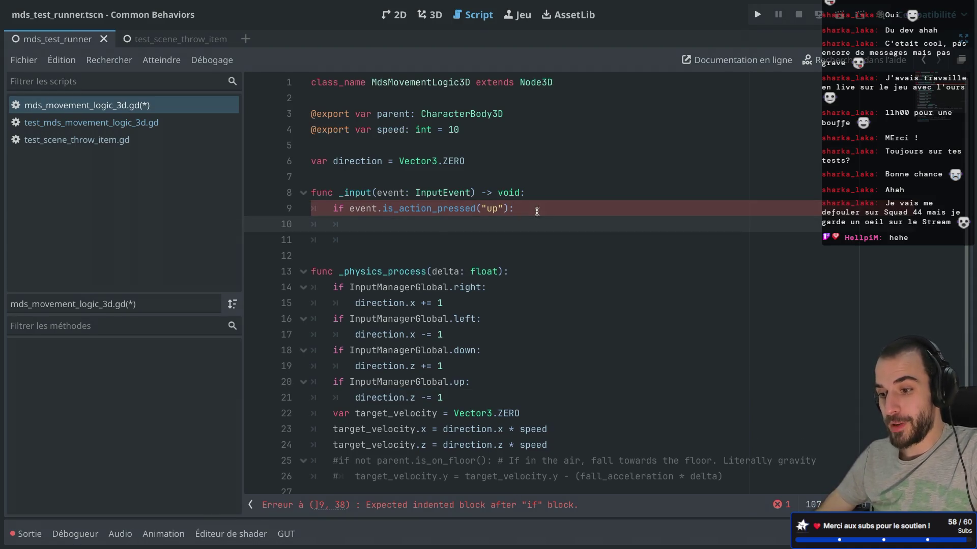
key("ctrl+v")
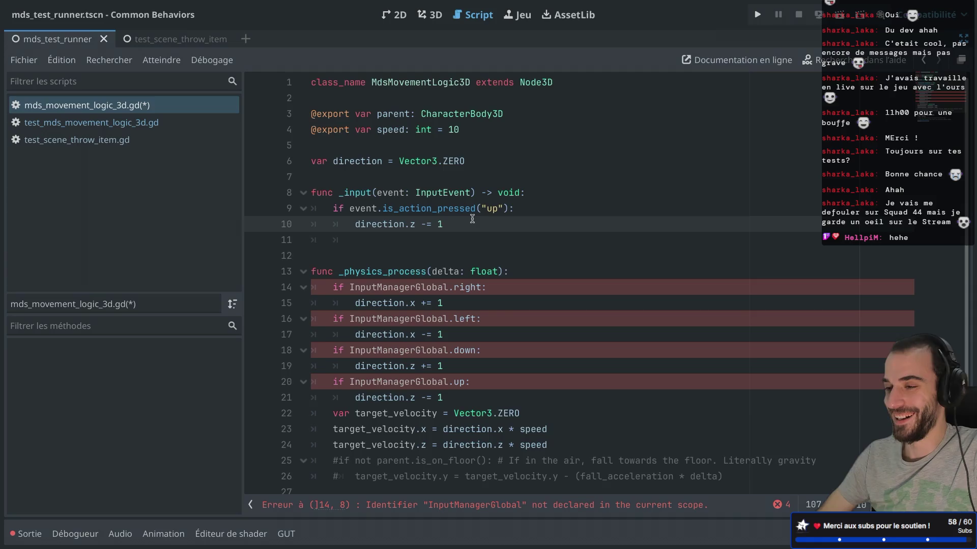
key("Return")
Step: Add an 'elif event.is_action_released("up"):' branch that sets direction.z = 0
type("elif")
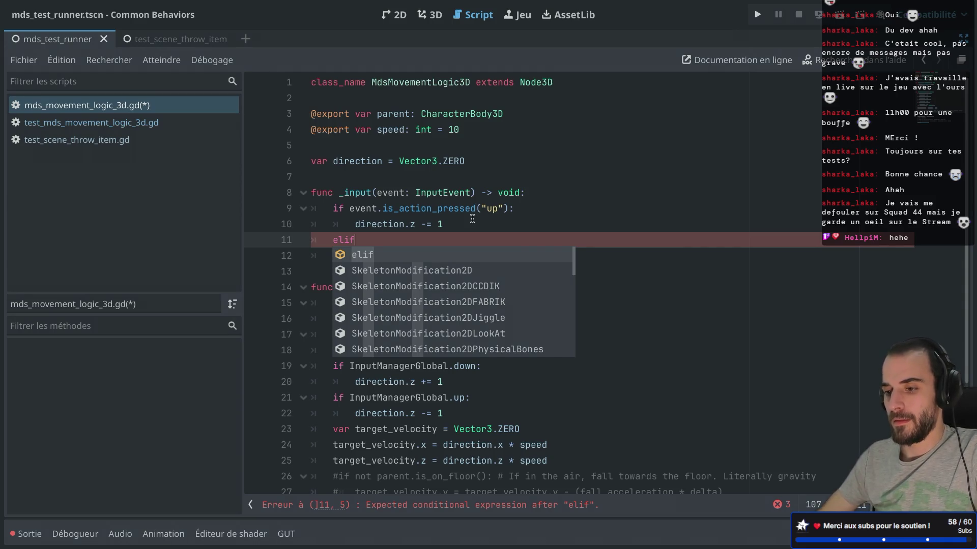
type(" event.is")
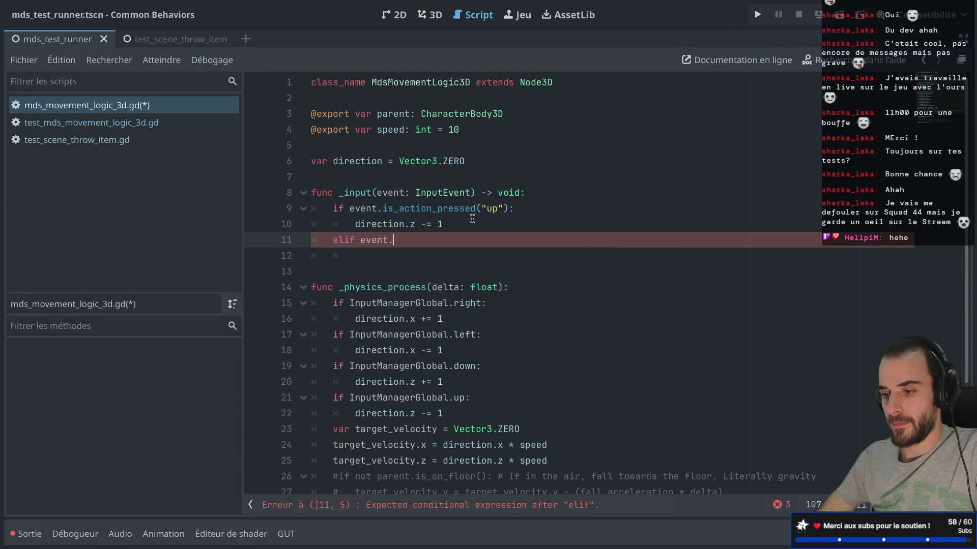
key("Down")
key("Down")
key("Return")
type("\"up")
left_click(540, 245)
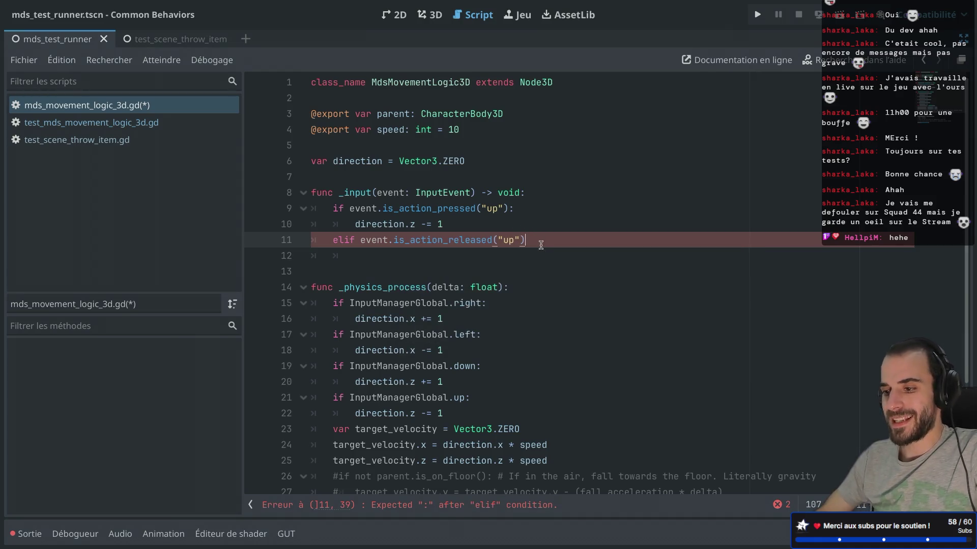
type(":")
key("Return")
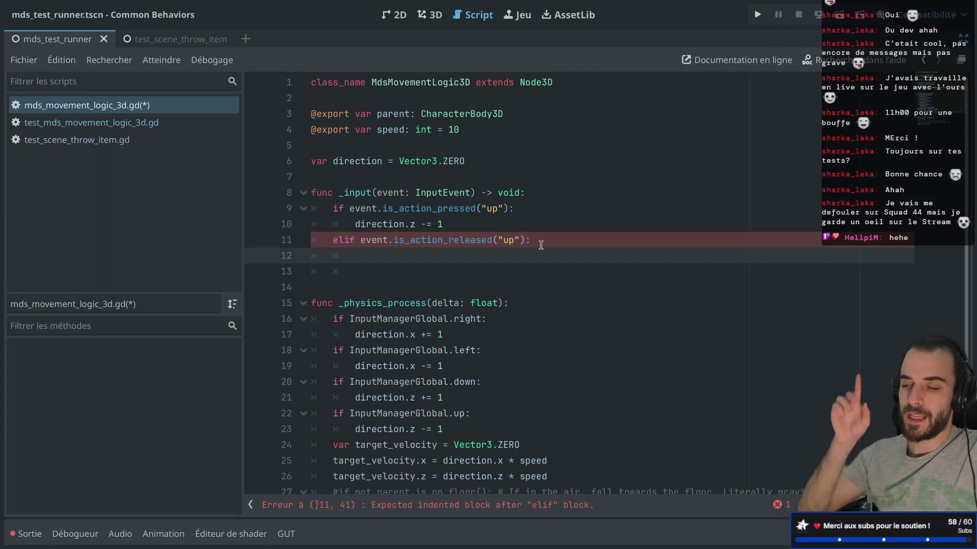
type("di")
key("Return")
type(".z ")
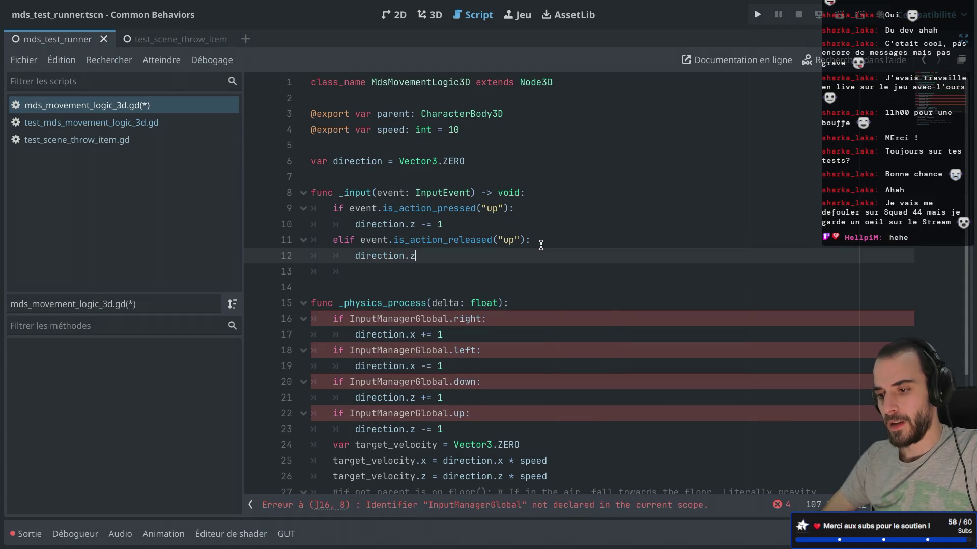
type("= 0")
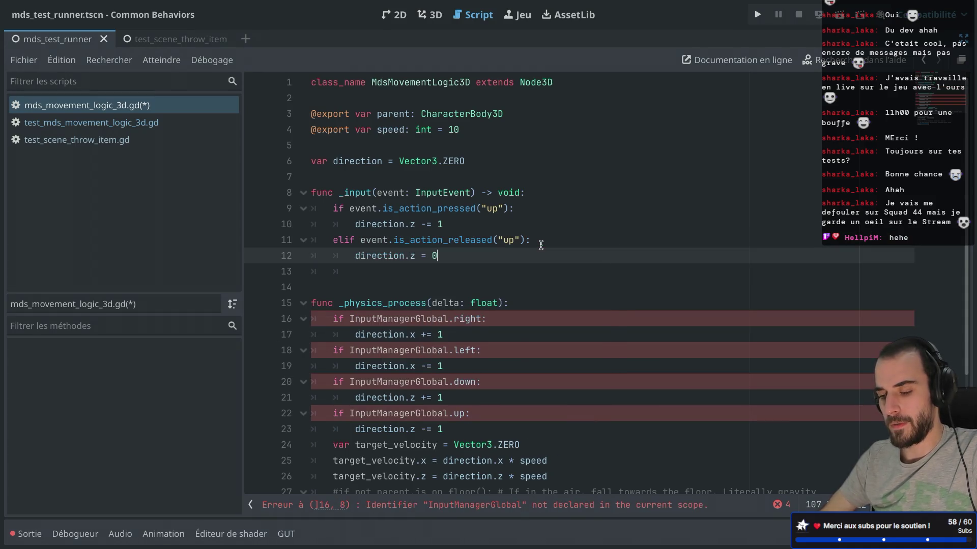
left_click_drag(458, 255, 260, 213)
key("ctrl+c")
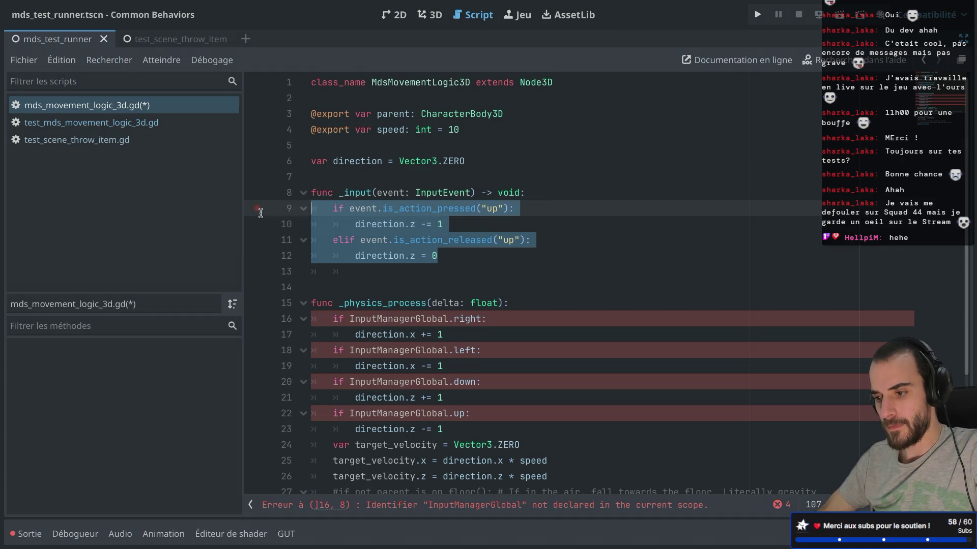
Step: Paste a copy of the up block below and change both checks to "down"
left_click(447, 256)
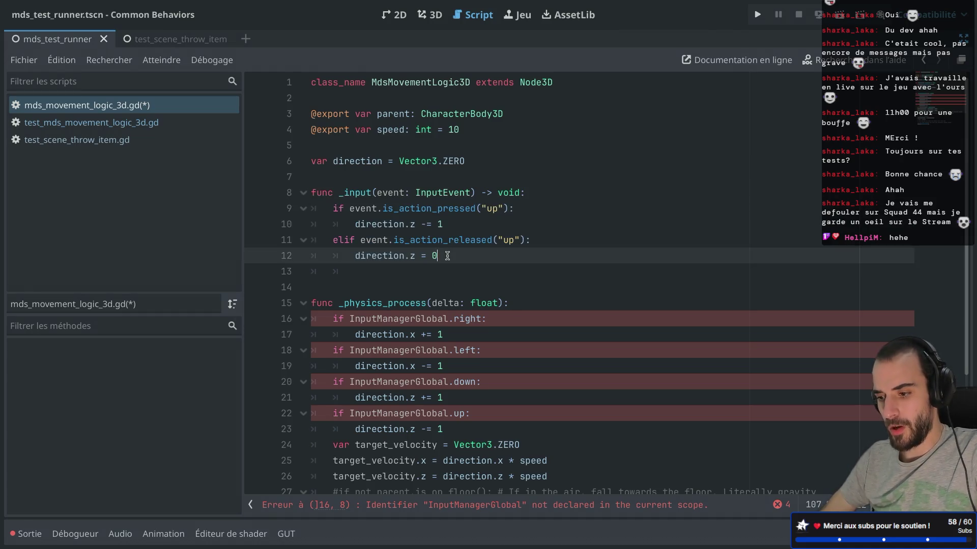
key("Return")
key("ctrl+v")
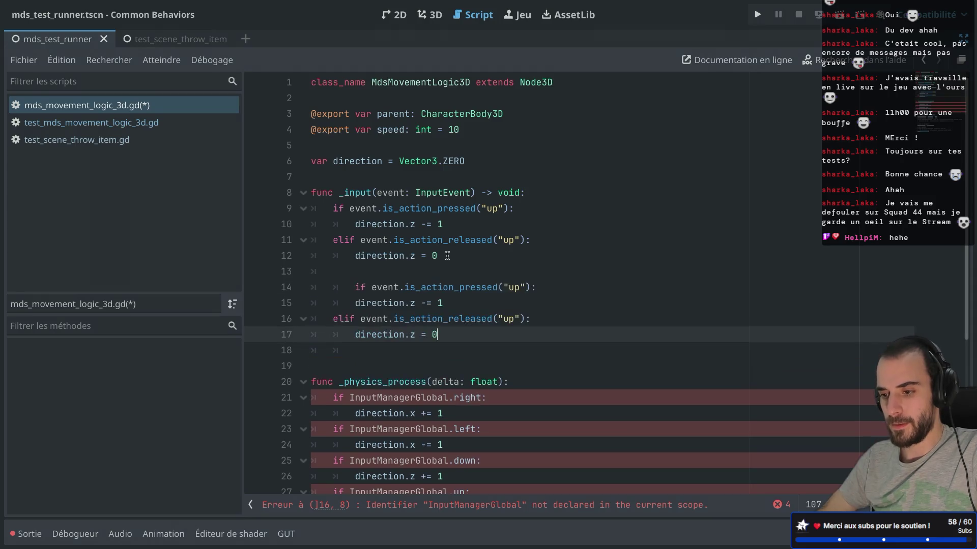
key("Up")
key("Up")
key("Up")
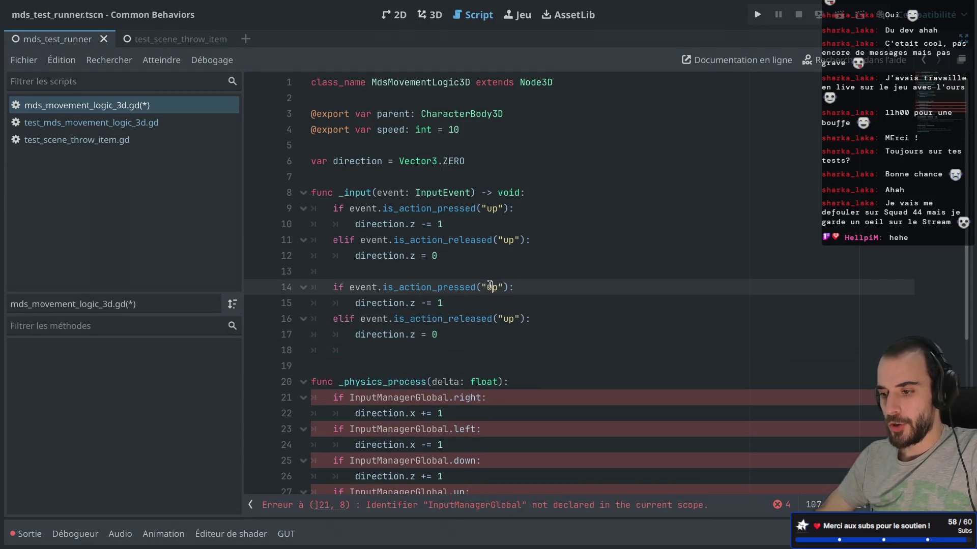
double_click(489, 287)
type("down")
left_click(441, 315)
double_click(504, 318)
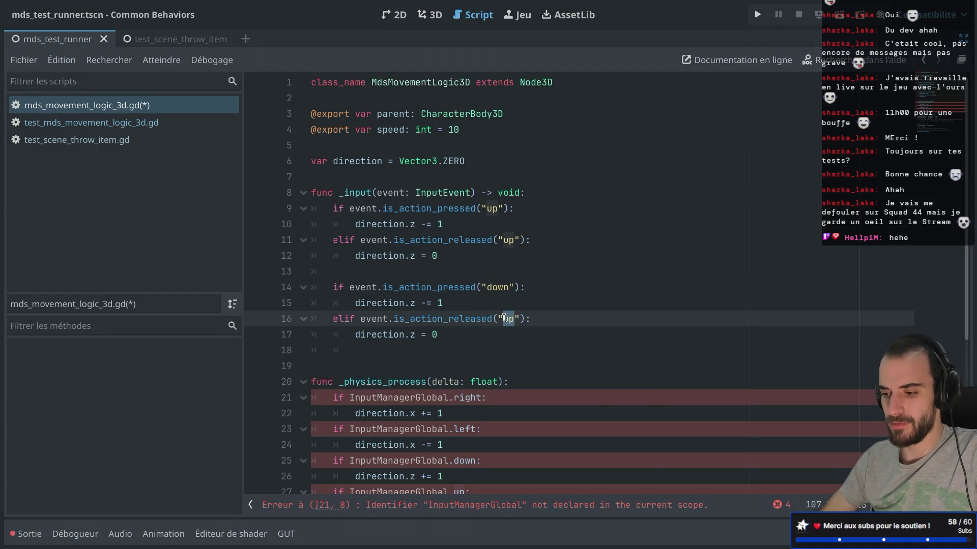
scroll(503, 319, "down", 2)
type("down")
Step: Change the down block's decrement to 'direction.z += 1'
left_click(427, 219)
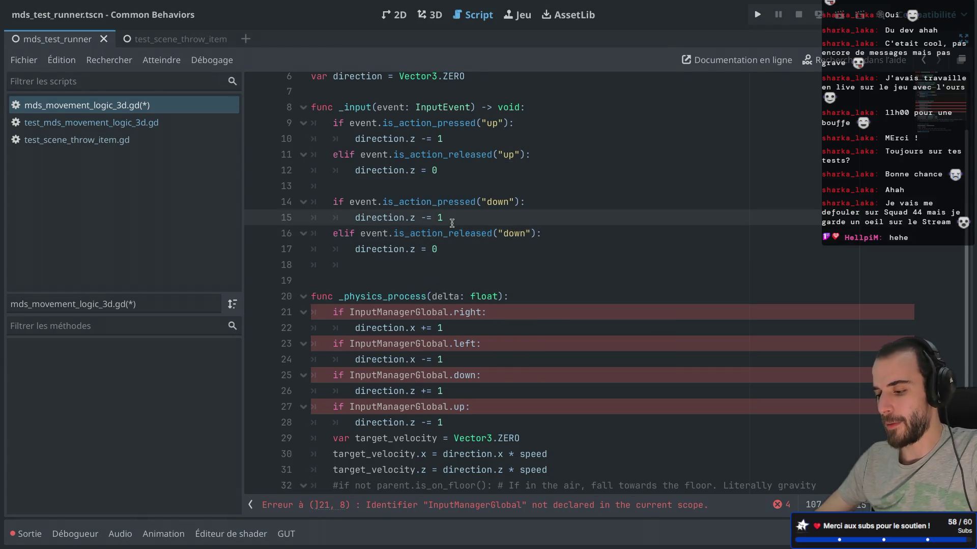
key("BackSpace")
type("+")
left_click(490, 202)
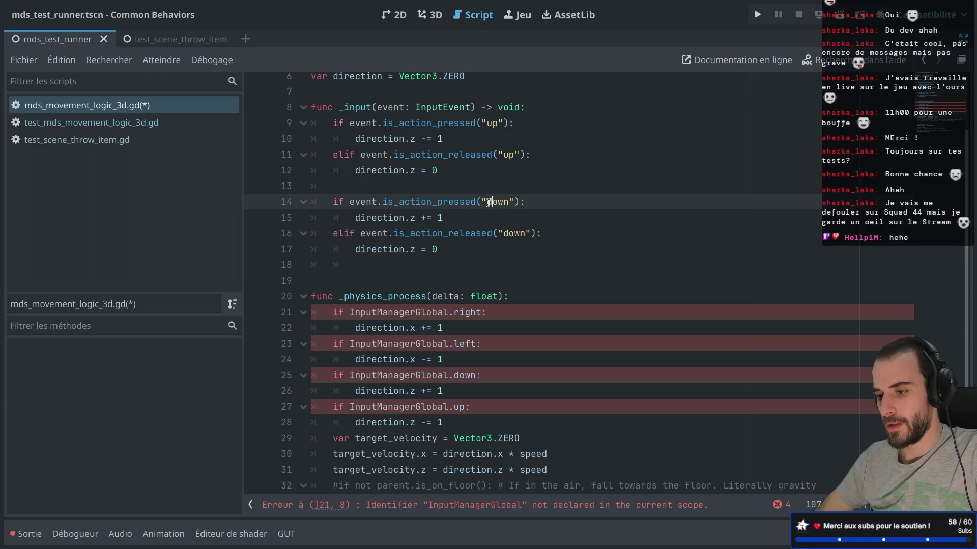
left_click_drag(467, 422, 464, 364)
Step: Delete the old InputManagerGlobal down/up checks and duplicate the "down" block below itself
key("BackSpace")
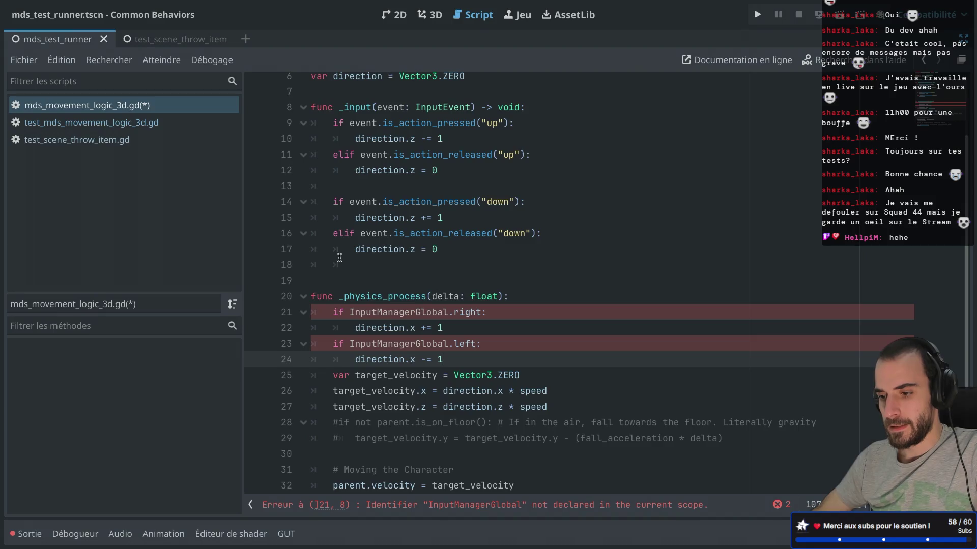
left_click(345, 261)
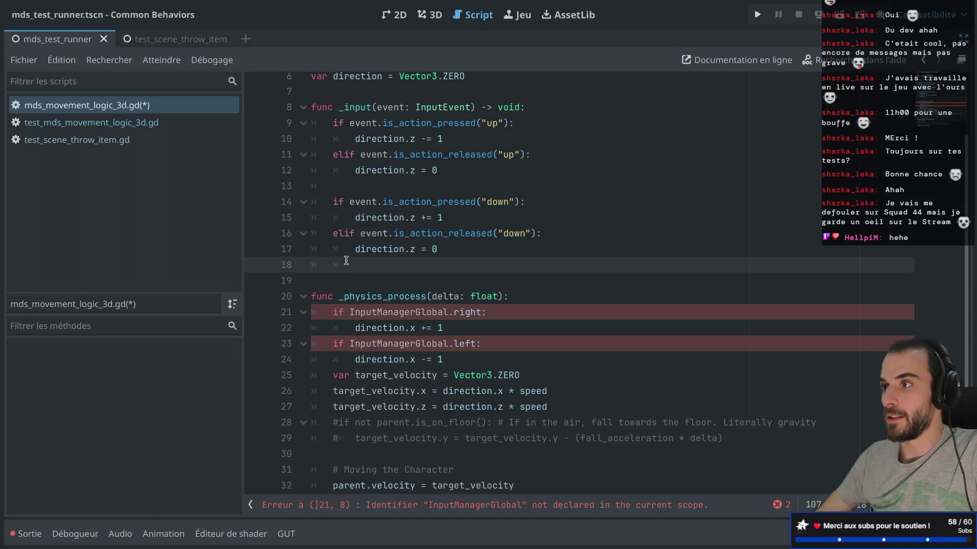
left_click_drag(345, 264, 294, 210)
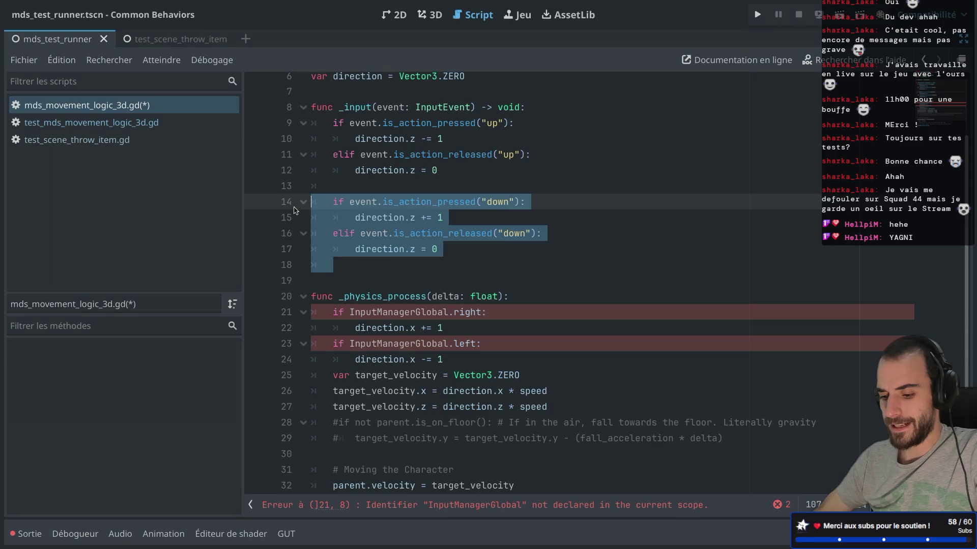
key("ctrl+shift+d")
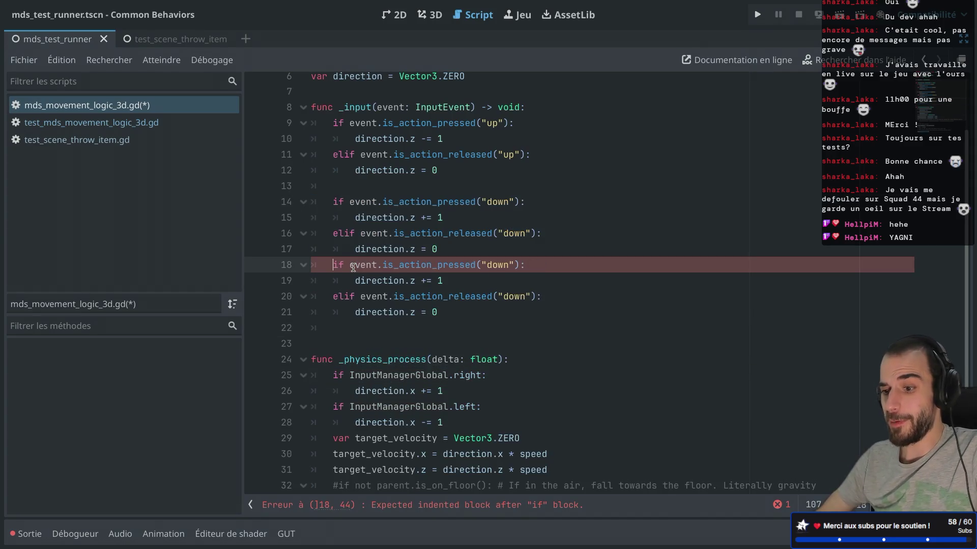
key("Return")
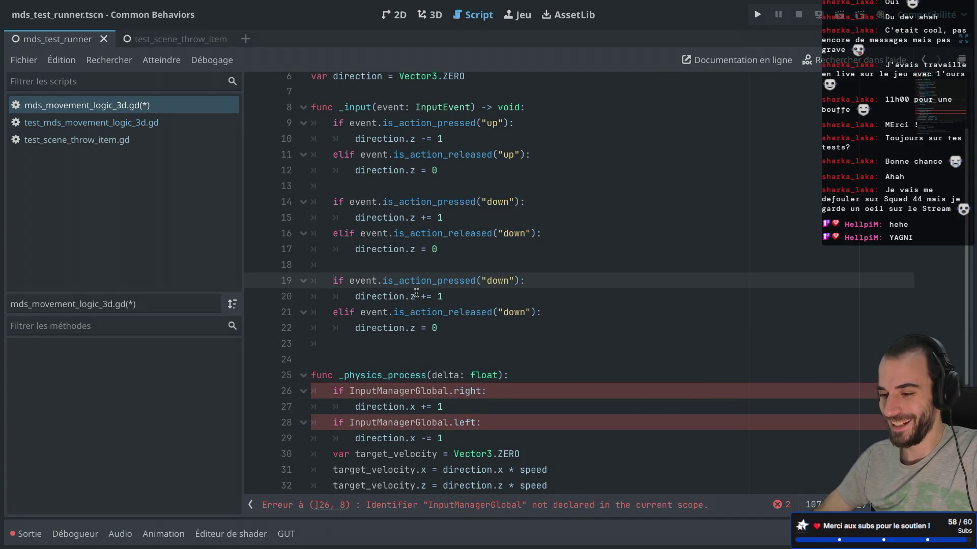
scroll(416, 293, "down", 1)
Step: Rename the duplicated block's pressed and released checks to "right"
double_click(496, 232)
type("right")
double_click(498, 233)
double_click(512, 257)
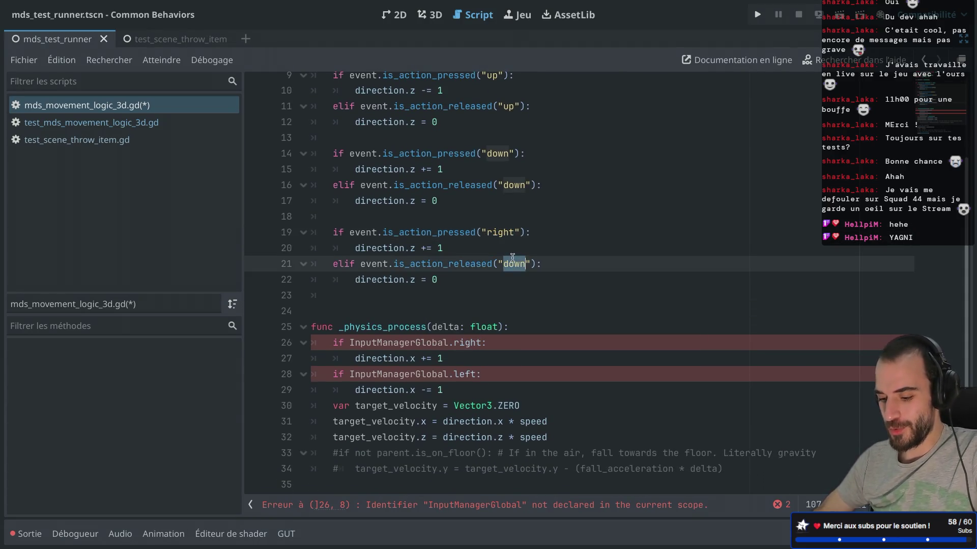
type("right")
Step: Switch both lines of the "right" block from direction.z to direction.x and save
left_click(416, 250)
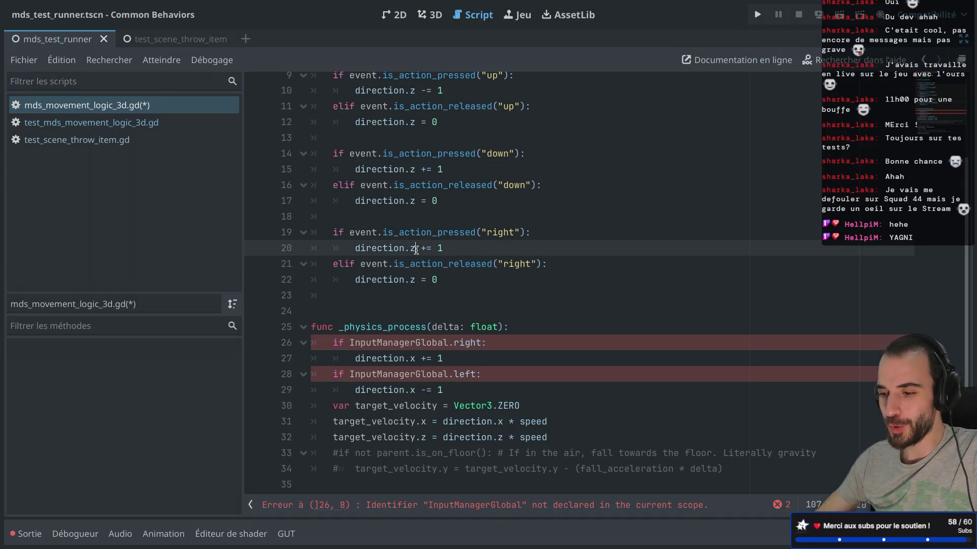
key("BackSpace")
type("x")
left_click(381, 258)
left_click(414, 279)
key("BackSpace")
type("x")
left_click(430, 232)
key("ctrl+s")
Step: Copy the "right" block and paste another copy beneath it
left_click(356, 295)
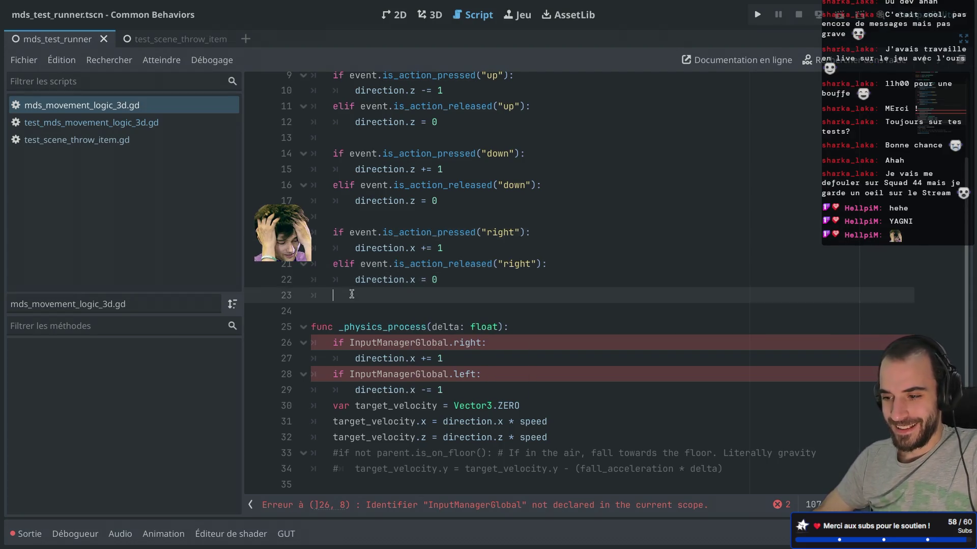
left_click(312, 232, "shift")
key("ctrl+c")
left_click(401, 274)
key("Return")
key("Down")
key("ctrl+v")
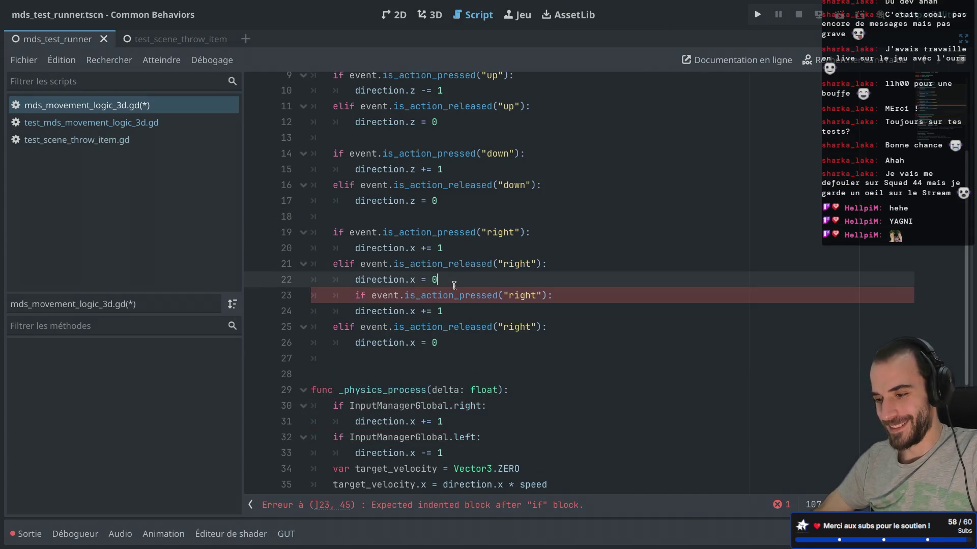
Step: Fix the pasted block's indentation and make it subtract 1 from direction.x
key("Delete")
key("Delete")
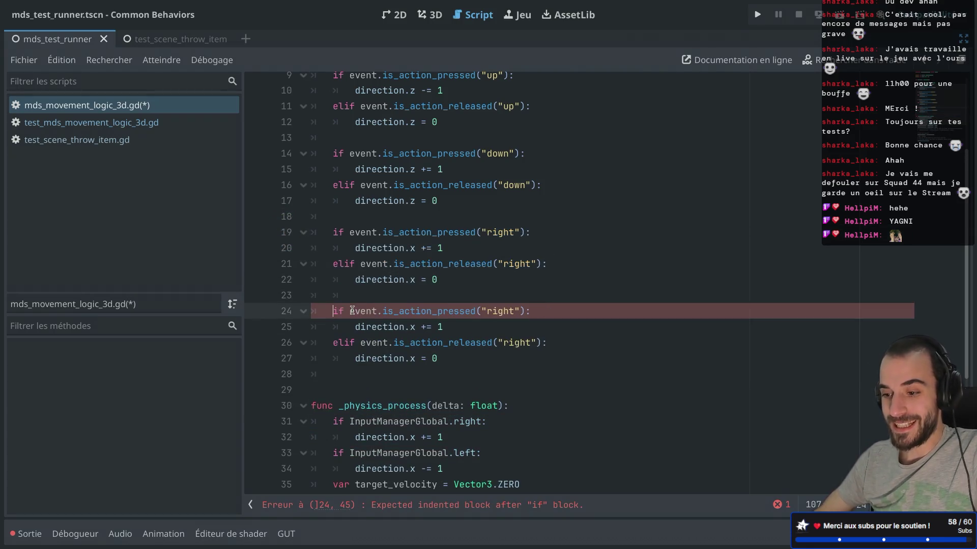
scroll(495, 247, "down", 2)
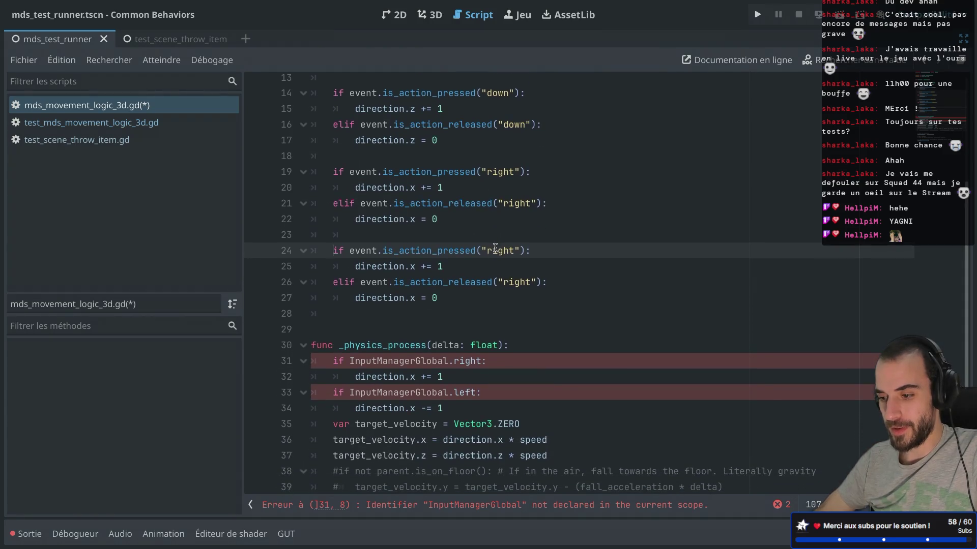
left_click(421, 269)
key("Delete")
type("-")
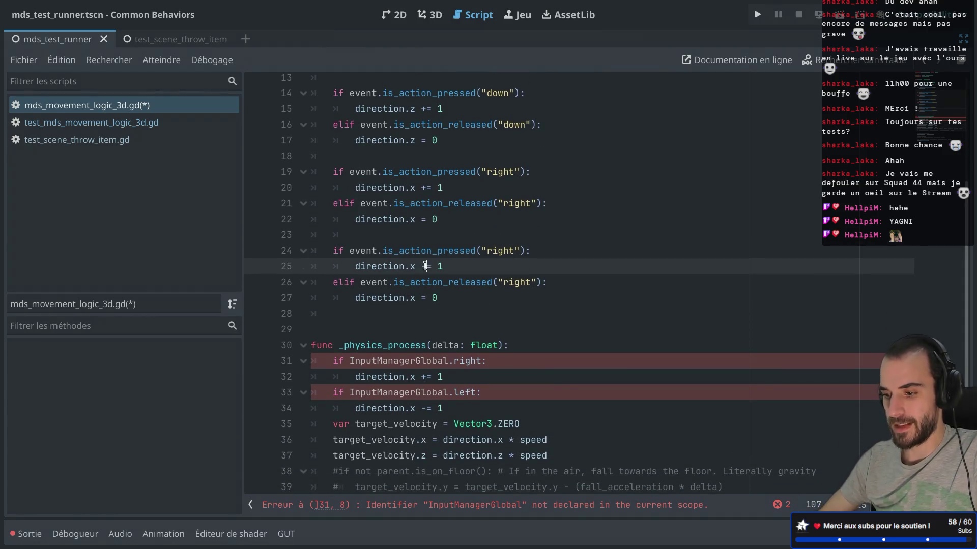
Step: Rename the pasted block's pressed and released checks to "left" and save
left_click(505, 248)
double_click(505, 248)
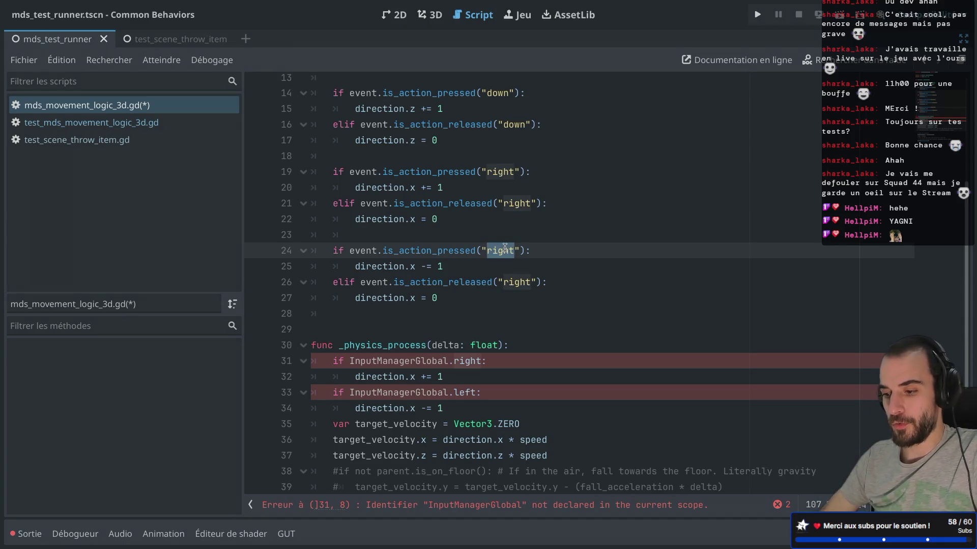
type("left")
double_click(505, 249)
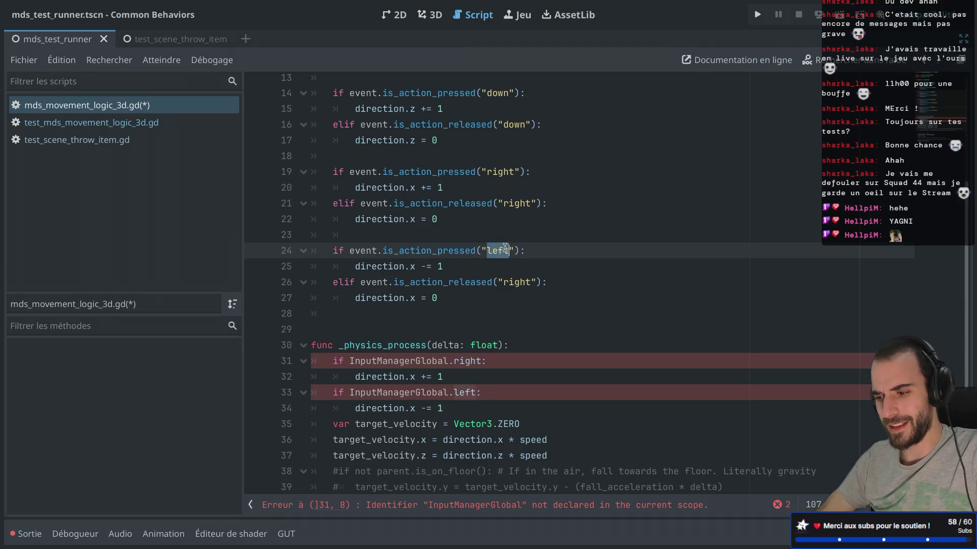
double_click(508, 283)
key("ctrl+v")
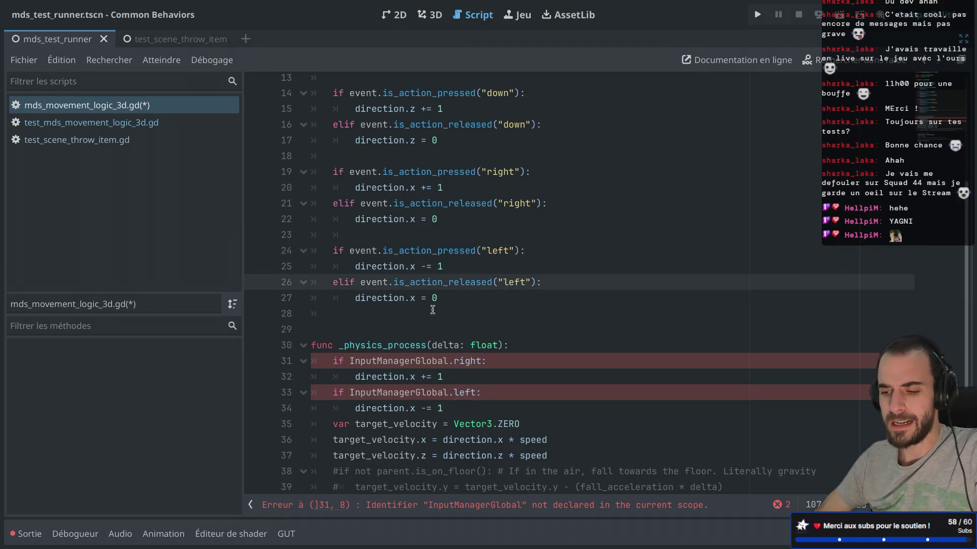
left_click(386, 312)
key("BackSpace")
key("BackSpace")
key("ctrl+s")
Step: Delete the old InputManagerGlobal right/left checks from _physics_process, save, and restore the docks
mouse_move(447, 393)
left_mouse_down()
mouse_move(306, 391)
mouse_move(284, 349)
left_mouse_up()
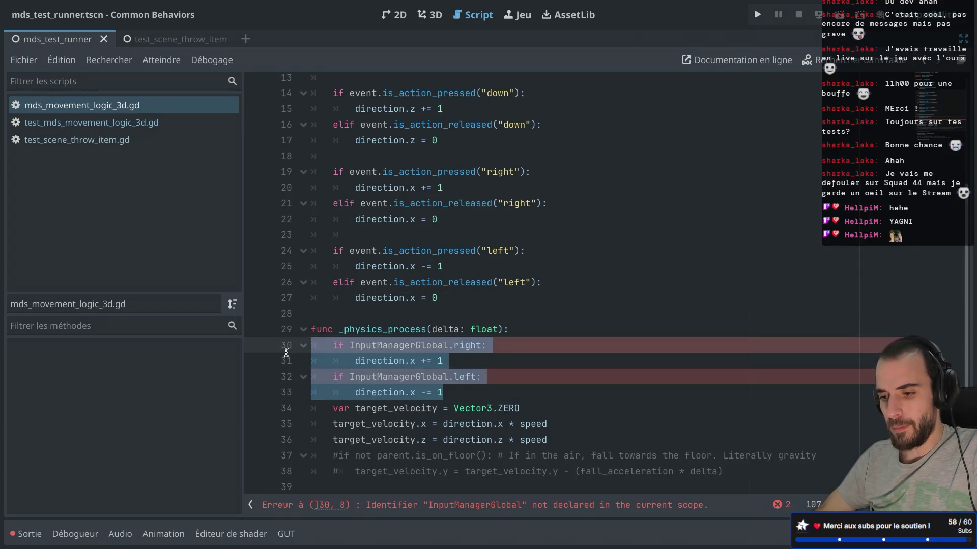
key("BackSpace")
key("BackSpace")
key("ctrl+s")
scroll(414, 275, "down", 1)
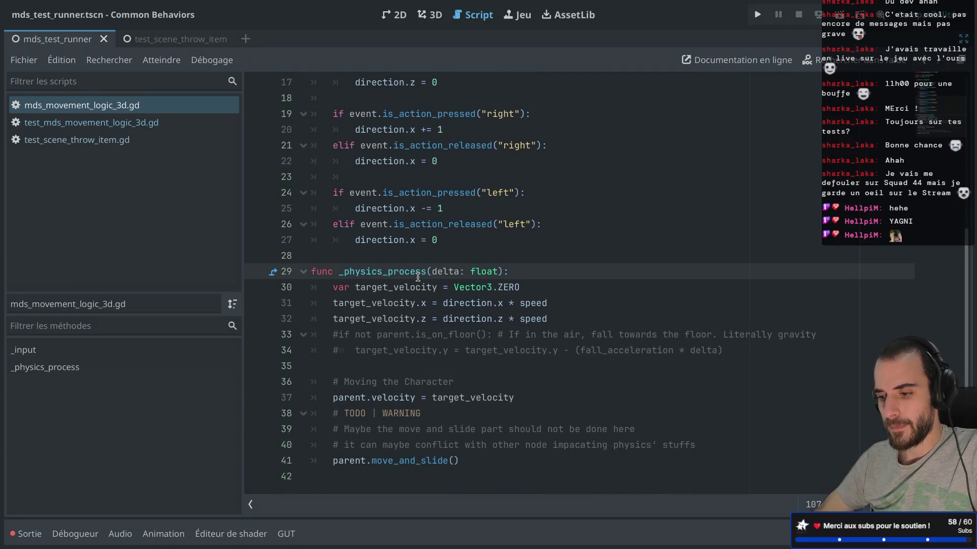
scroll(414, 275, "up", 2)
scroll(418, 276, "up", 3)
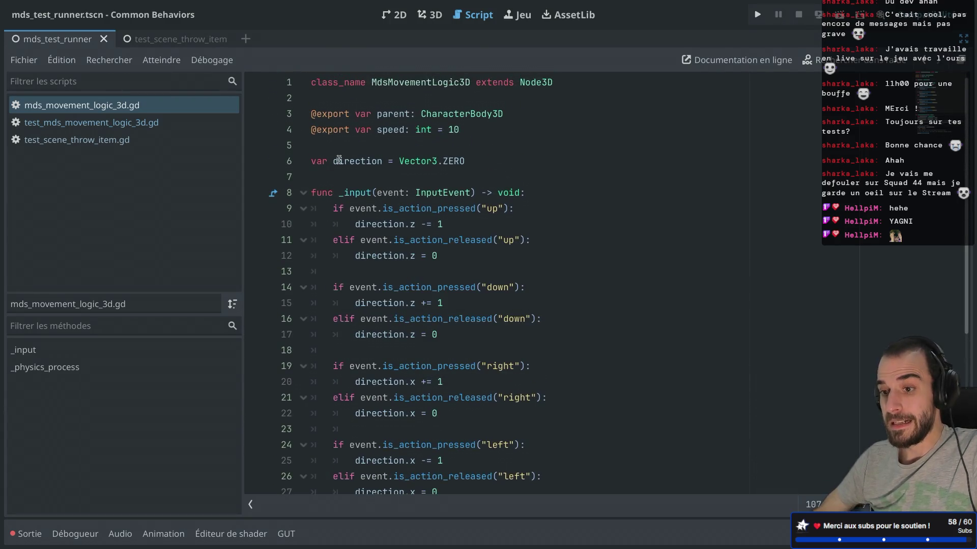
key("ctrl+shift+F11")
scroll(108, 458, "down", 5)
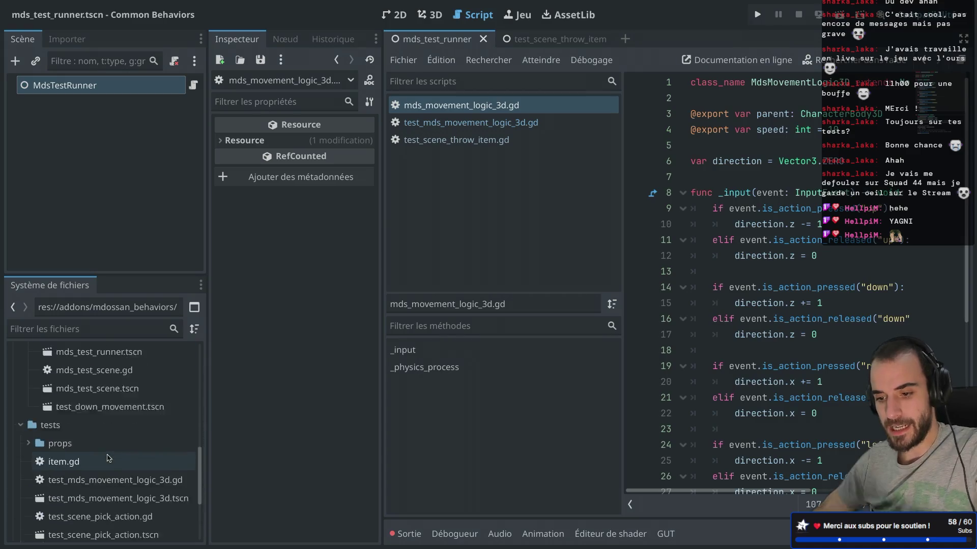
Step: Run test_mds_movement_logic_3d.tscn as the current scene, watch the sphere move, then close it
scroll(117, 430, "up", 1)
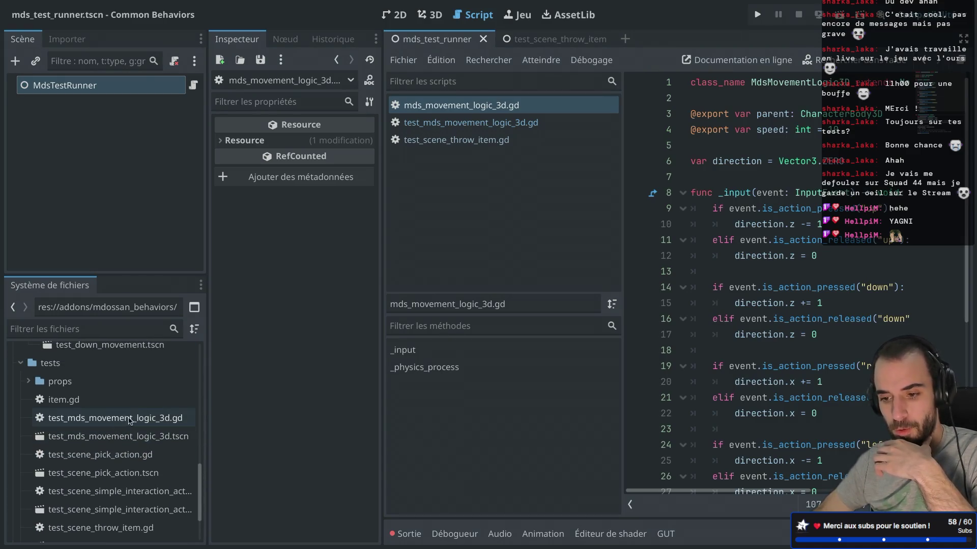
double_click(88, 436)
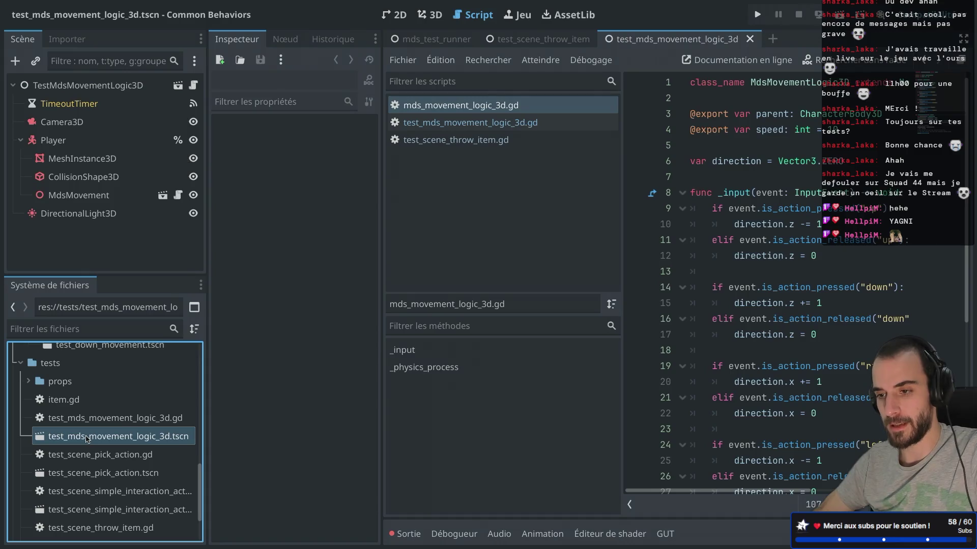
left_click(839, 15)
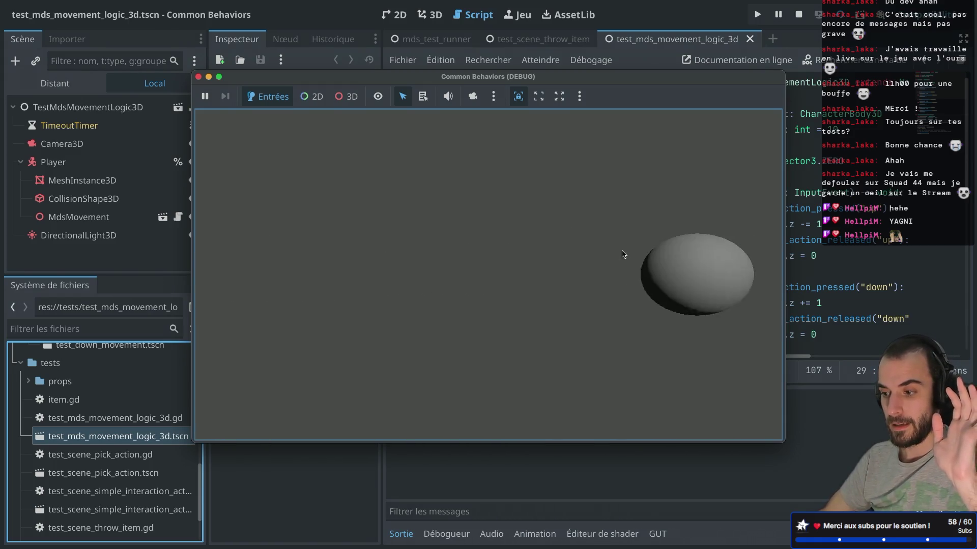
left_click(198, 77)
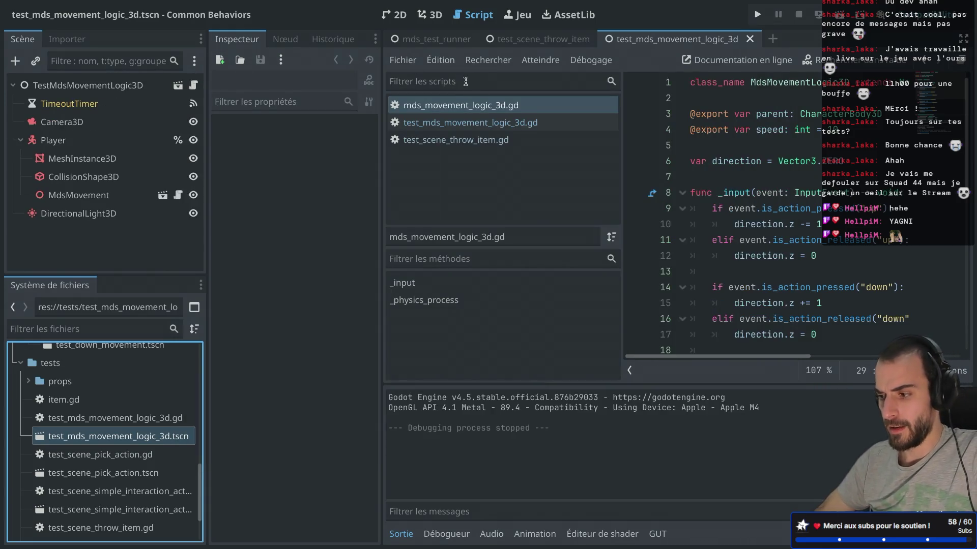
scroll(784, 178, "down", 6)
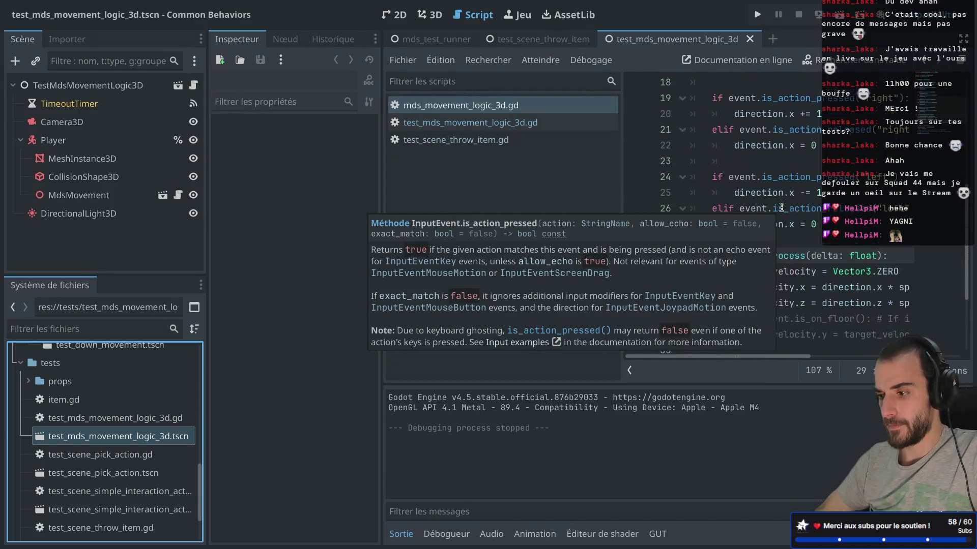
Step: Re-enter is_action_pressed on line 24 via autocomplete and save the movement logic script
scroll(781, 208, "down", 2)
key("ctrl+shift+F11")
scroll(538, 143, "up", 5)
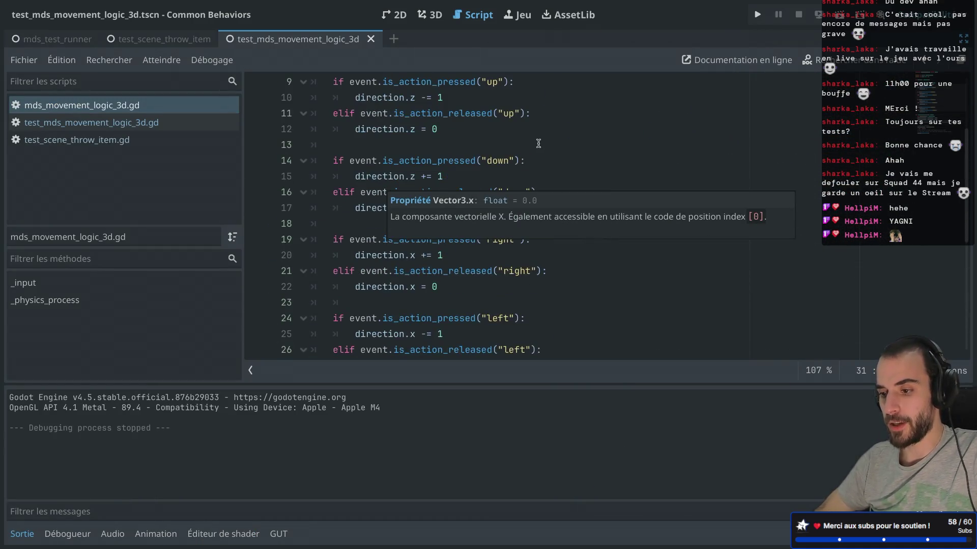
left_click(432, 336)
double_click(417, 319)
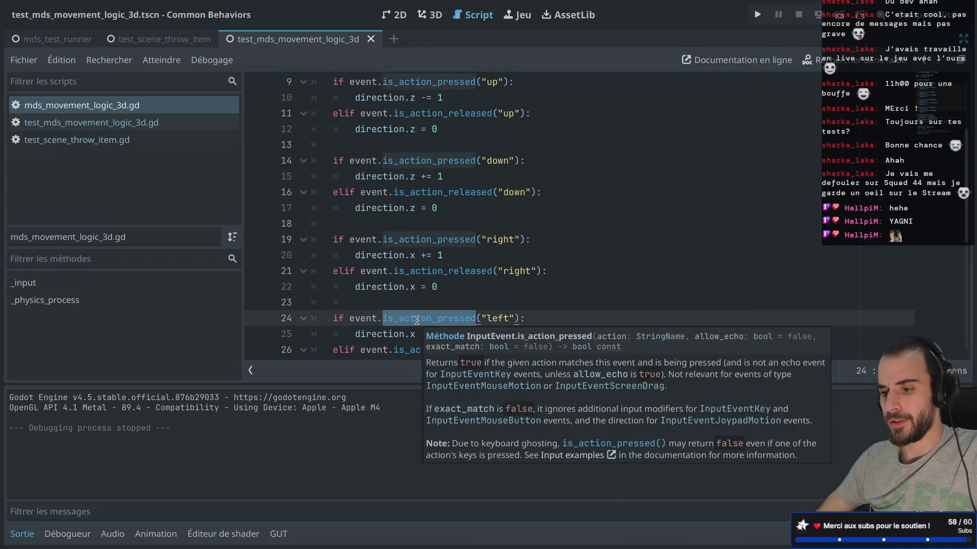
type("is_")
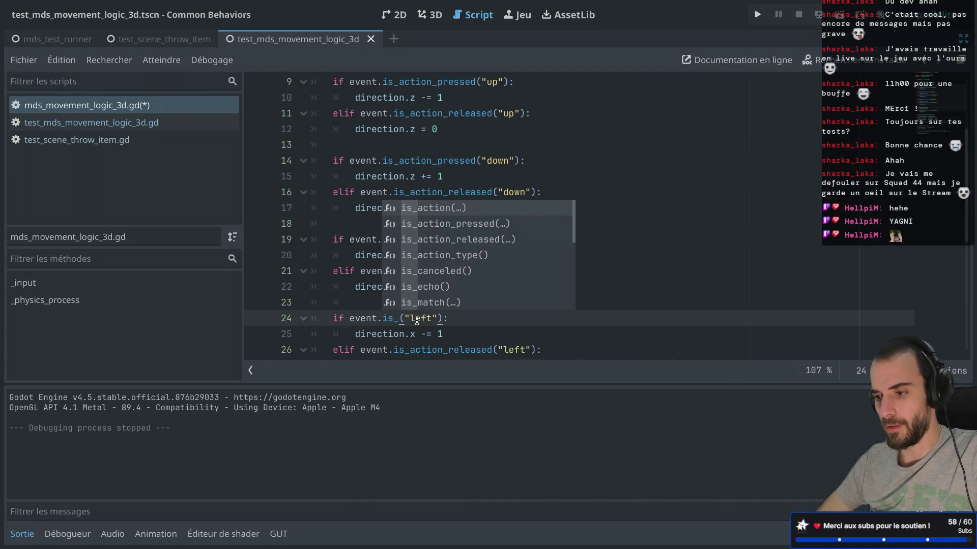
scroll(458, 265, "down", 5)
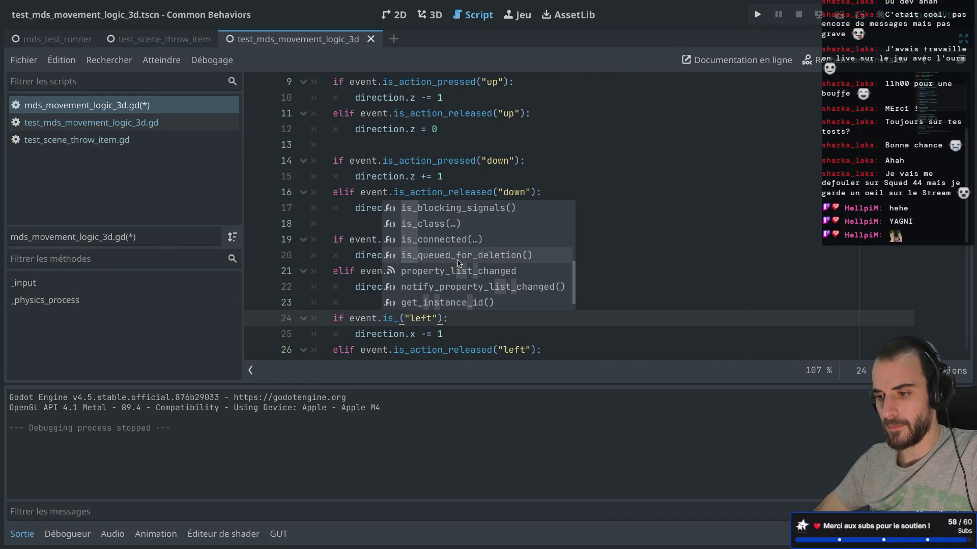
scroll(458, 263, "down", 1)
scroll(458, 263, "up", 10)
key("Up")
key("Up")
key("Up")
key("Return")
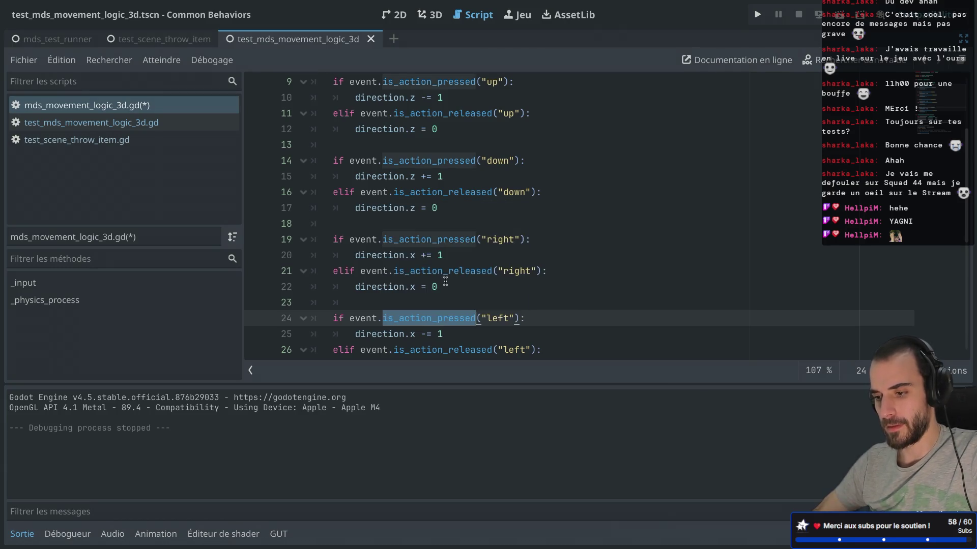
key("ctrl+s")
left_click(426, 321)
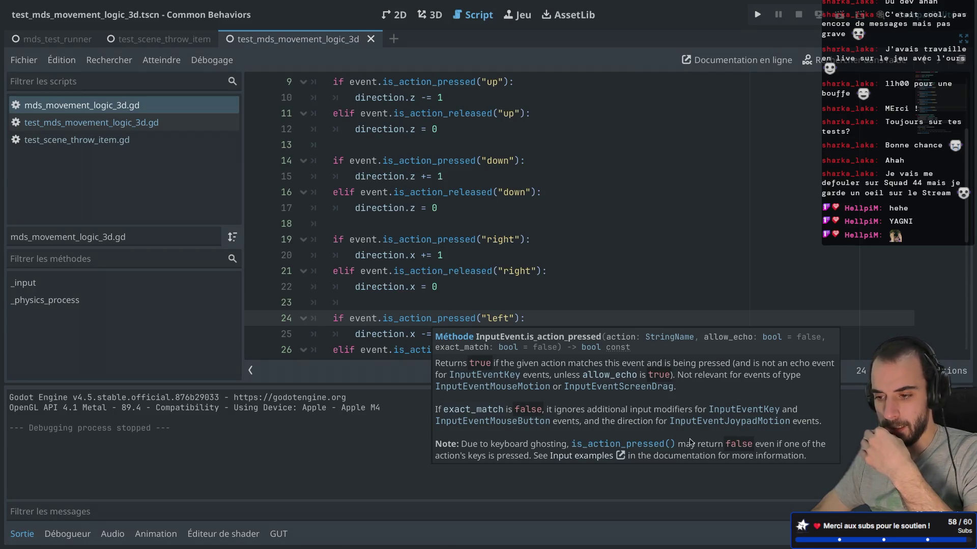
Step: Leave distraction-free mode so the side panels show again
left_click(555, 308)
scroll(555, 311, "down", 2)
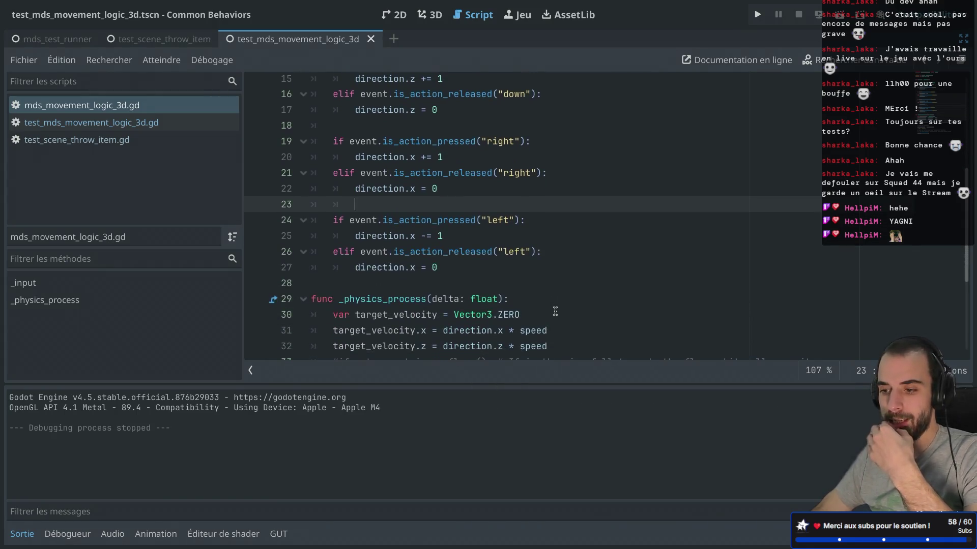
scroll(497, 233, "up", 3)
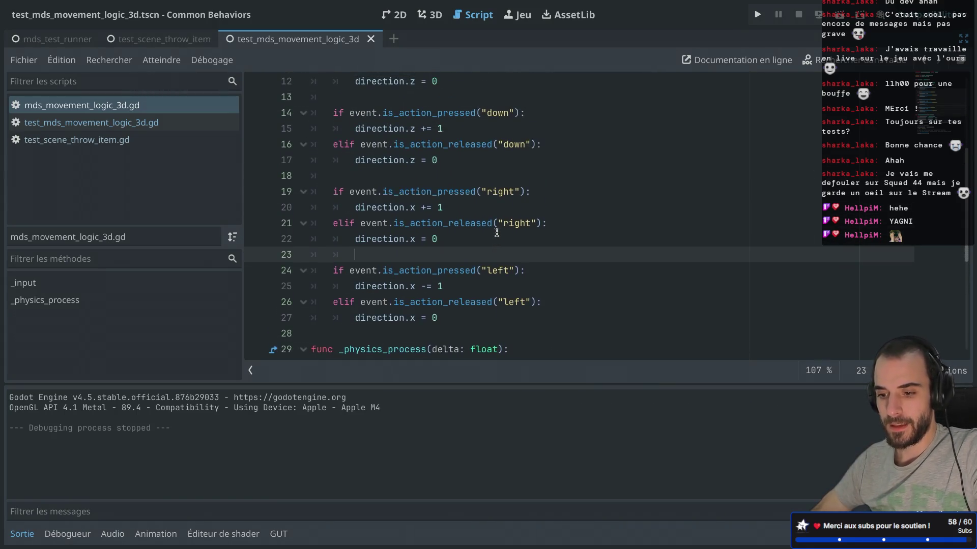
key("ctrl+shift+F11")
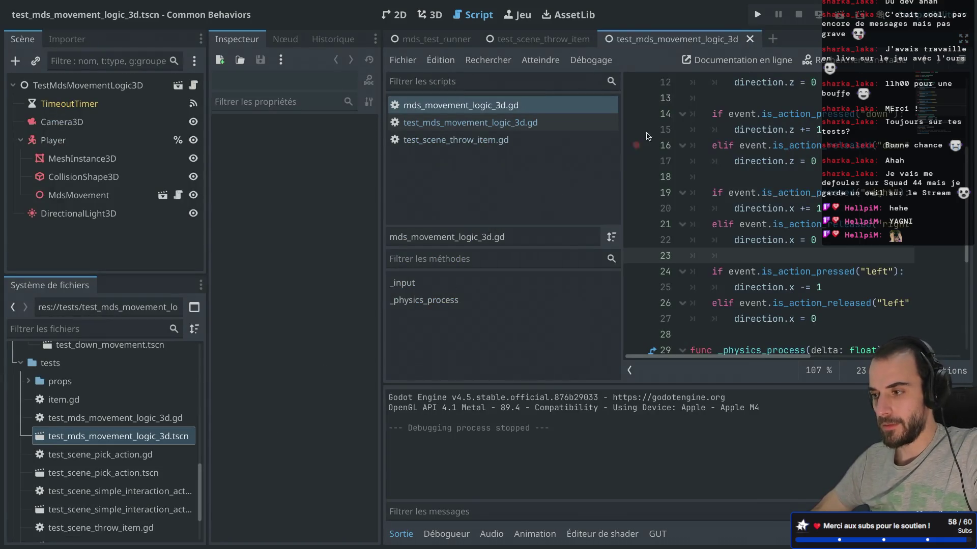
Step: Run the mds_test_runner scene, which stops on the undeclared InputManagerGlobal, and close the game
left_click(430, 40)
left_click(818, 23)
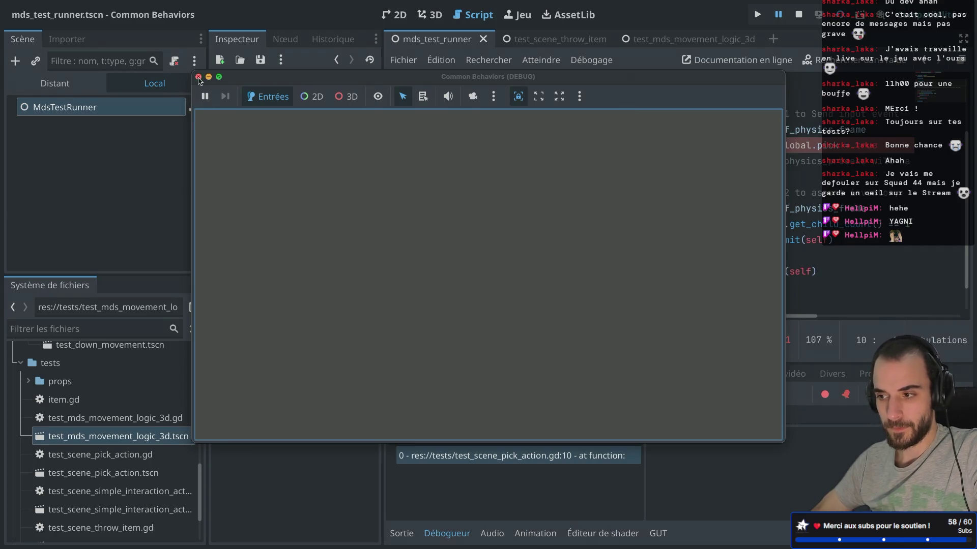
left_click(199, 77)
Step: Close mds_movement_logic_3d.gd and select lines 10–15 of the movement test for copying
key("ctrl+shift+F11")
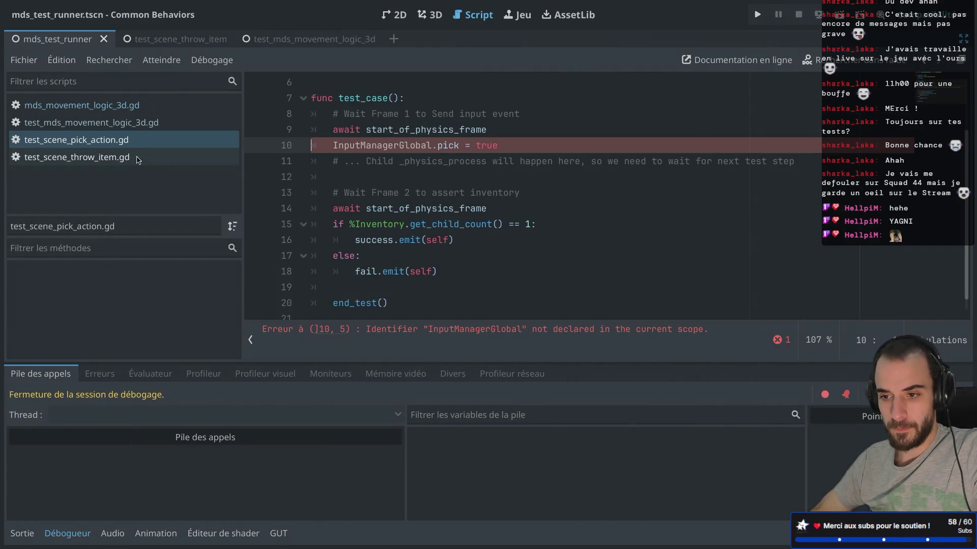
left_click(136, 157)
left_click(127, 145)
left_click(127, 104)
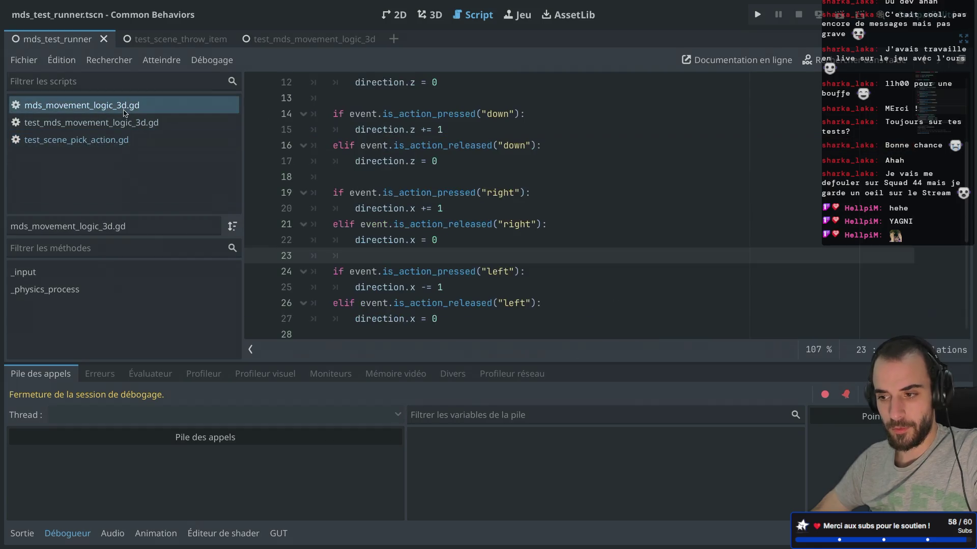
middle_click(130, 105)
left_click(130, 105)
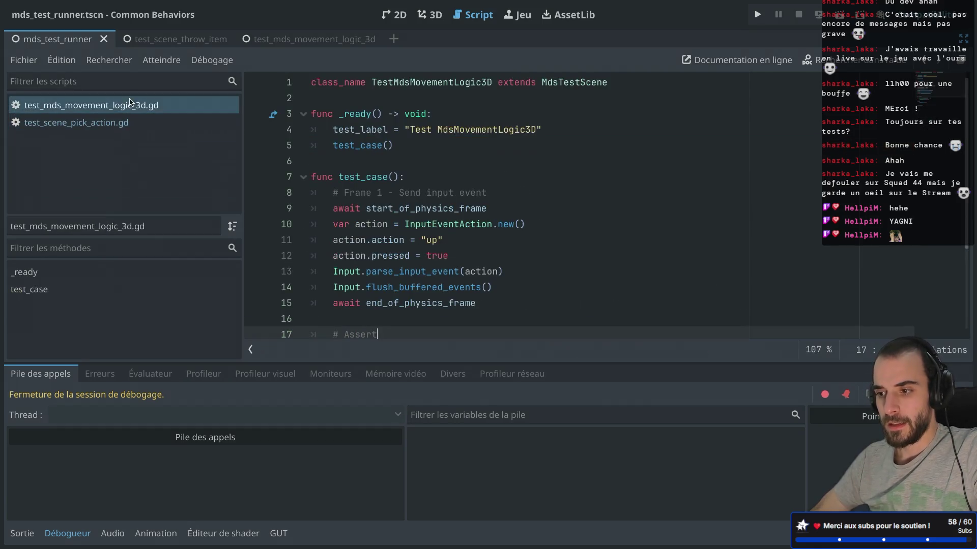
scroll(498, 242, "down", 1)
left_click_drag(496, 260, 311, 189)
key("ctrl+c")
left_click(135, 124)
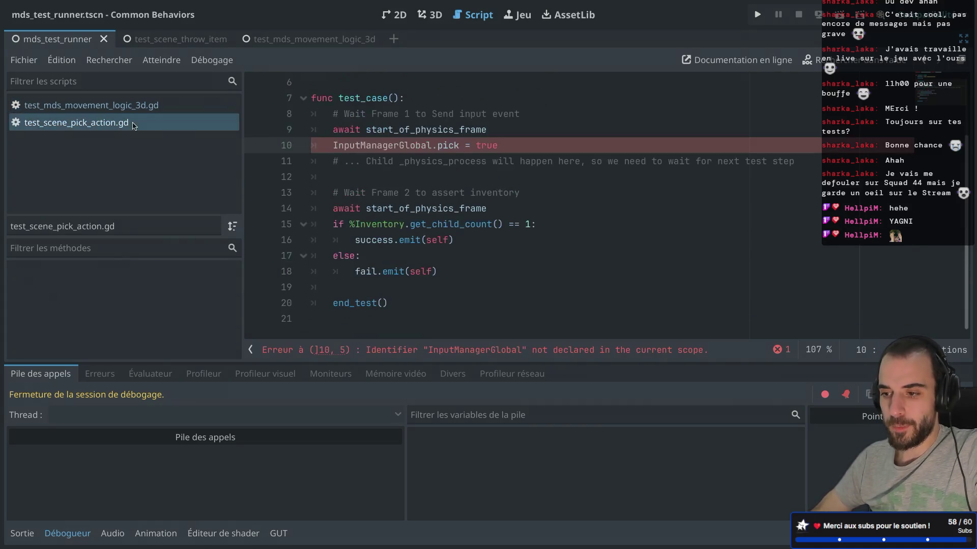
Step: Replace the InputManagerGlobal line with the copied input-event lines, swap the frame-2 wait for an Assert comment, and save
key("End")
key("shift+Home")
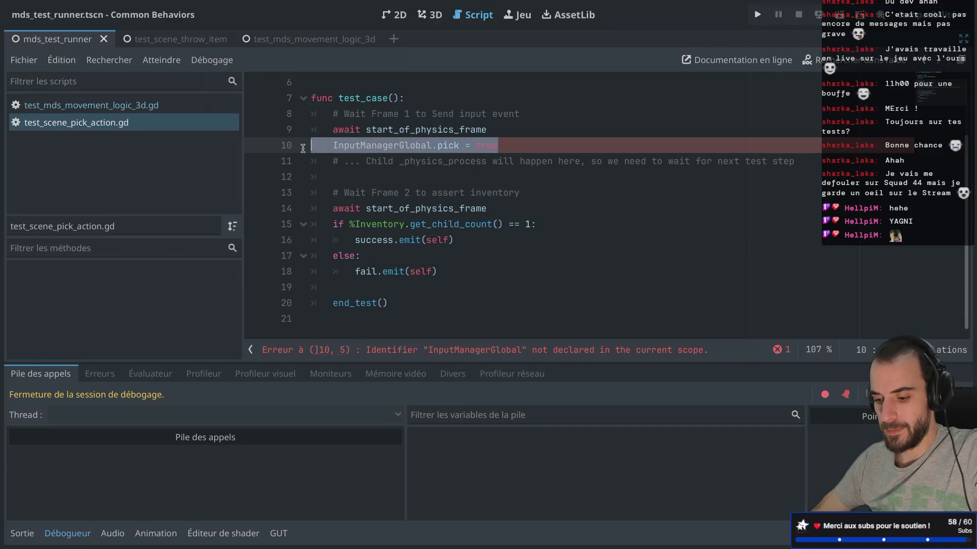
key("ctrl+v")
left_click_drag(334, 224, 476, 224)
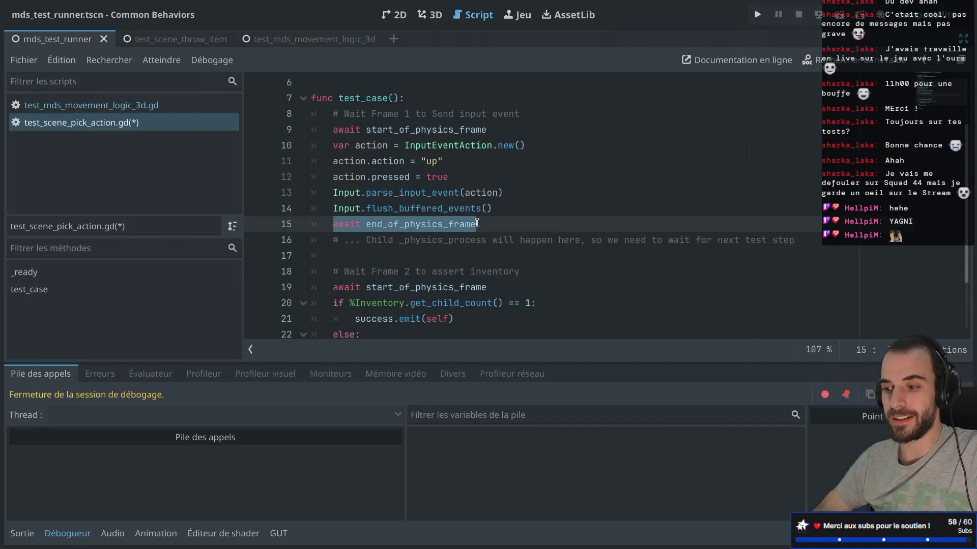
scroll(375, 292, "down", 1)
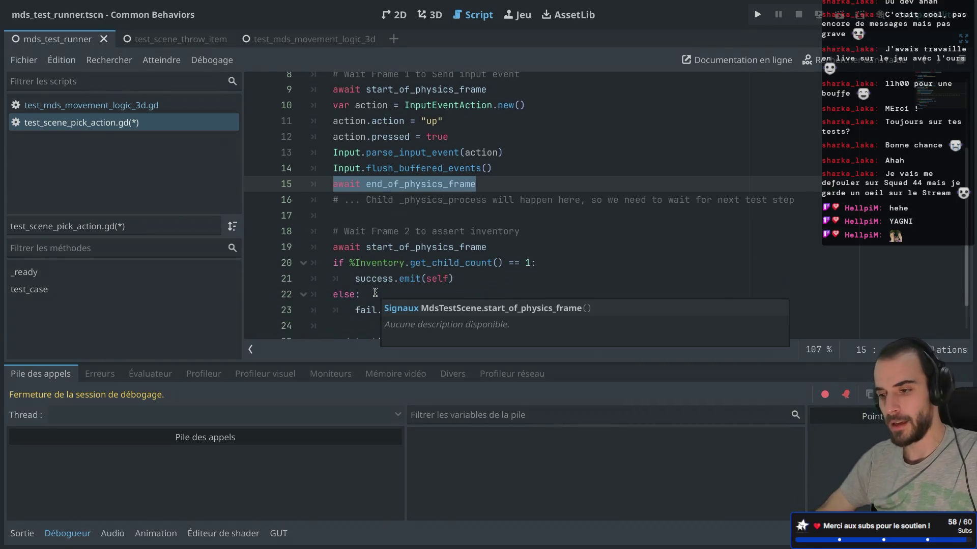
mouse_move(504, 247)
left_mouse_down()
mouse_move(300, 239)
mouse_move(342, 232)
left_mouse_up()
key("BackSpace")
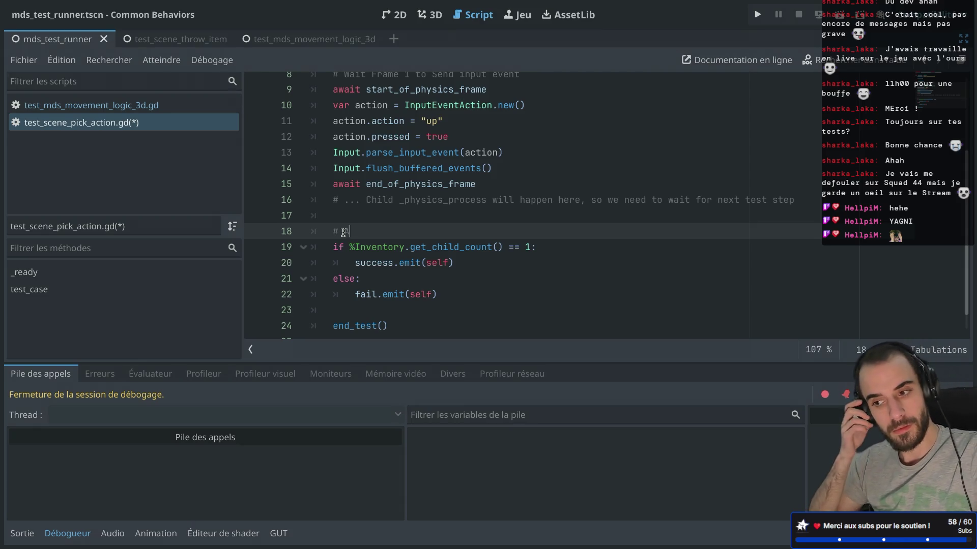
type("Assert")
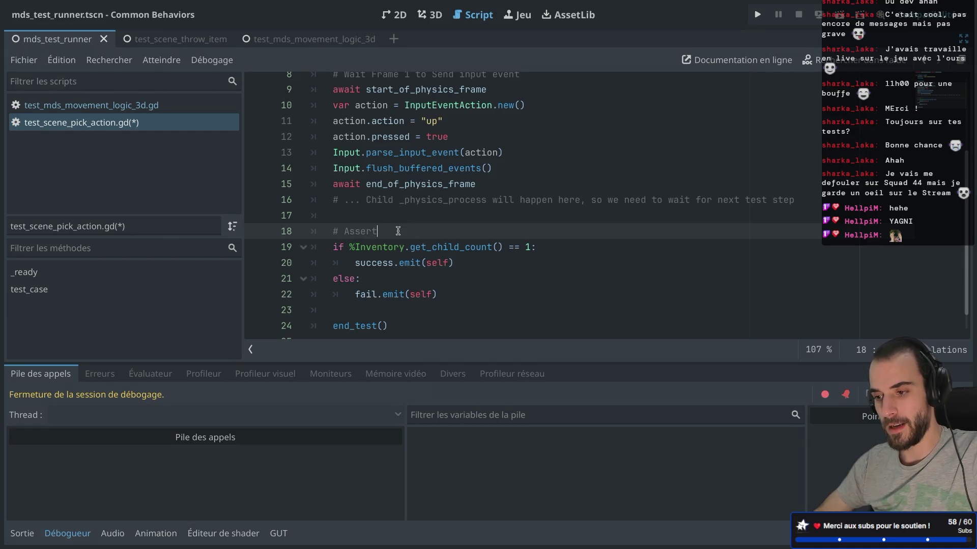
key("ctrl+s")
Step: Delete the child _physics_process comment, leaving a blank line after the frame wait
scroll(349, 189, "up", 1)
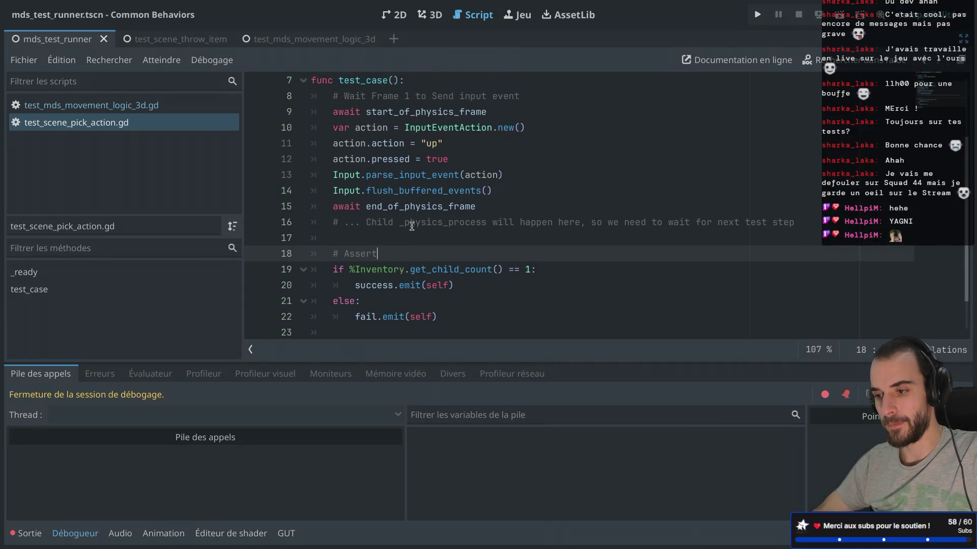
left_click_drag(366, 190, 478, 193)
left_click(430, 207)
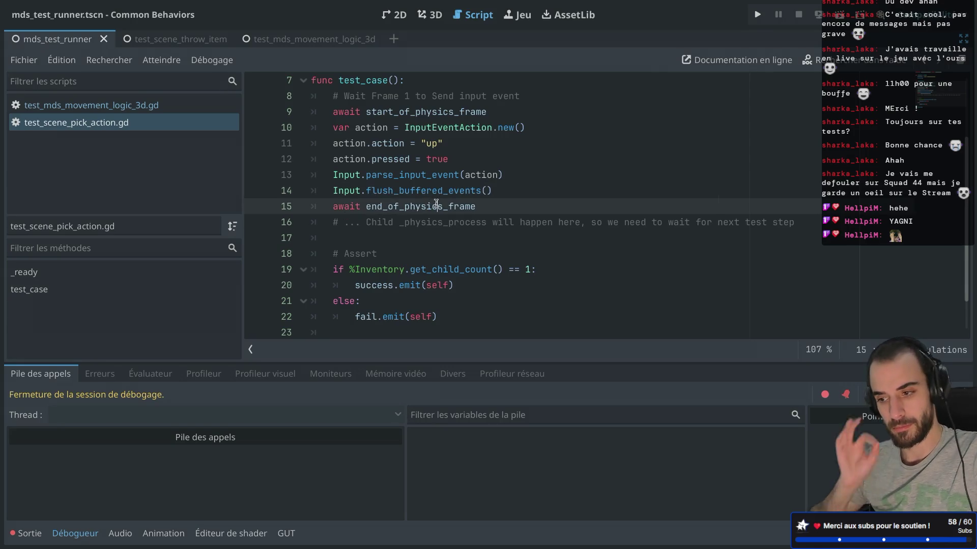
triple_click(302, 222)
key("BackSpace")
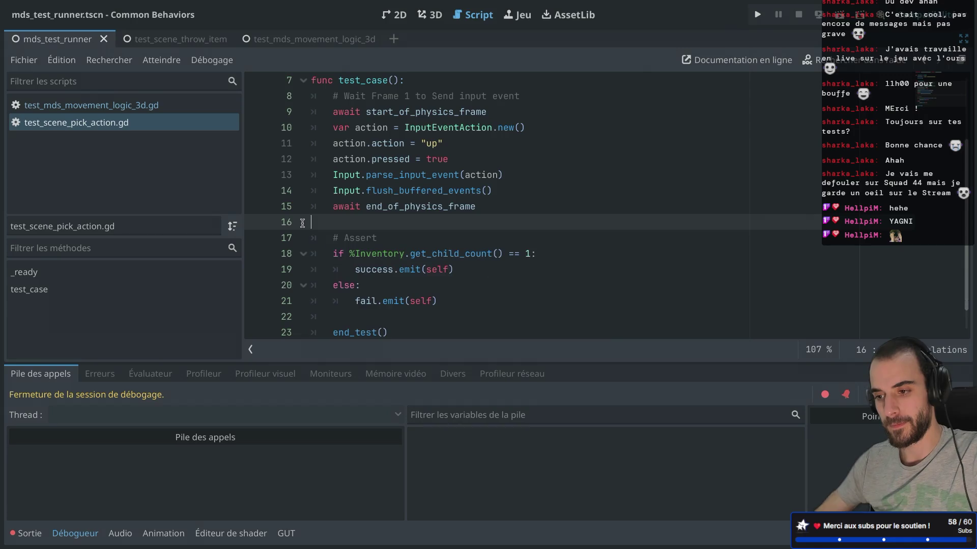
key("BackSpace")
key("Return")
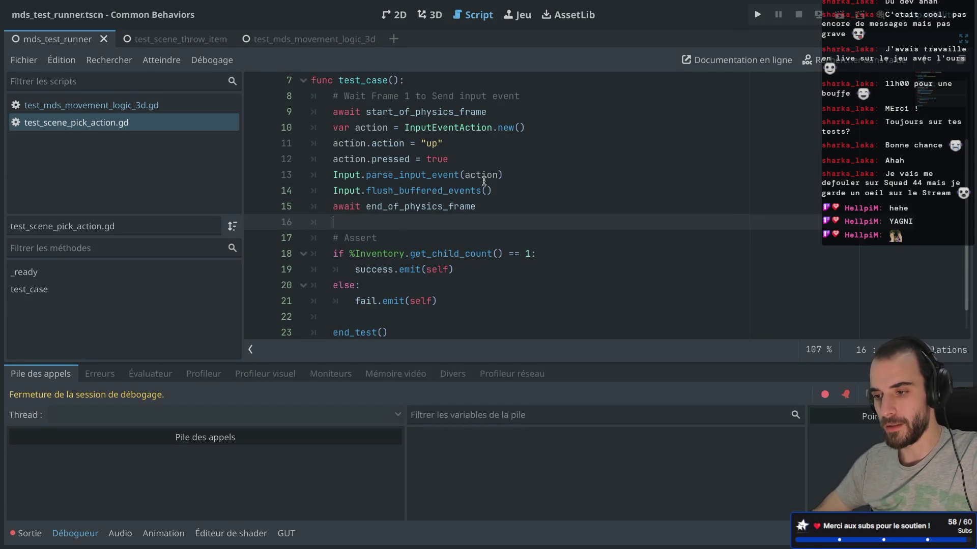
Step: Change the sent action from "up" to "pick", save, and bring the docks back
scroll(484, 181, "up", 1)
scroll(437, 175, "up", 2)
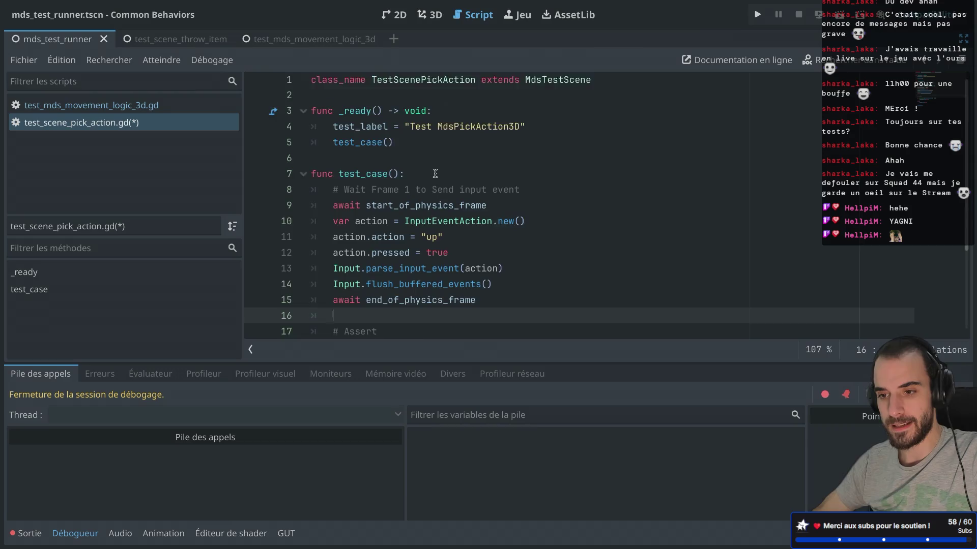
scroll(435, 173, "down", 1)
double_click(431, 182)
type("pick")
key("ctrl+s")
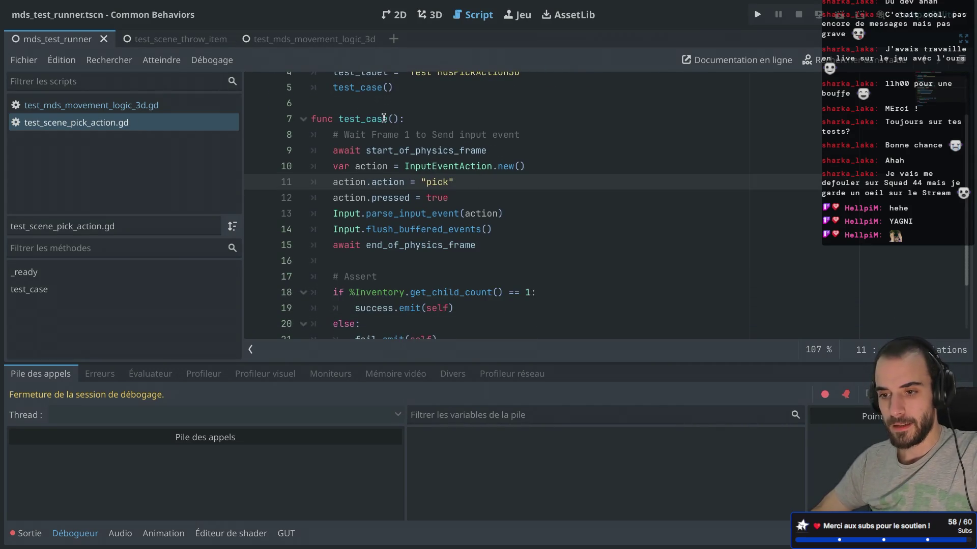
key("ctrl+shift+F11")
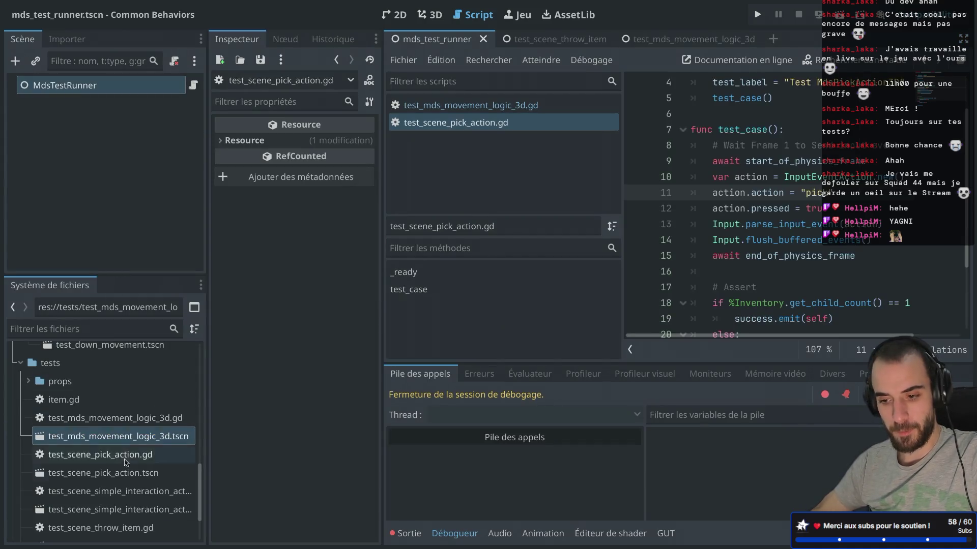
Step: Open and run test_scene_pick_action.tscn, which reports InputManagerGlobal undeclared at line 36 of mds_pick_action_3d.gd
scroll(131, 448, "down", 2)
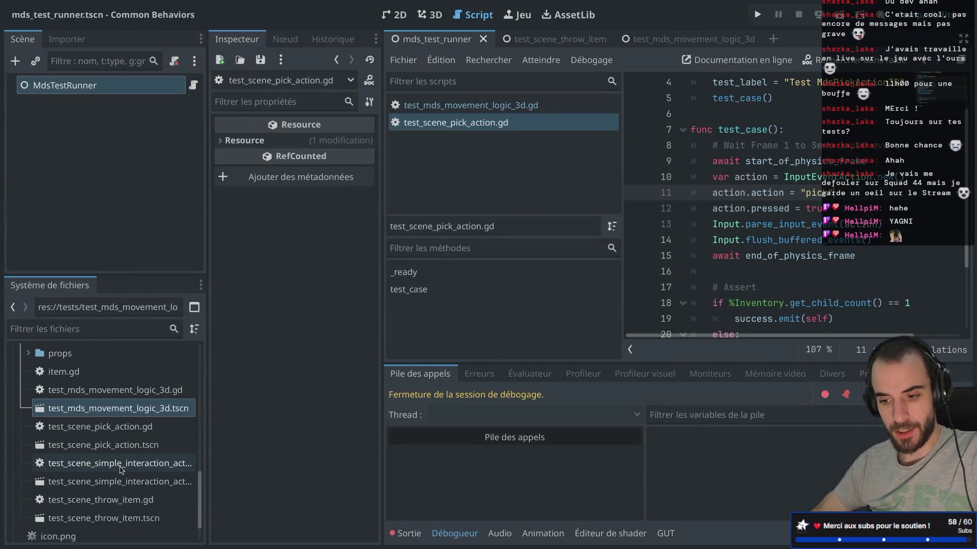
double_click(137, 446)
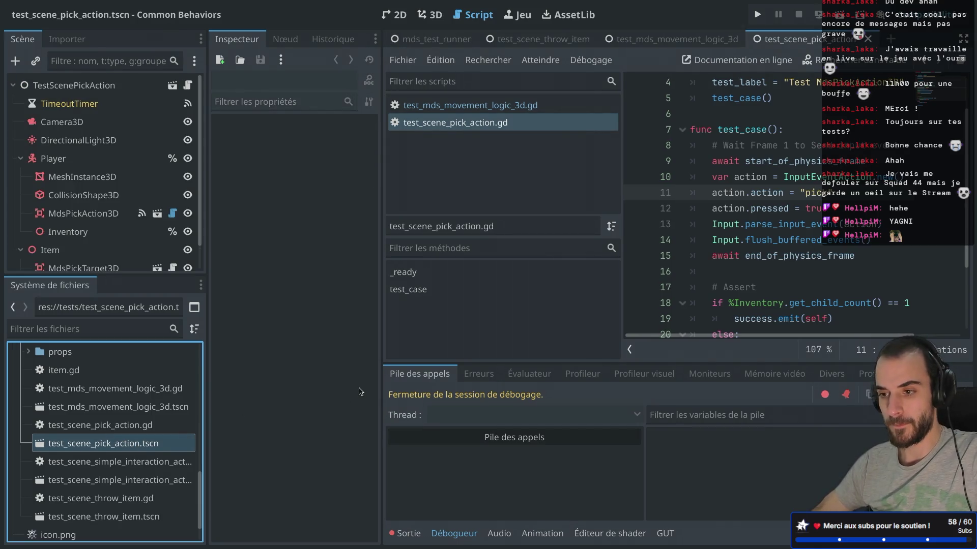
key("ctrl+shift+F11")
key("ctrl+shift+F11")
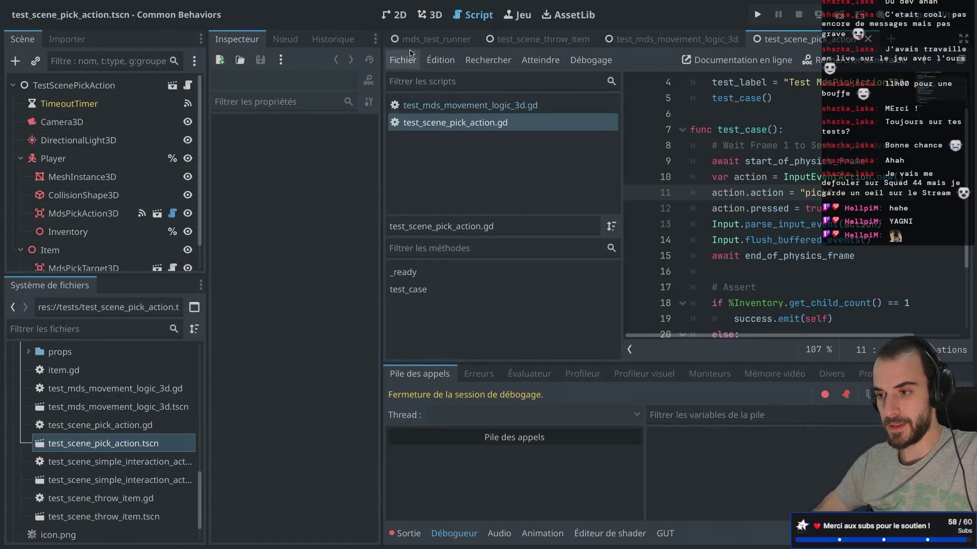
left_click(430, 15)
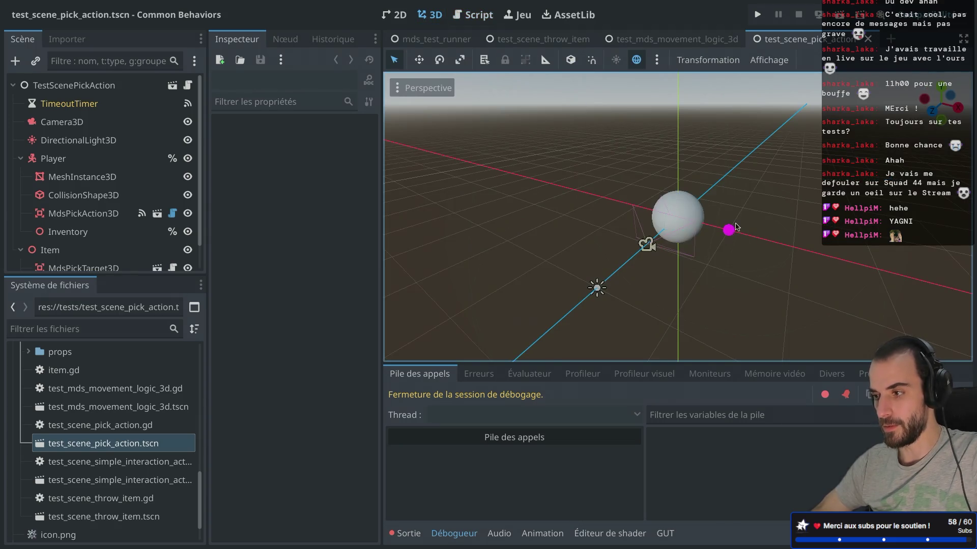
left_click(840, 13)
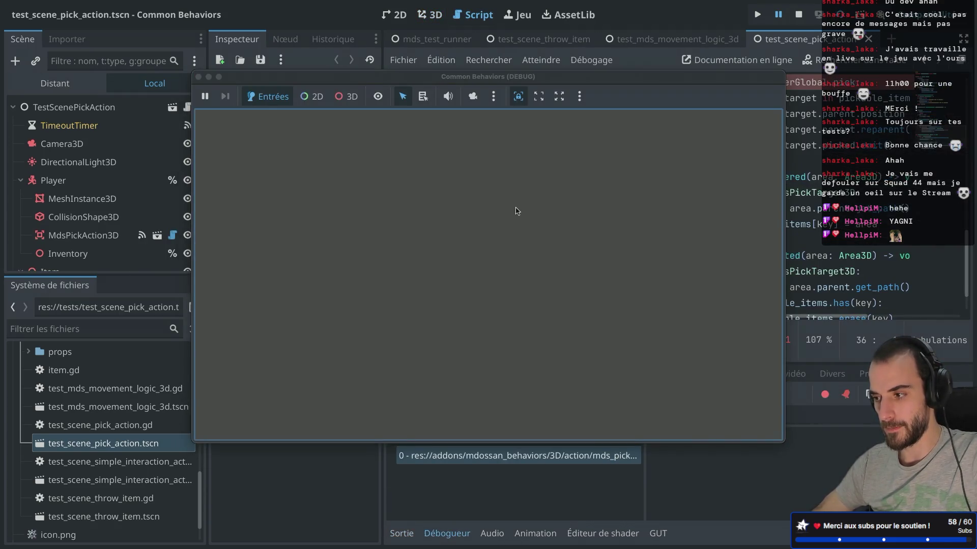
left_click(199, 77)
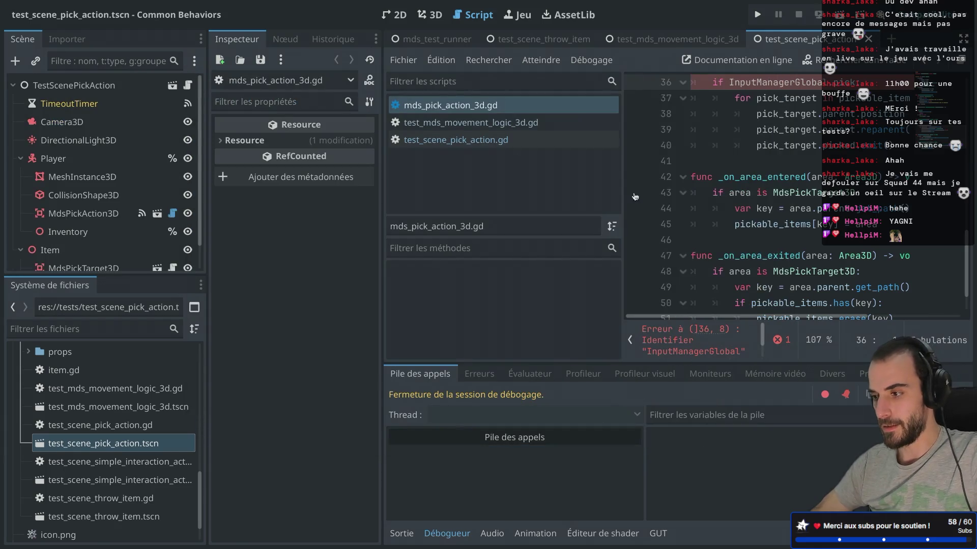
key("ctrl+shift+F11")
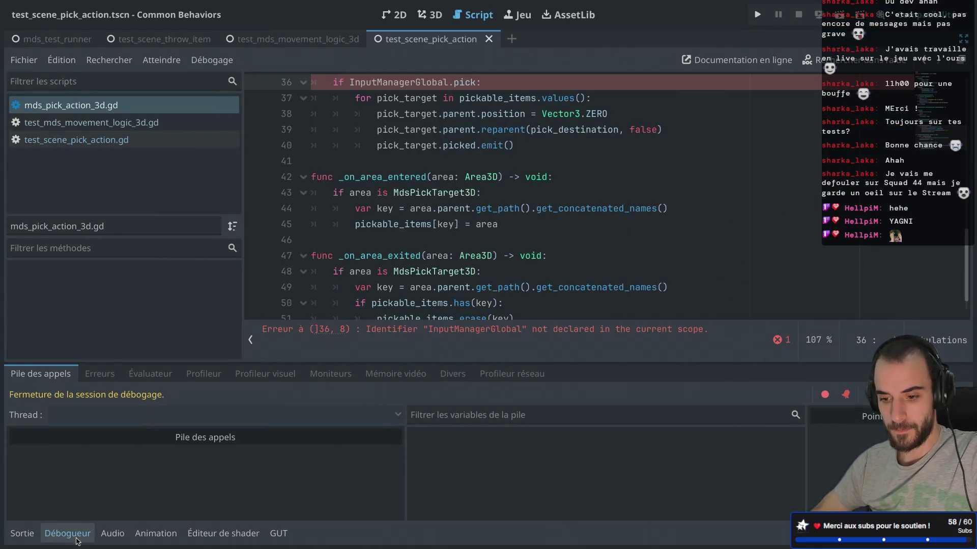
Step: Add func _input(event) with an if event.is_action_pressed("pick"): check after line 30
left_click(67, 534)
scroll(453, 287, "up", 4)
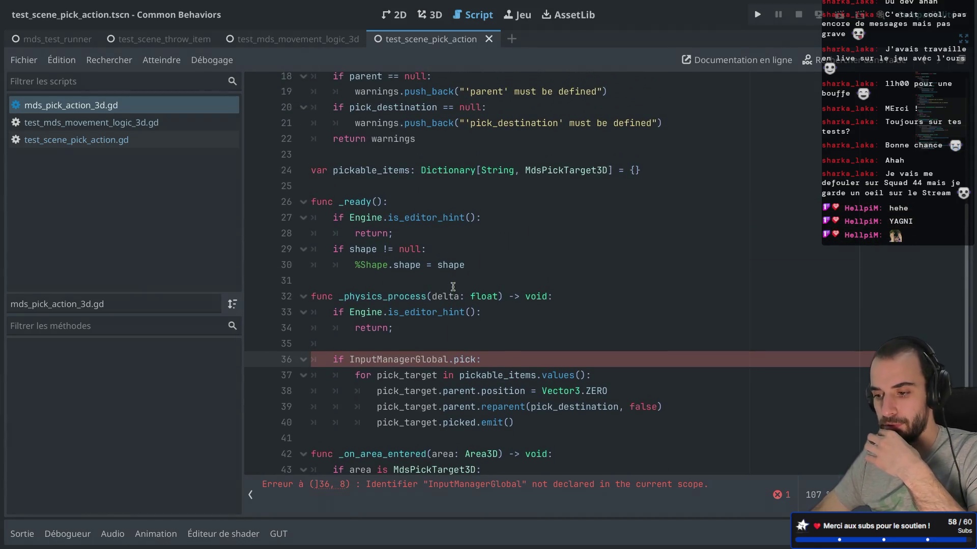
left_click(504, 259)
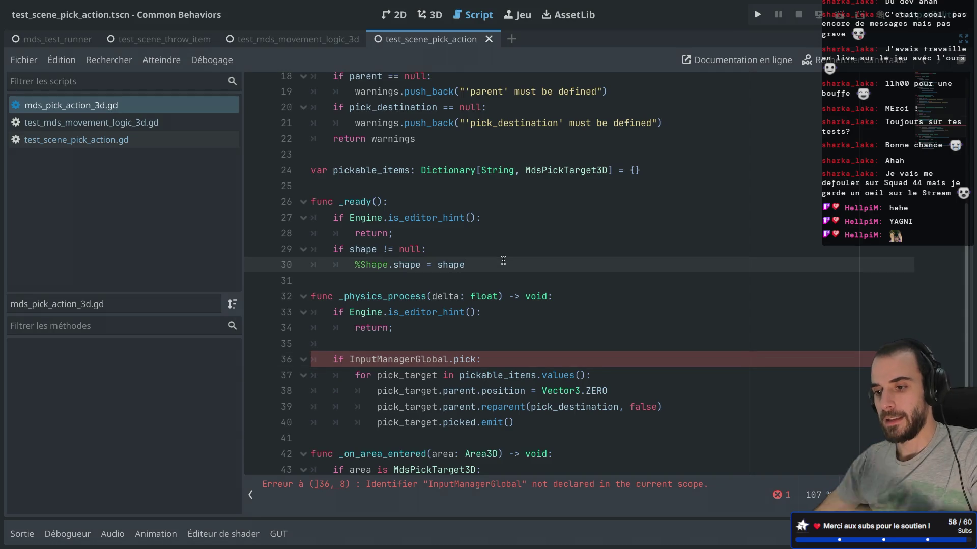
key("Return")
key("Return")
type("func _input(")
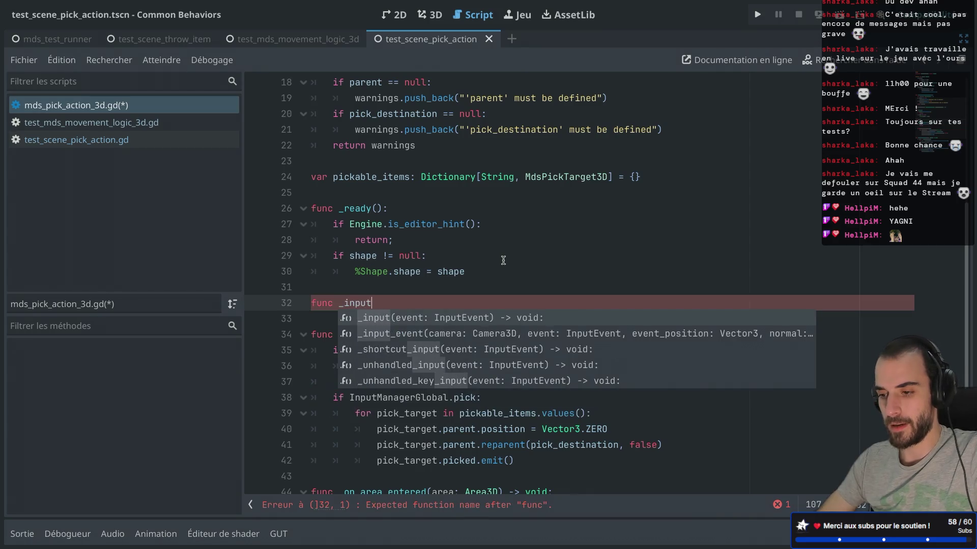
key("ctrl+space")
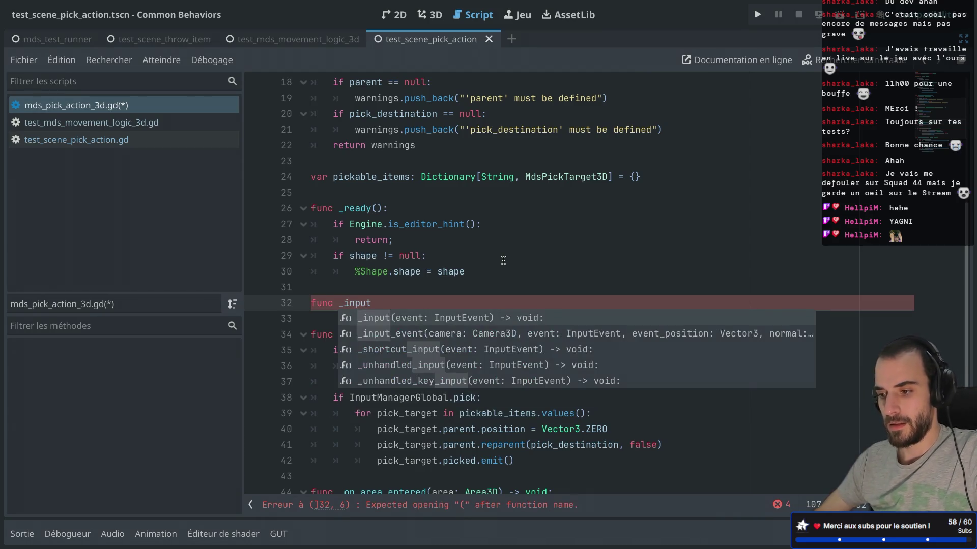
key("Return")
key("Return")
type("if ev")
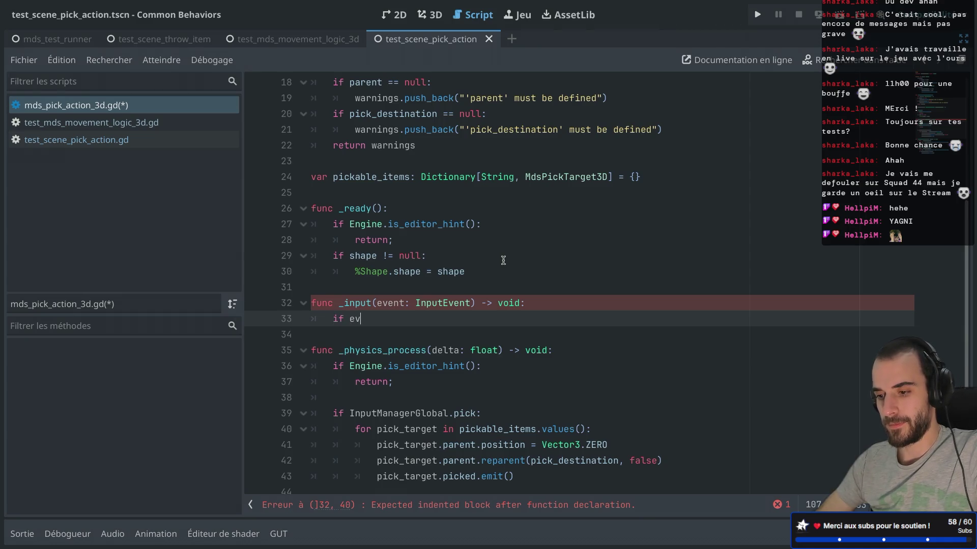
type("ent.is")
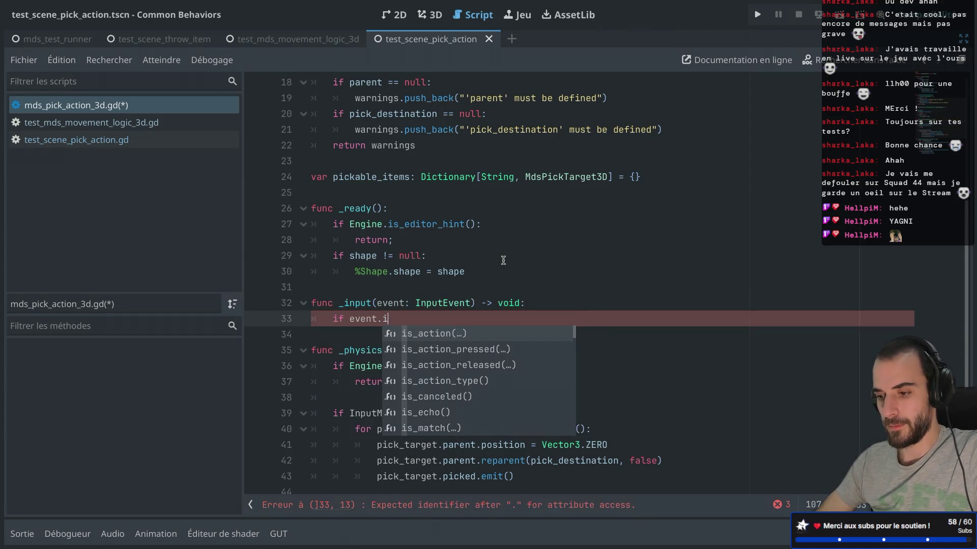
key("Down")
key("Return")
type("\"p")
key("Return")
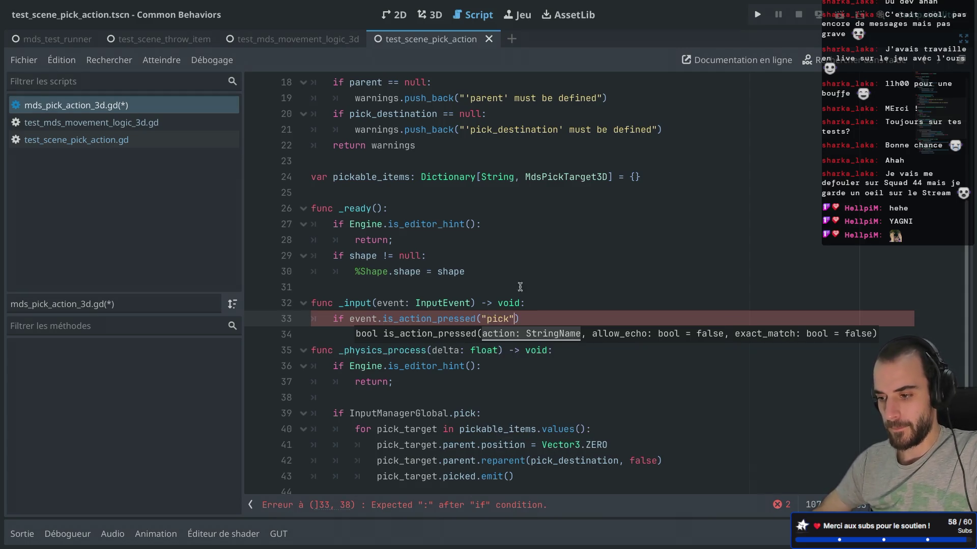
left_click(528, 318)
type(":")
key("Return")
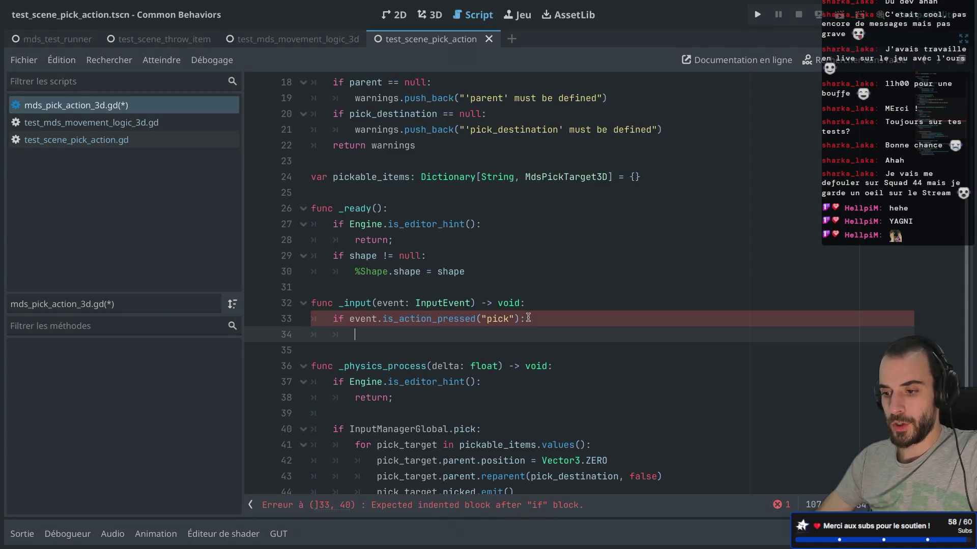
Step: Declare var should_pick: bool = false above _input and save the script
left_click(450, 292)
key("Return")
left_click(451, 291)
key("Return")
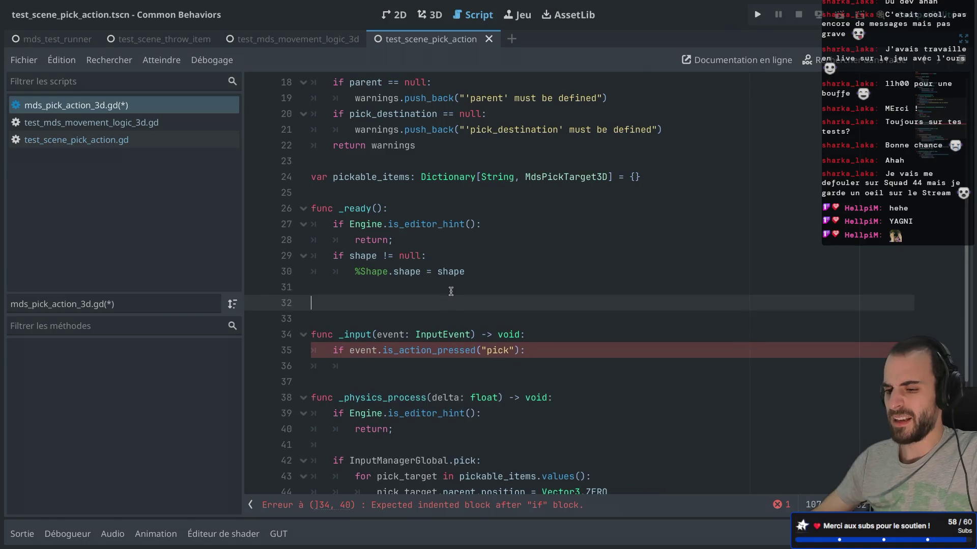
type("var should_")
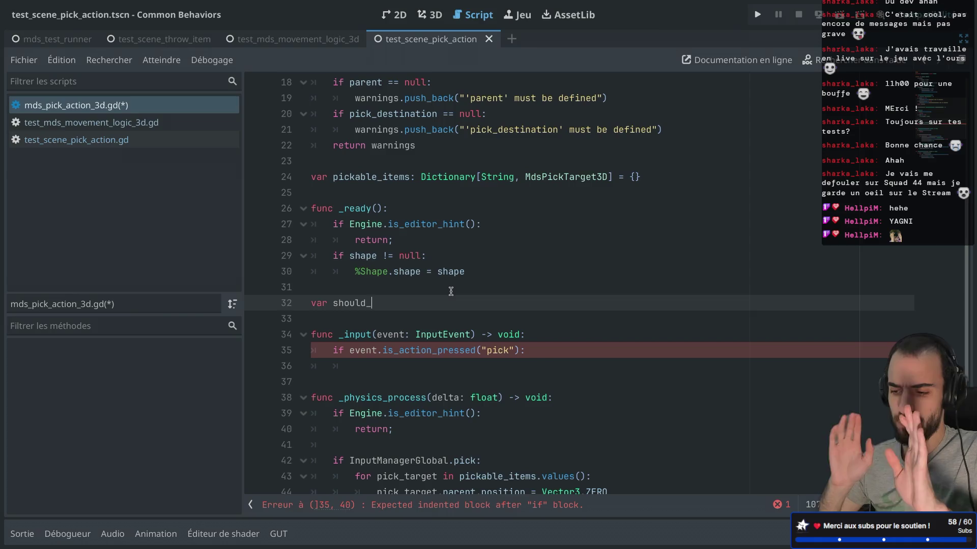
type("pick:")
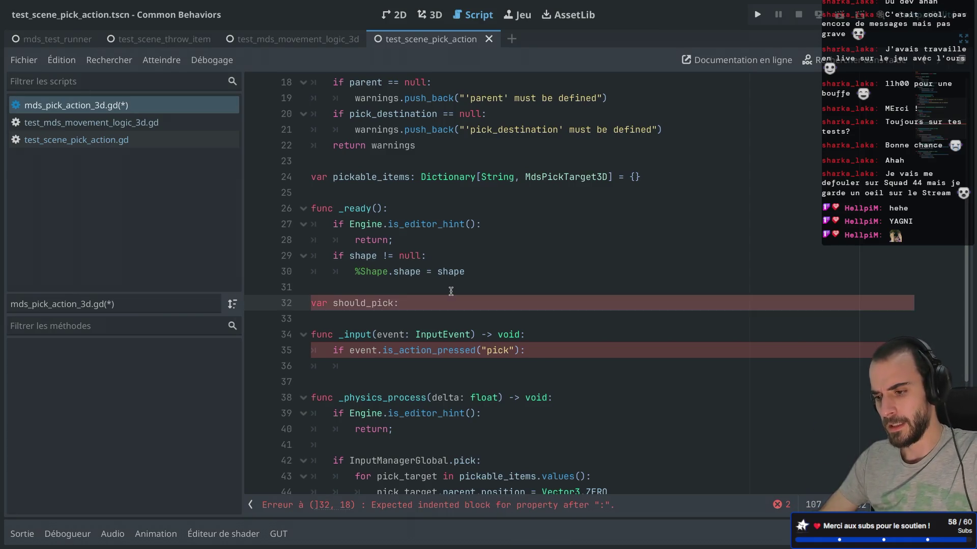
type(" bool = true")
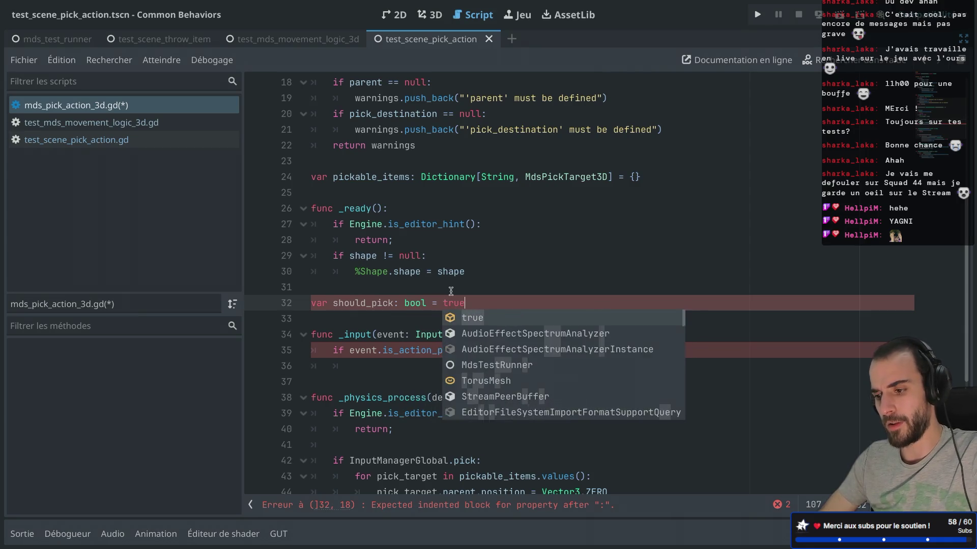
key("BackSpace")
key("BackSpace")
key("BackSpace")
key("BackSpace")
type("false;")
key("ctrl+s")
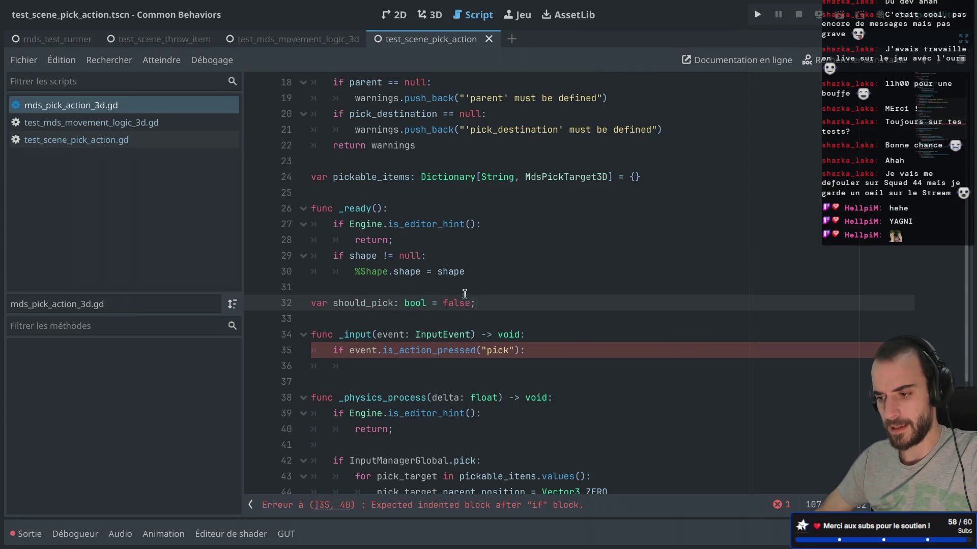
left_click(391, 381)
left_click(388, 364)
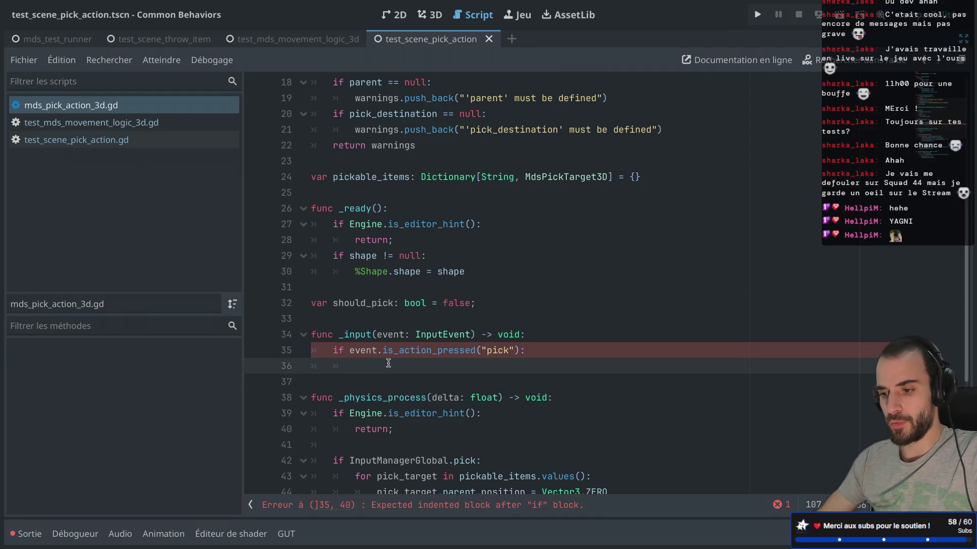
type("shou")
key("Return")
type("=")
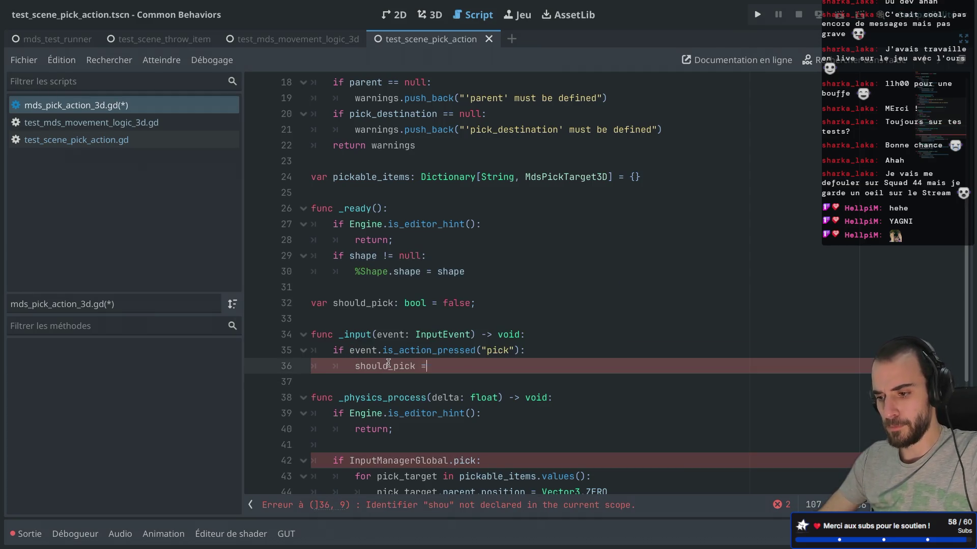
type(" true")
mouse_move(425, 344)
scroll(425, 344, "down", 3)
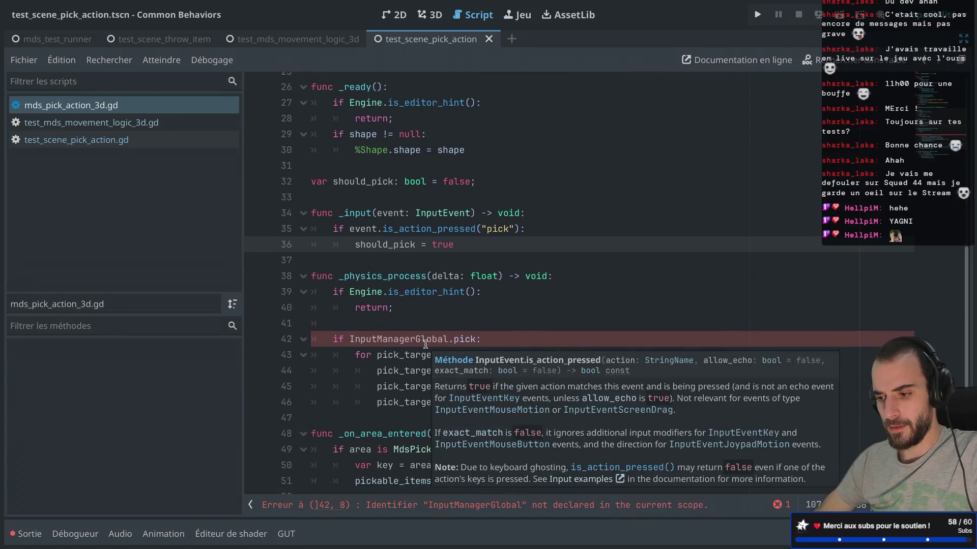
left_click_drag(349, 300, 482, 301)
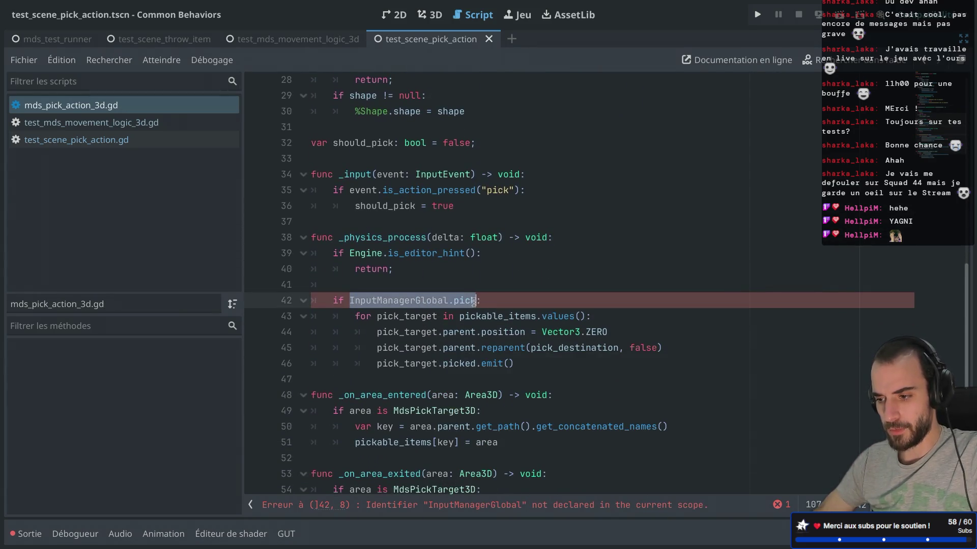
key("BackSpace")
key("BackSpace")
key("BackSpace")
key("Return")
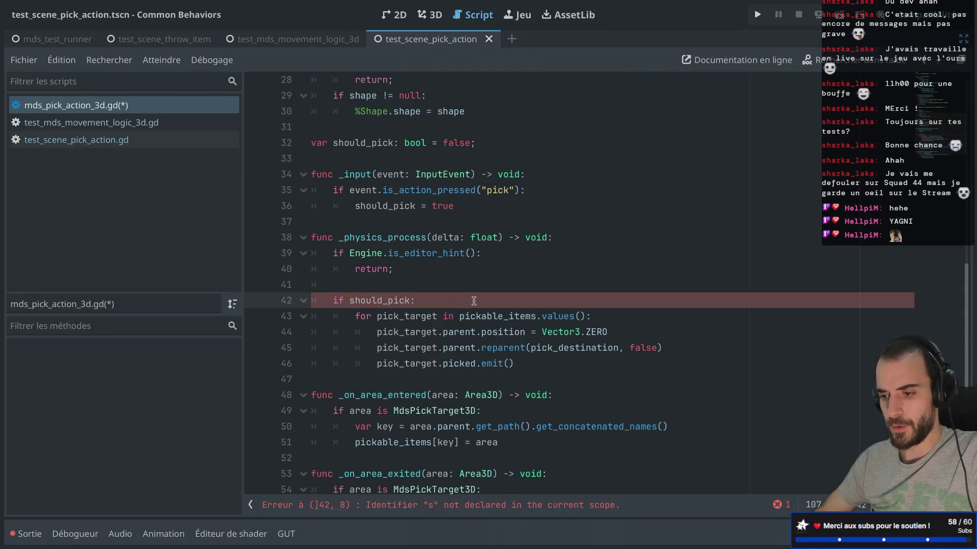
left_click(442, 300)
key("Return")
type("shou")
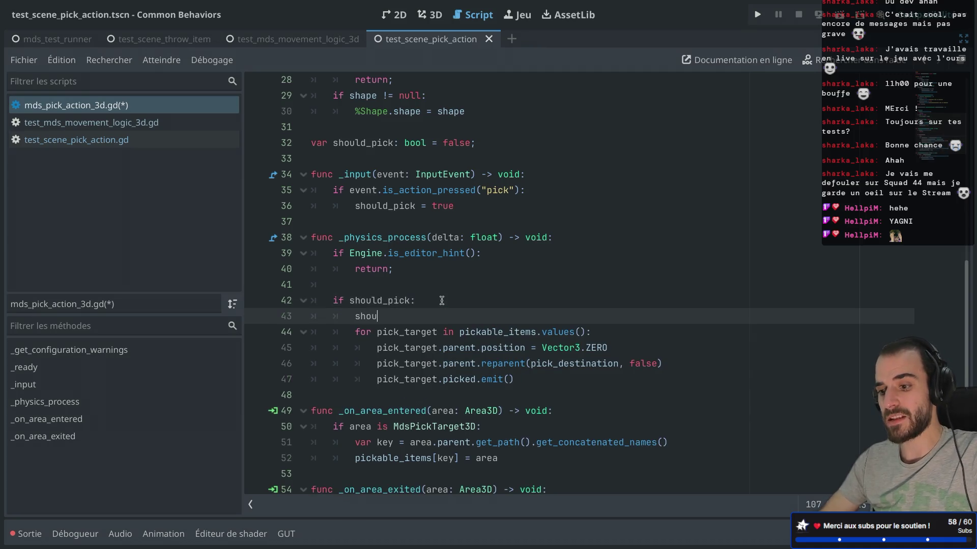
key("Return")
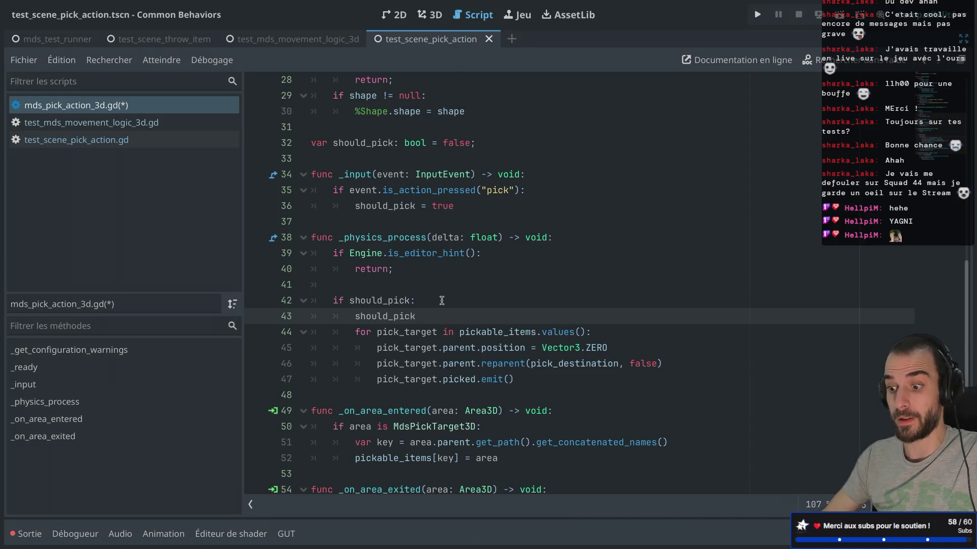
type("= false")
left_click(441, 301)
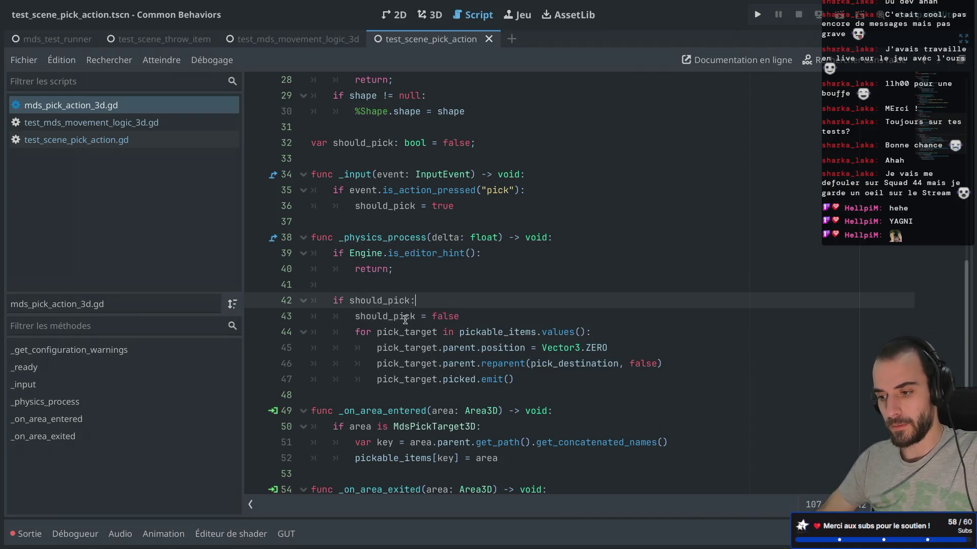
scroll(405, 319, "down", 2)
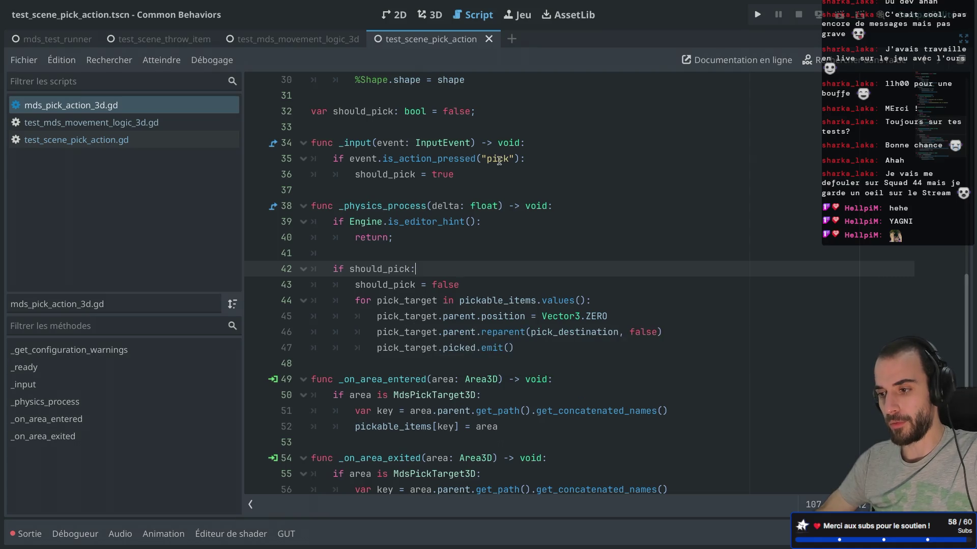
left_click_drag(355, 175, 441, 176)
left_click(441, 162)
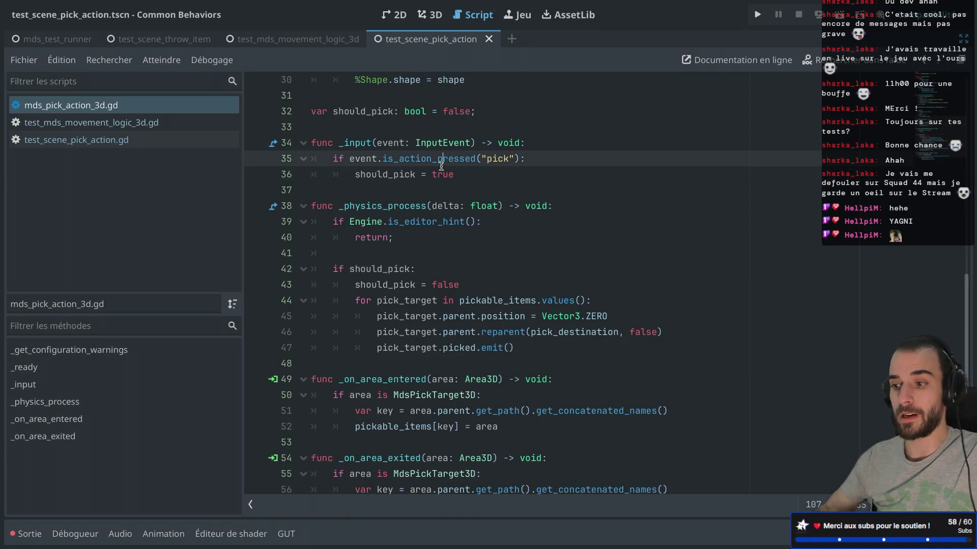
mouse_move(441, 166)
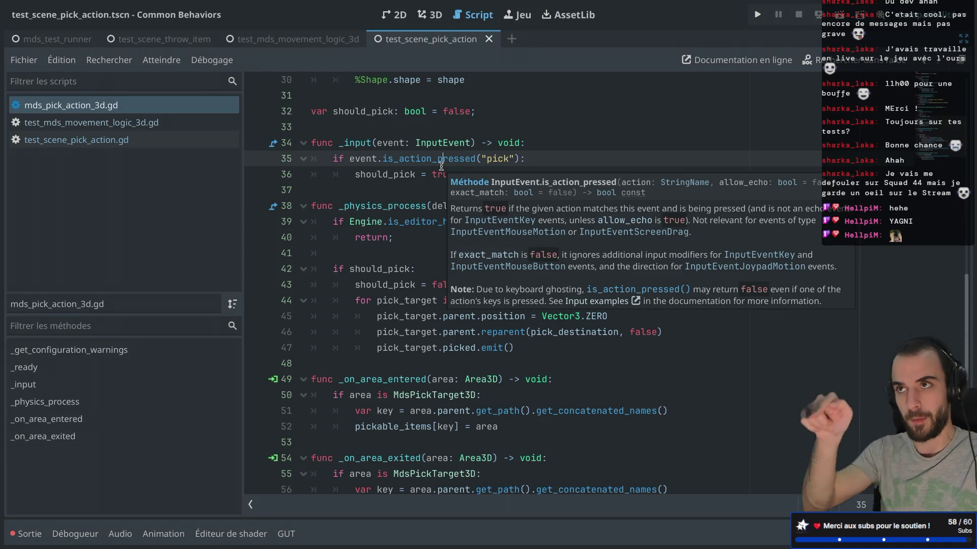
scroll(441, 166, "down", 3)
left_click(378, 264)
scroll(313, 198, "up", 7)
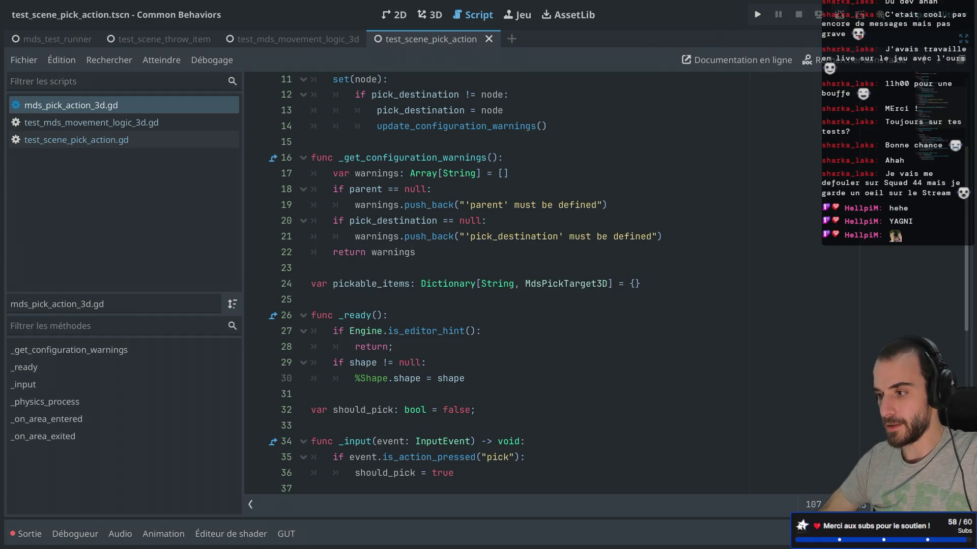
Step: Run the pick-action test scene and close its game window
left_click(839, 14)
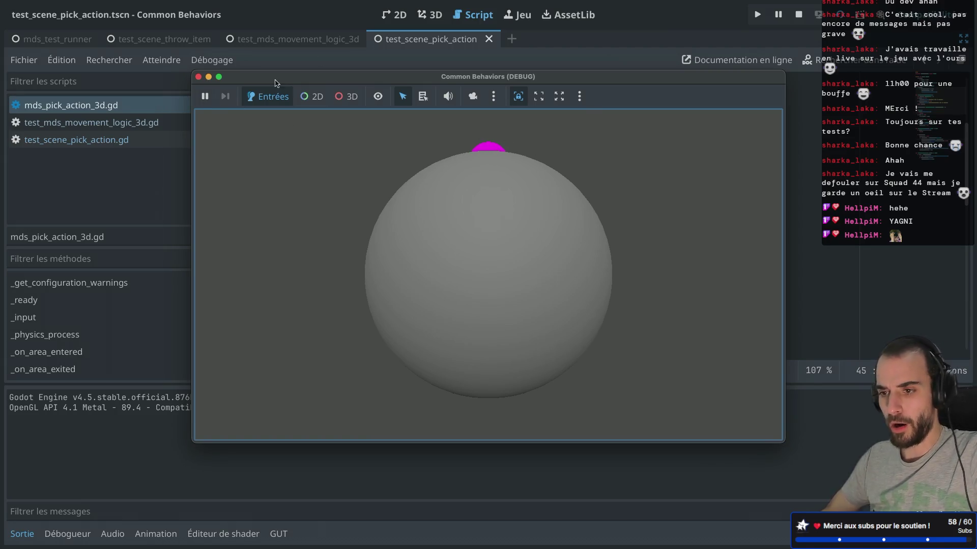
left_click(198, 77)
scroll(473, 207, "down", 9)
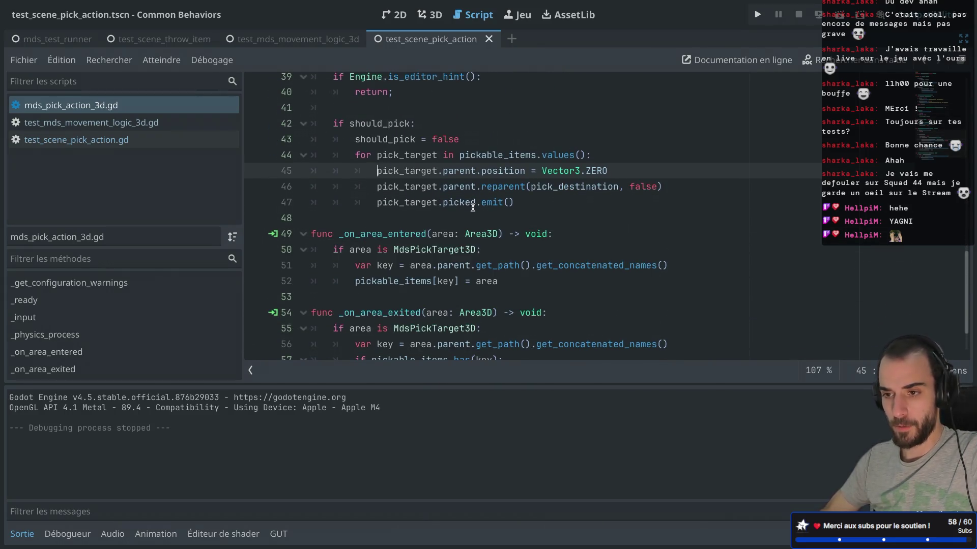
Step: Run mds_test_runner with the docks shown, reaching the InputManagerGlobal error at line 11 of the simple interaction test
left_click(56, 39)
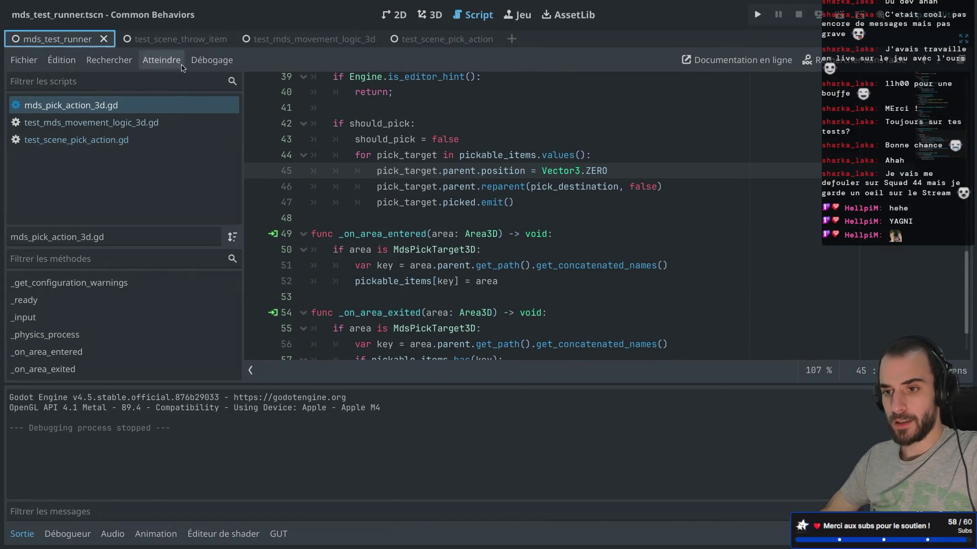
key("ctrl+shift+F11")
left_click(840, 14)
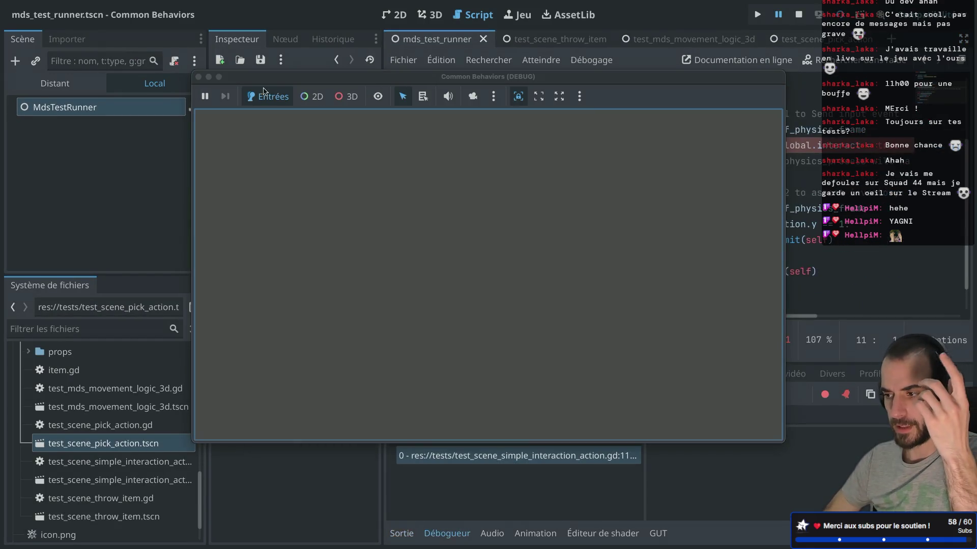
left_click(197, 76)
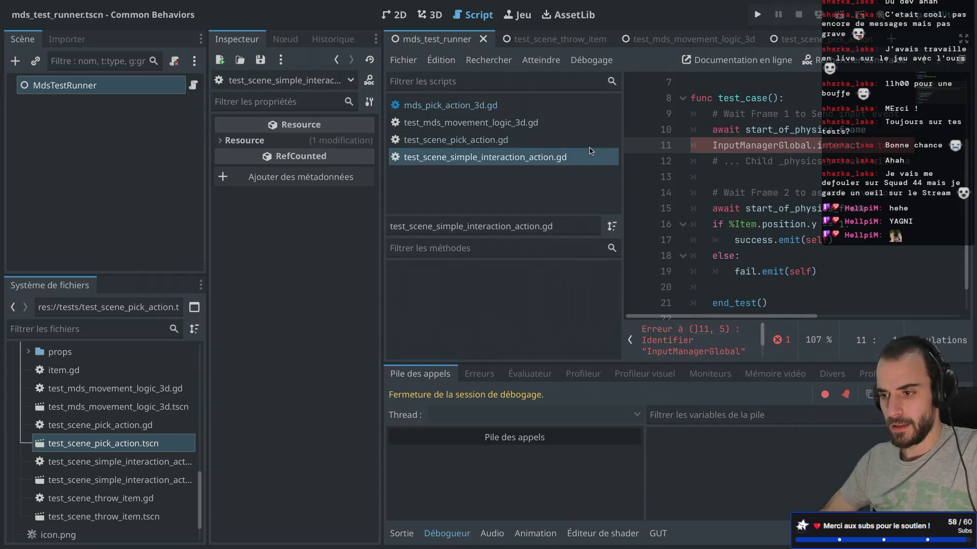
Step: Paste the pick test's InputEventAction lines over the InputManagerGlobal line in test_scene_simple_interaction_action.gd
key("ctrl+shift+F11")
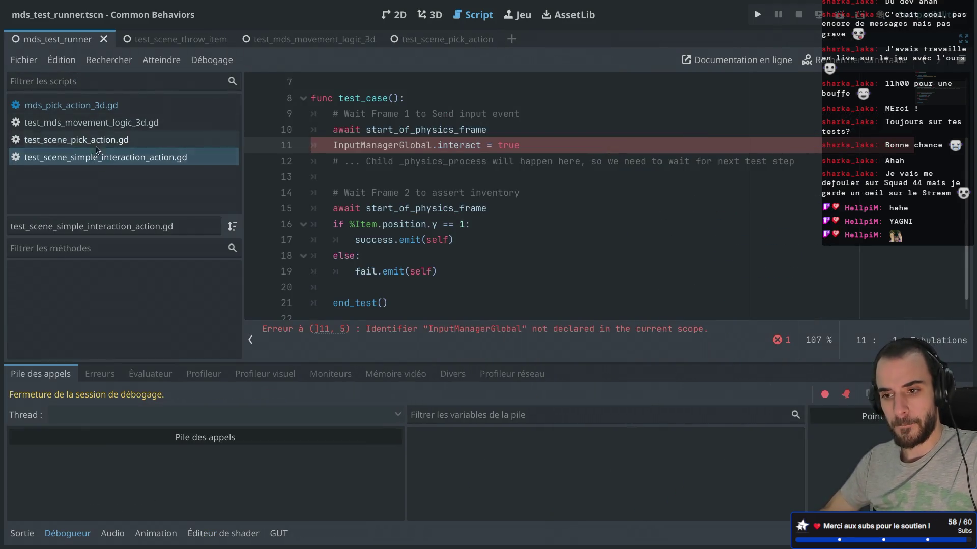
left_click(102, 140)
mouse_move(476, 256)
left_mouse_down()
mouse_move(290, 194)
mouse_move(279, 180)
left_mouse_up()
key("ctrl+c")
left_click(102, 157)
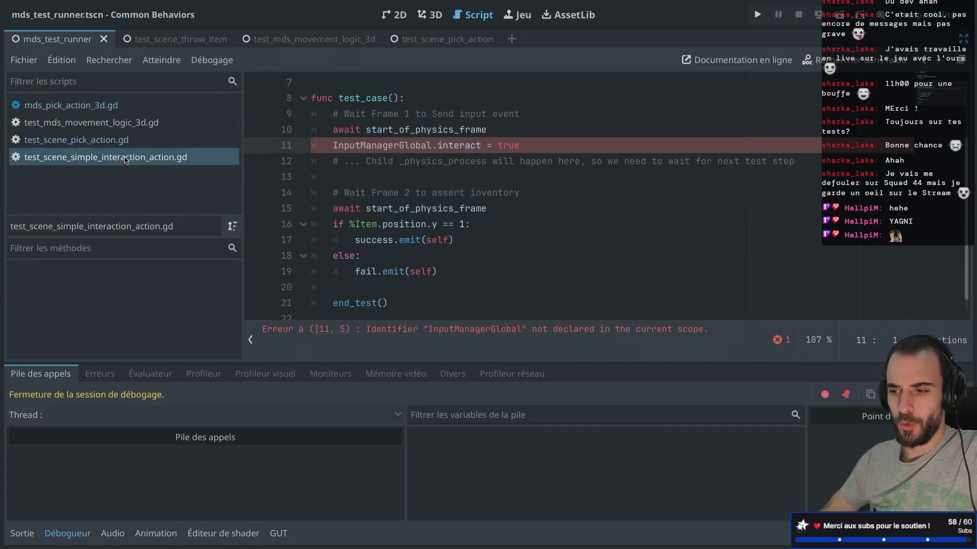
left_click_drag(332, 179, 311, 145)
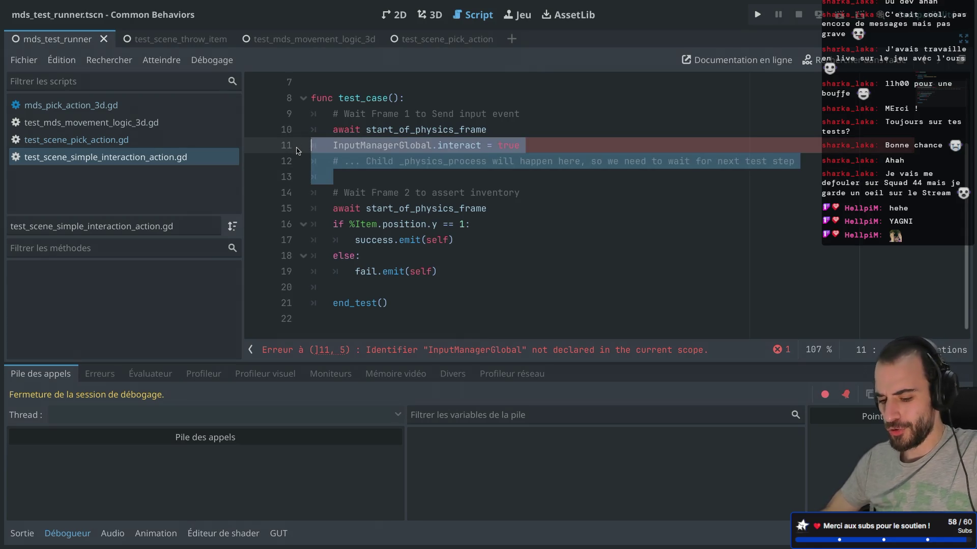
key("ctrl+v")
Step: Change the action to "interact", replace the frame-2 wait with an Assert comment, and save
double_click(441, 160)
type("interac")
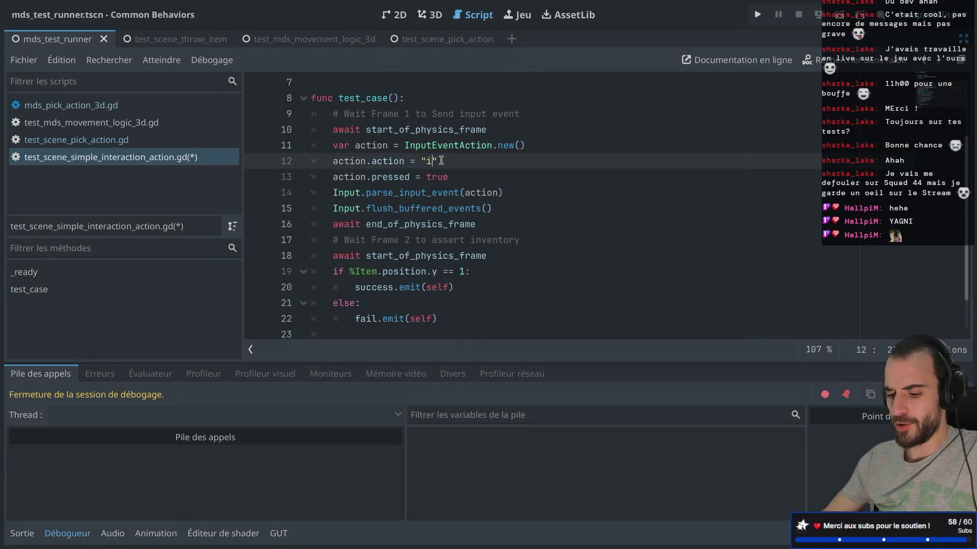
type("t")
left_click(504, 228)
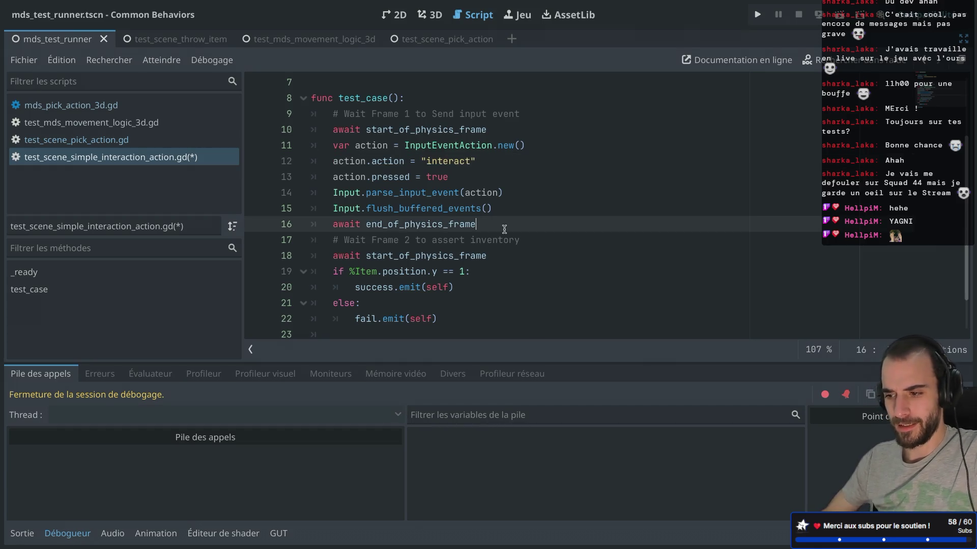
key("Return")
left_click_drag(511, 269, 345, 256)
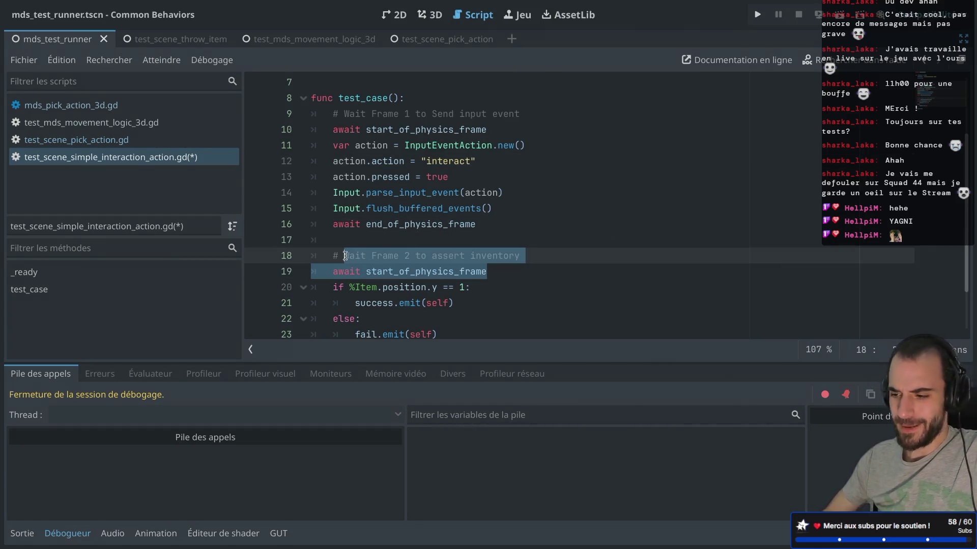
type("ass")
left_click(407, 242)
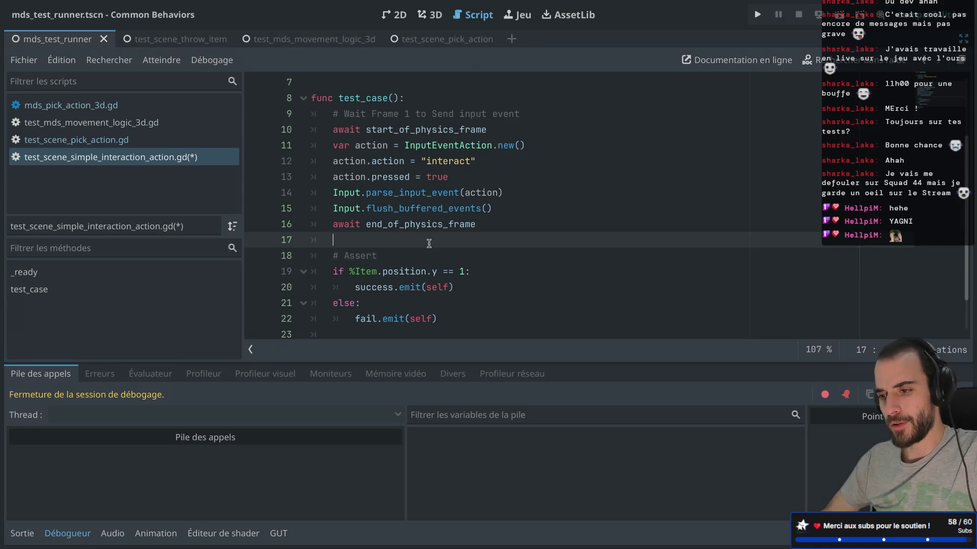
key("ctrl+s")
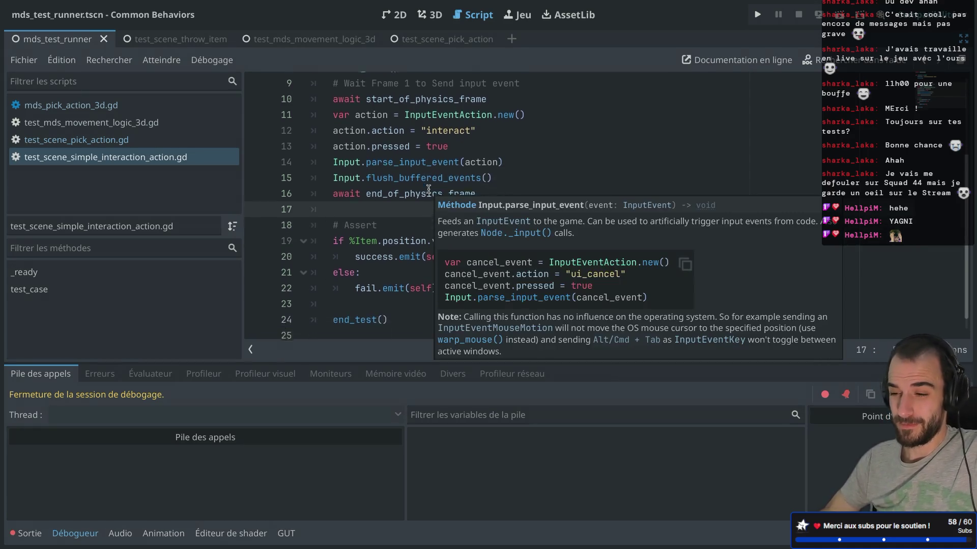
Step: Save the simple interaction test again and exit distraction-free mode
scroll(429, 189, "down", 1)
scroll(446, 144, "up", 2)
key("ctrl+s")
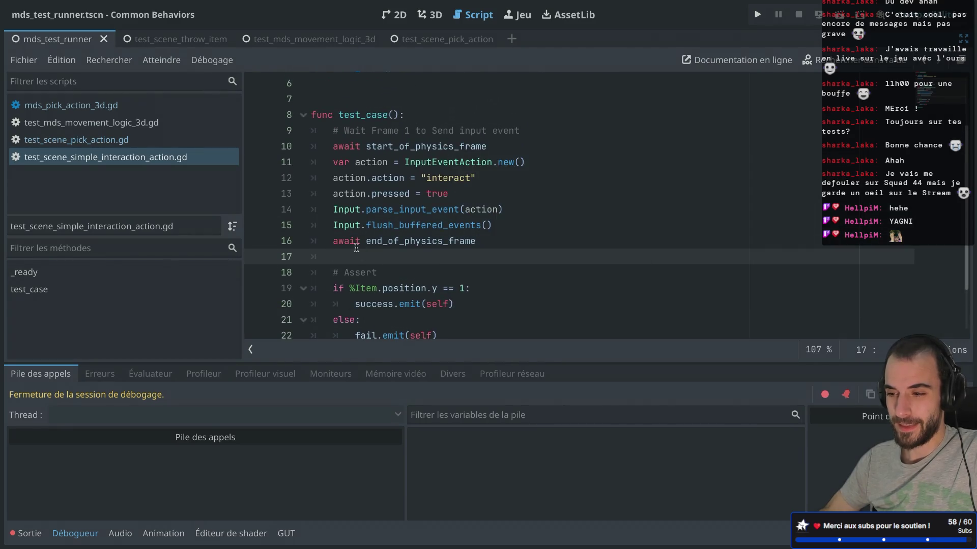
double_click(443, 178)
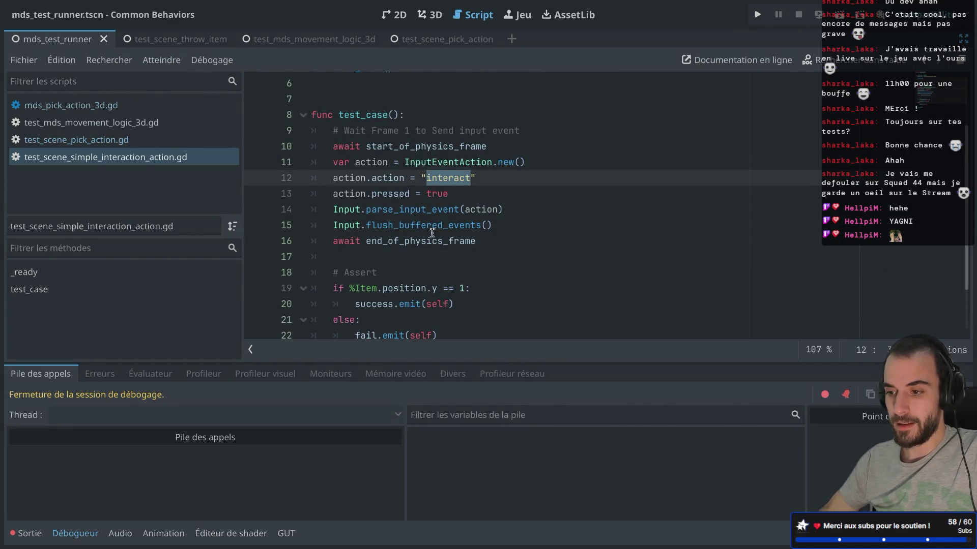
double_click(416, 239)
scroll(475, 169, "down", 1)
key("ctrl+s")
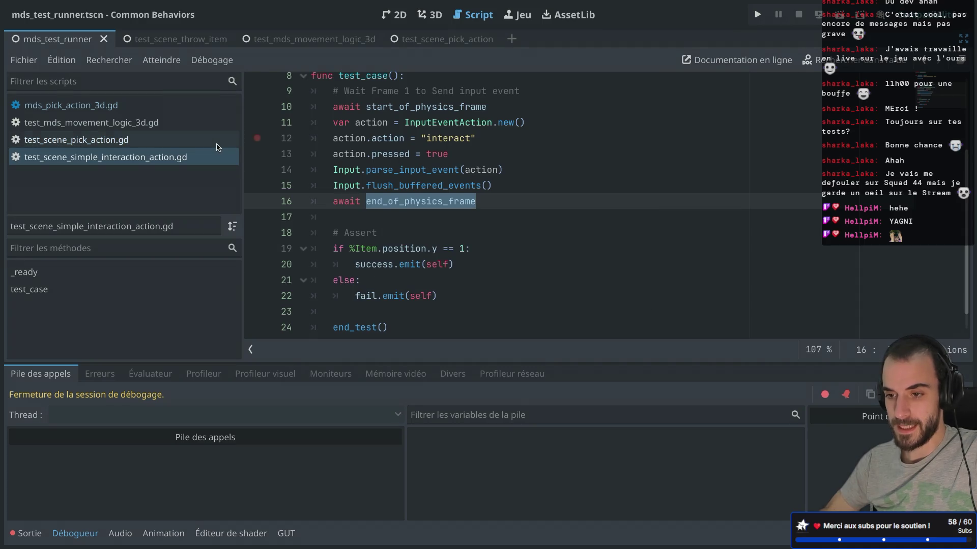
key("ctrl+shift+F11")
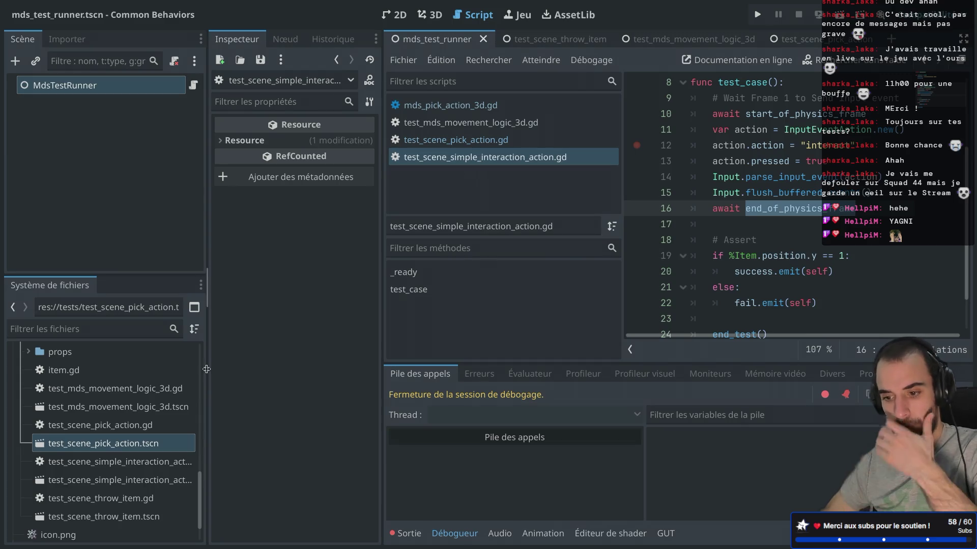
Step: Run test_scene_simple_interaction_action.tscn with F6, then open space after _ready in mds_interact_action_3d.gd
double_click(123, 478)
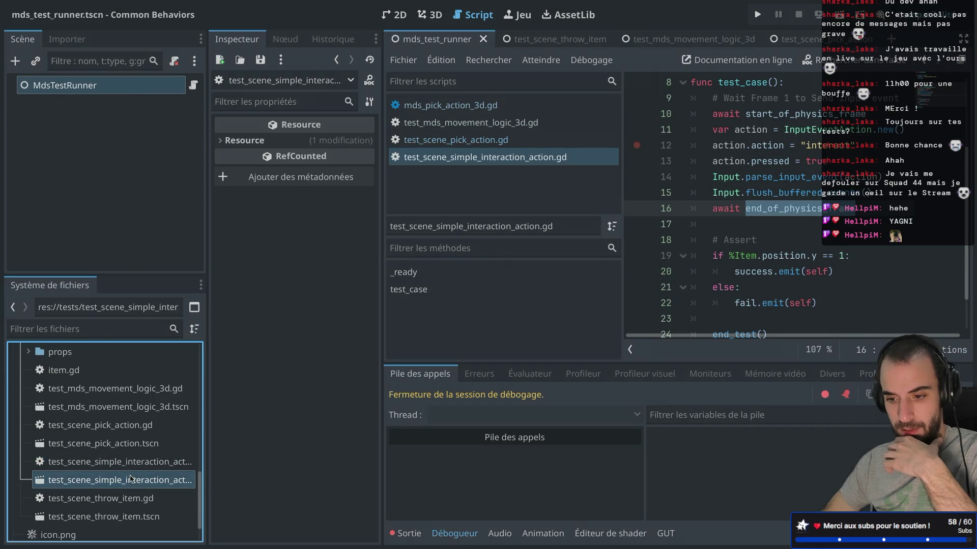
key("F6")
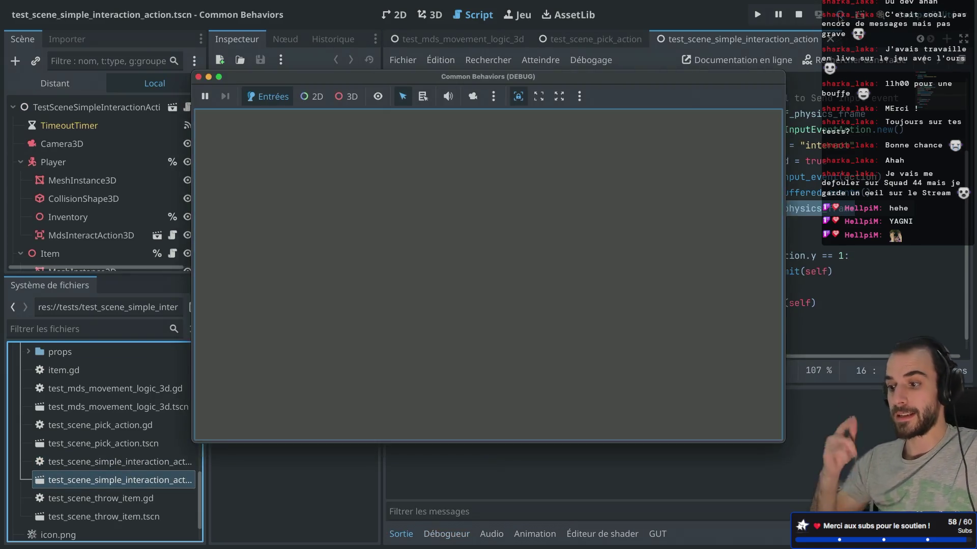
left_click(198, 76)
key("ctrl+shift+F11")
left_click(398, 207)
key("Return")
key("Return")
Step: Write func _input setting should_interact to true when event.is_action_pressed("interact")
key("Up")
type("nc _input")
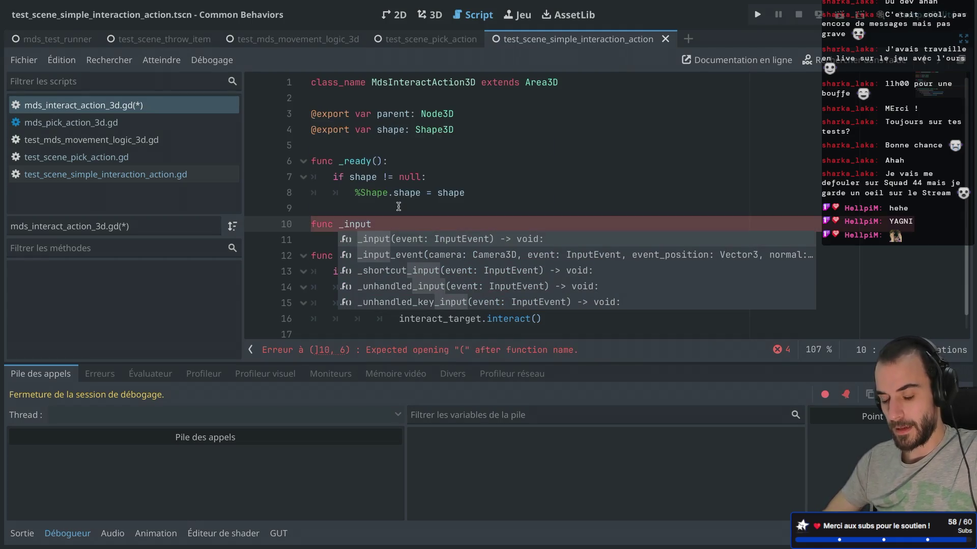
key("Return")
key("Return")
type("f (e")
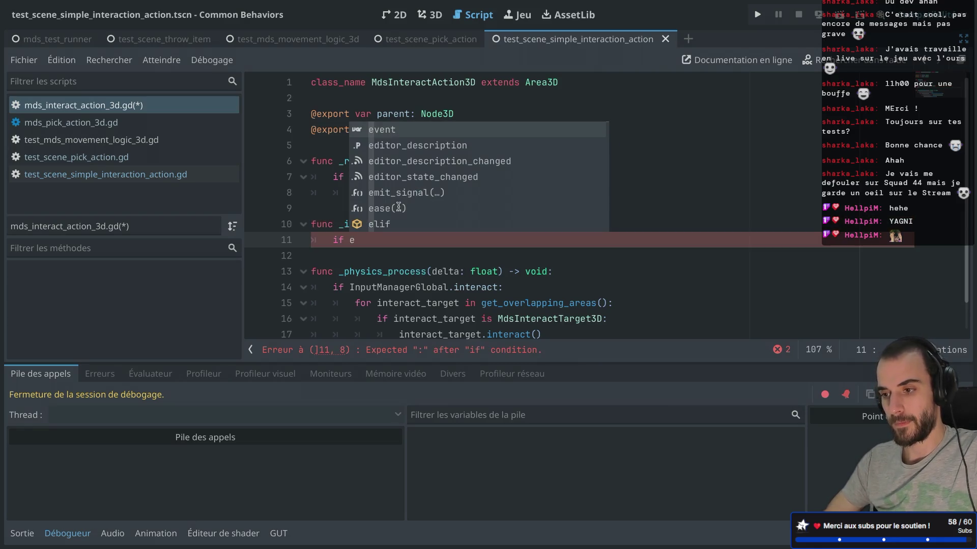
type(";")
type("vent.")
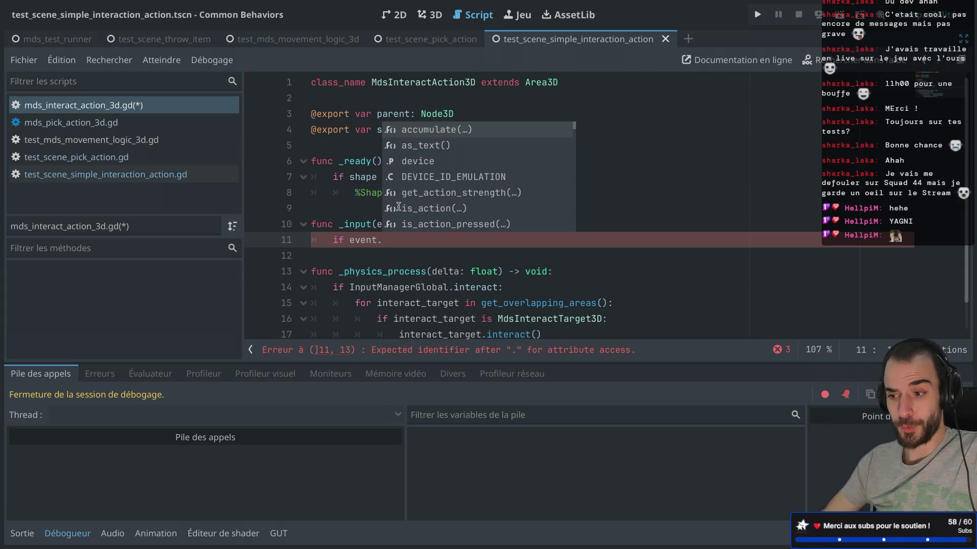
type("is")
key("Down")
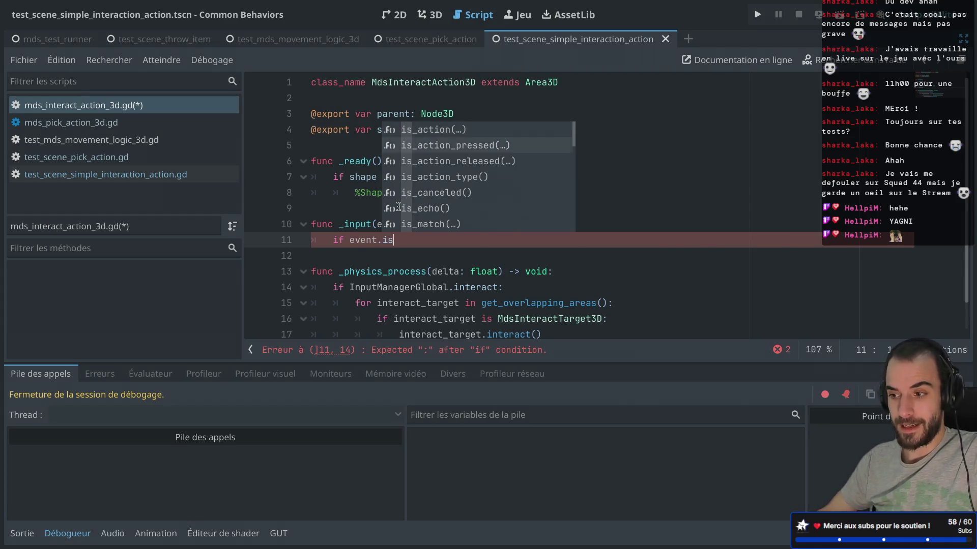
key("Return")
type("\"in")
key("Return")
left_click(558, 240)
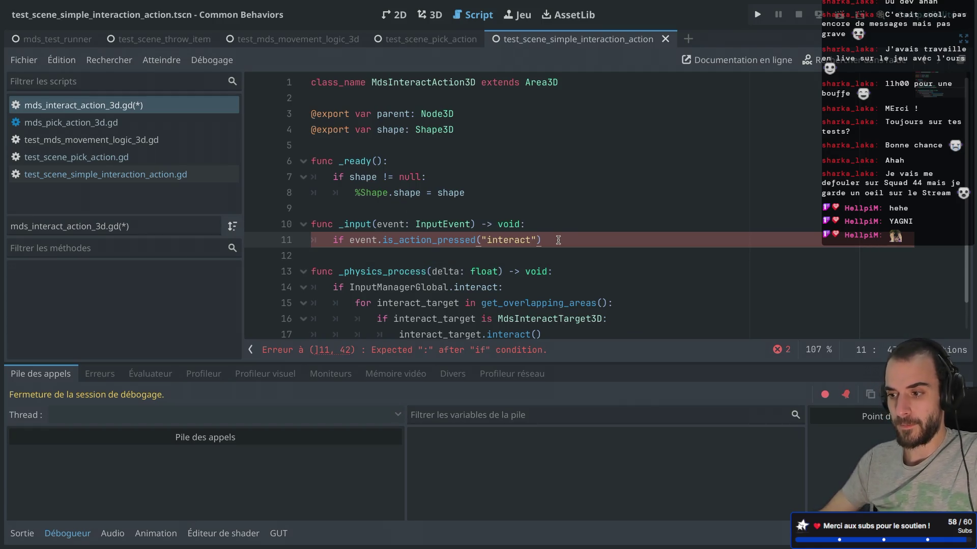
type(":")
key("Return")
type("s")
type("hould_interact")
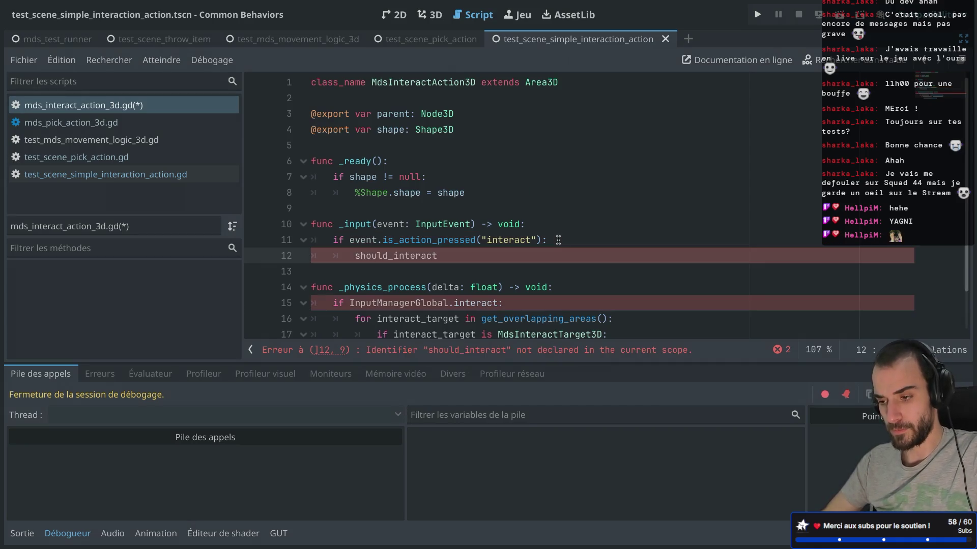
type("ue")
Step: Declare var should_interact: bool = false above the _input function
left_click(494, 216)
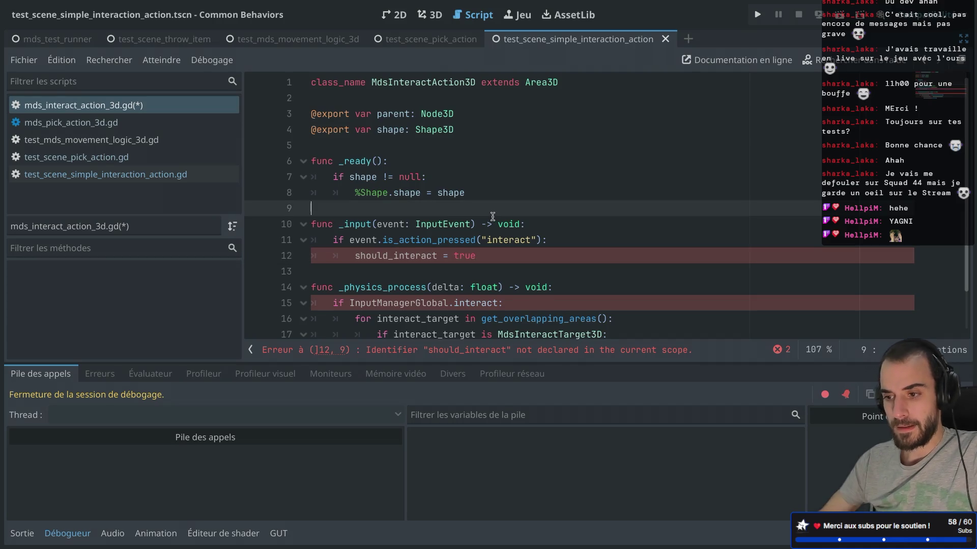
key("Return")
type("var should_")
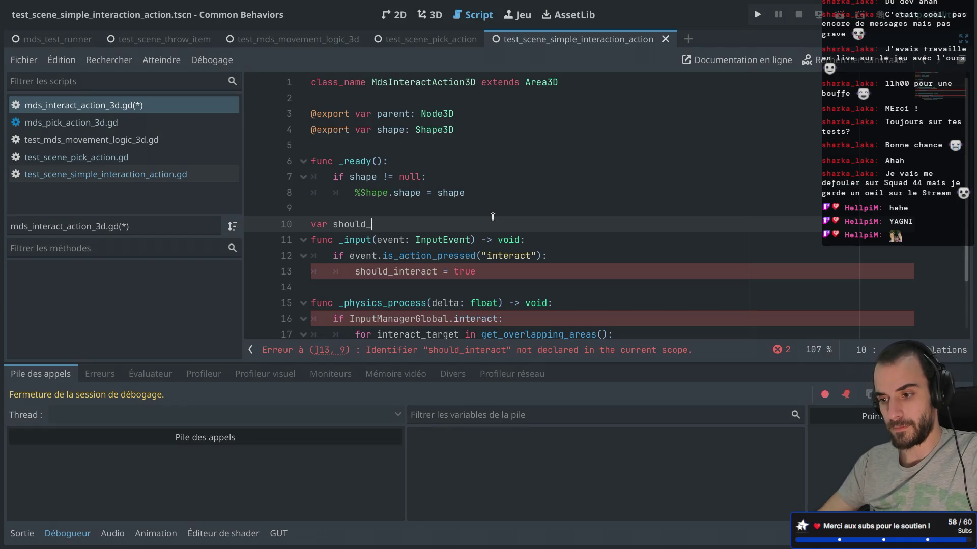
type("interact: bool = ")
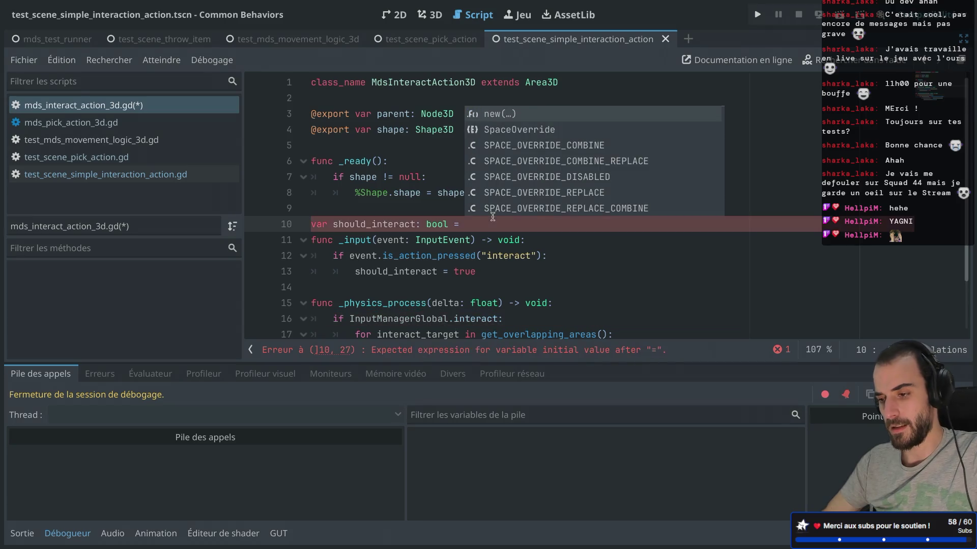
type("false")
left_click(440, 240)
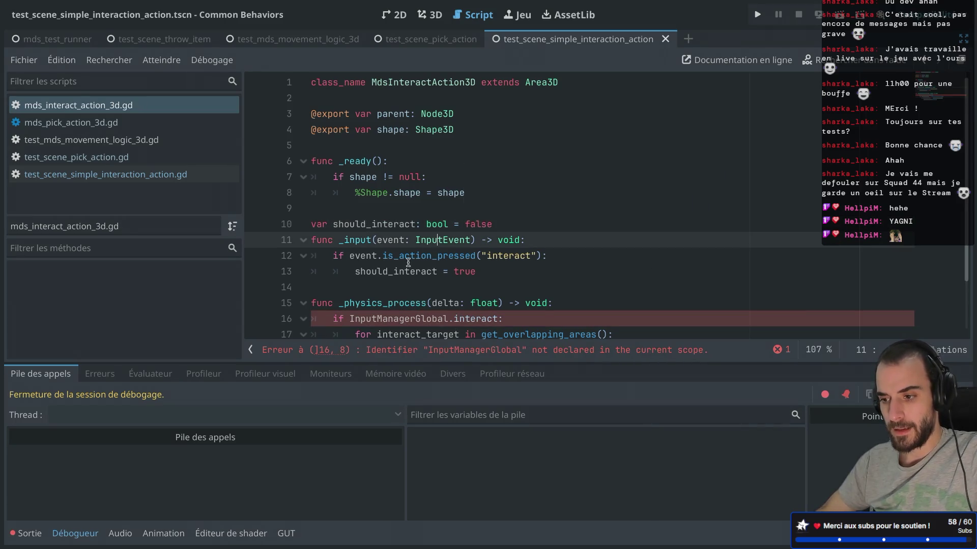
Step: Try the line 16 condition as should_interact, then as Input.is_action_just_pressed
scroll(408, 262, "down", 1)
left_click_drag(349, 269, 498, 267)
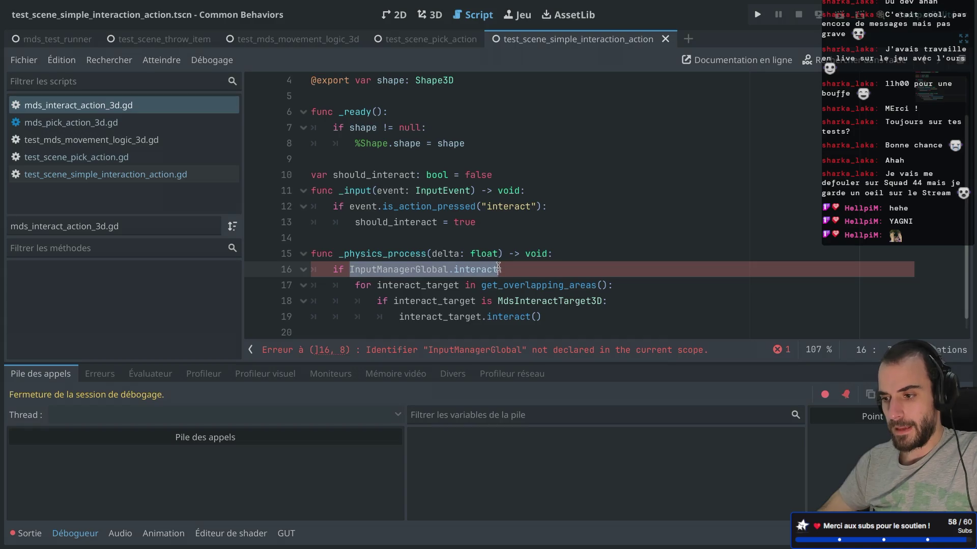
type("should_")
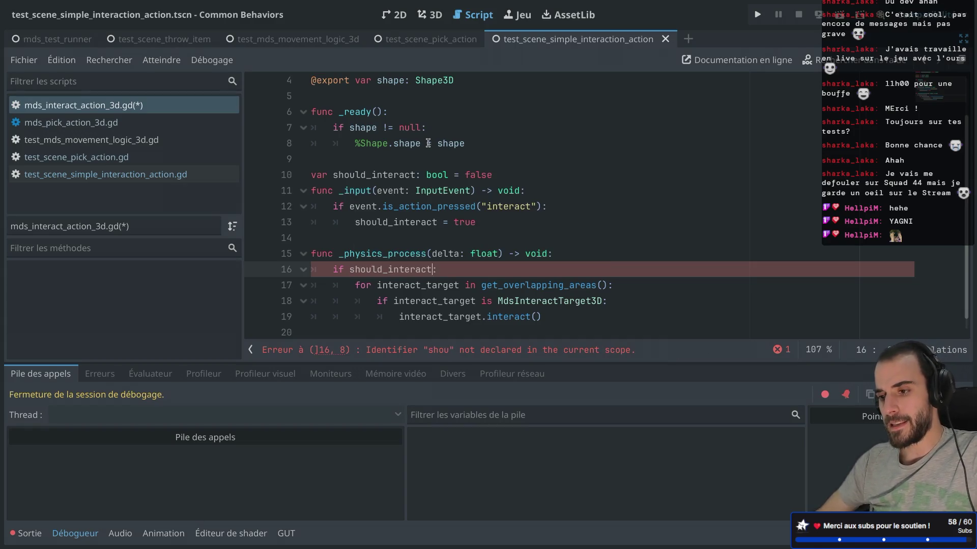
key("Return")
double_click(368, 268)
type("Input.is")
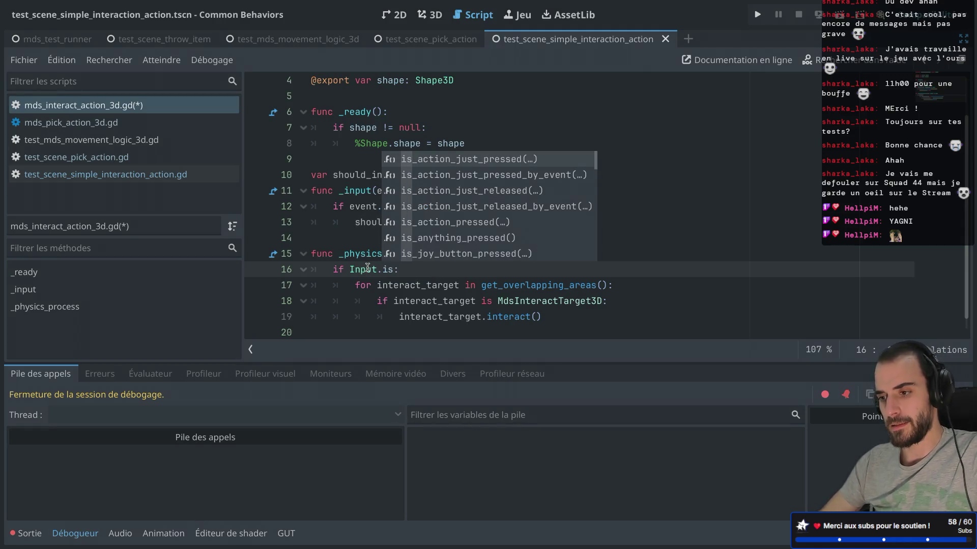
key("Return")
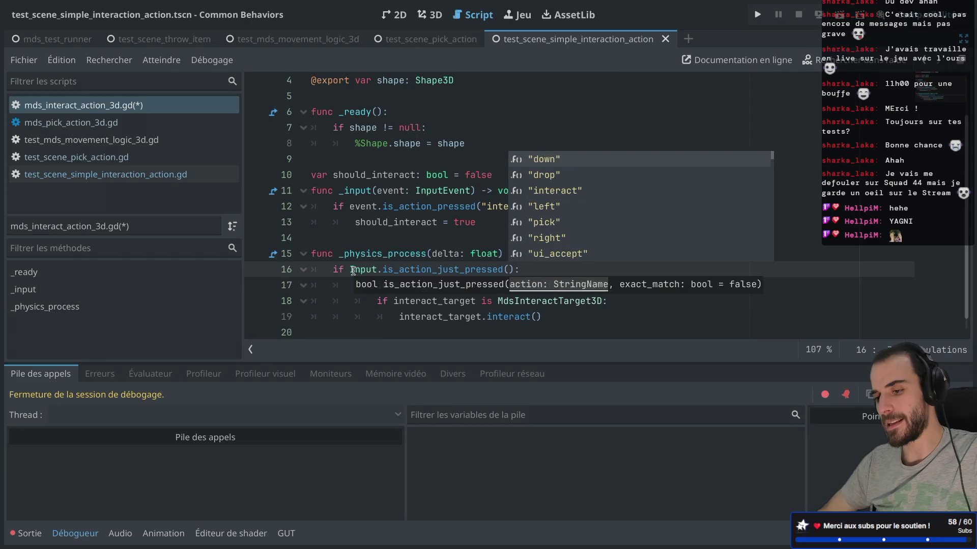
left_click_drag(351, 271, 511, 272)
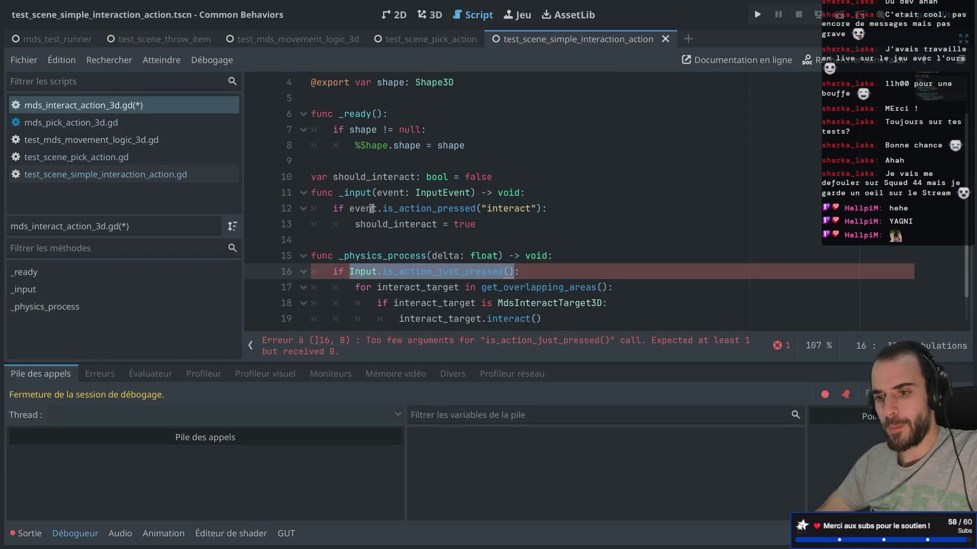
Step: Compare with the simple interaction test script and change the check to is_action_pressed
left_click(134, 175)
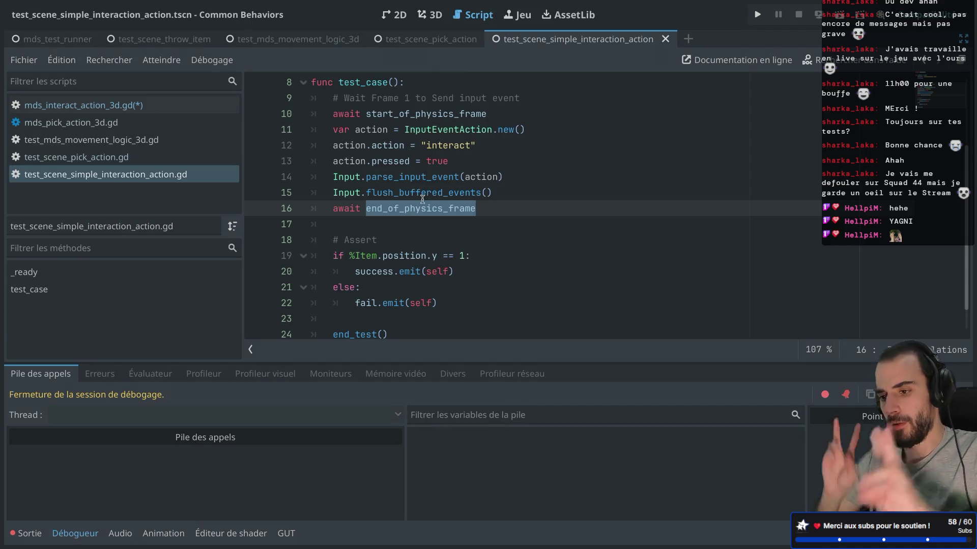
mouse_move(422, 200)
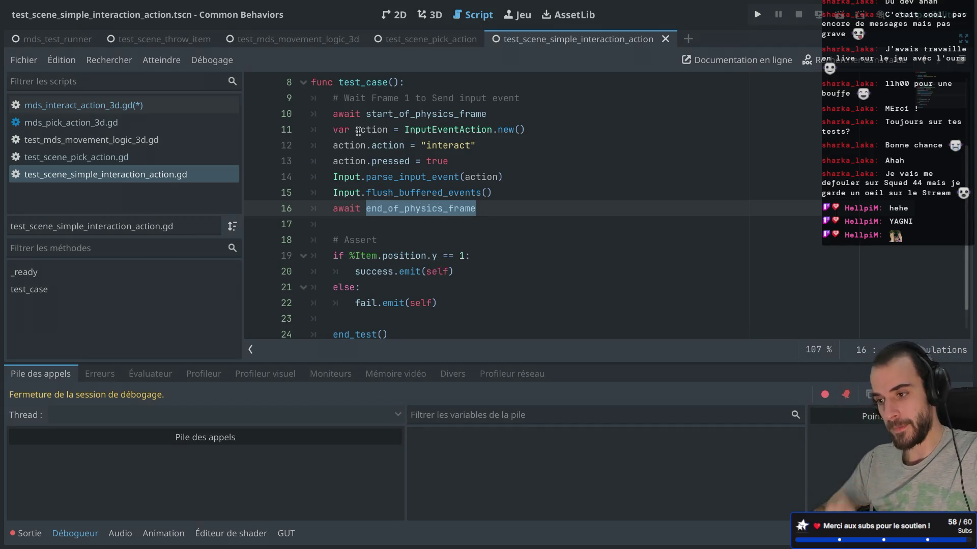
left_click(122, 105)
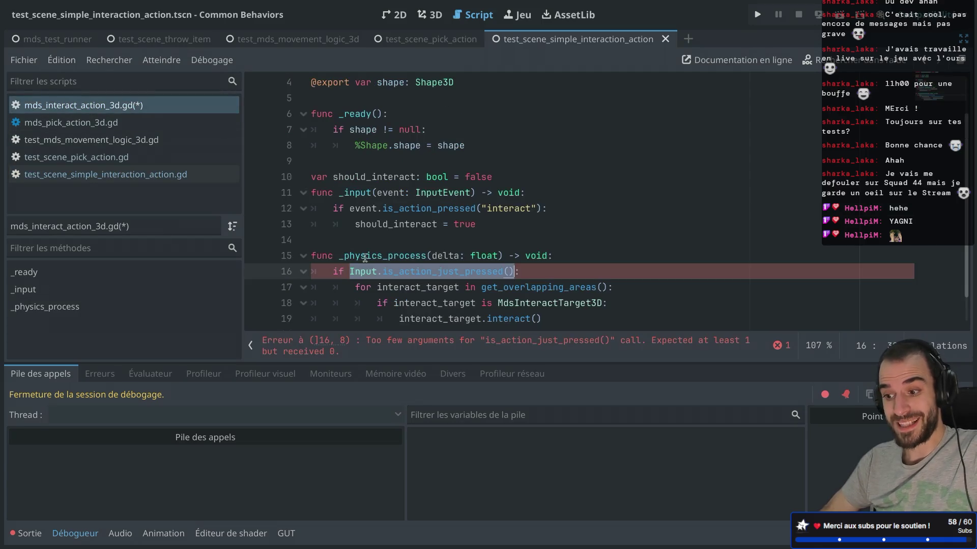
left_click_drag(353, 273, 442, 272)
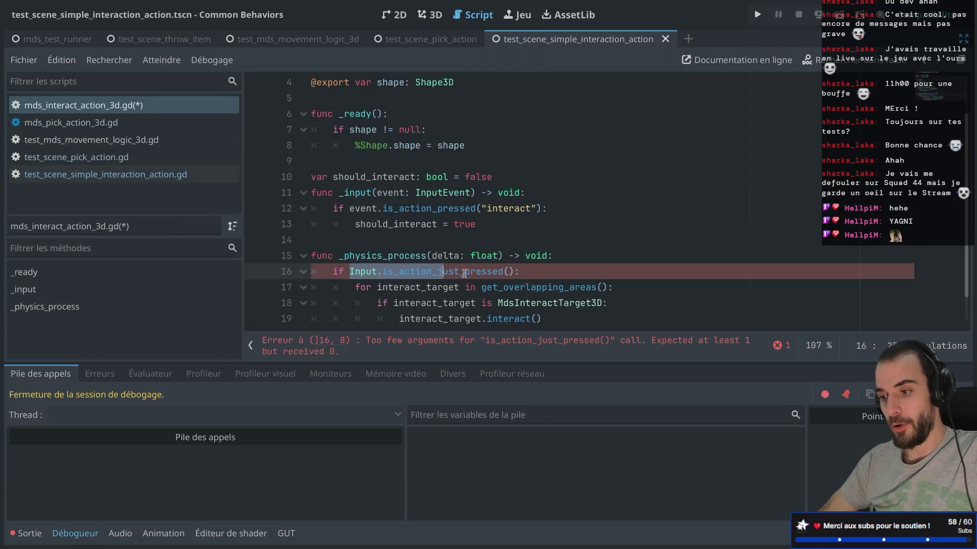
left_click(463, 272)
key("BackSpace")
key("BackSpace")
key("BackSpace")
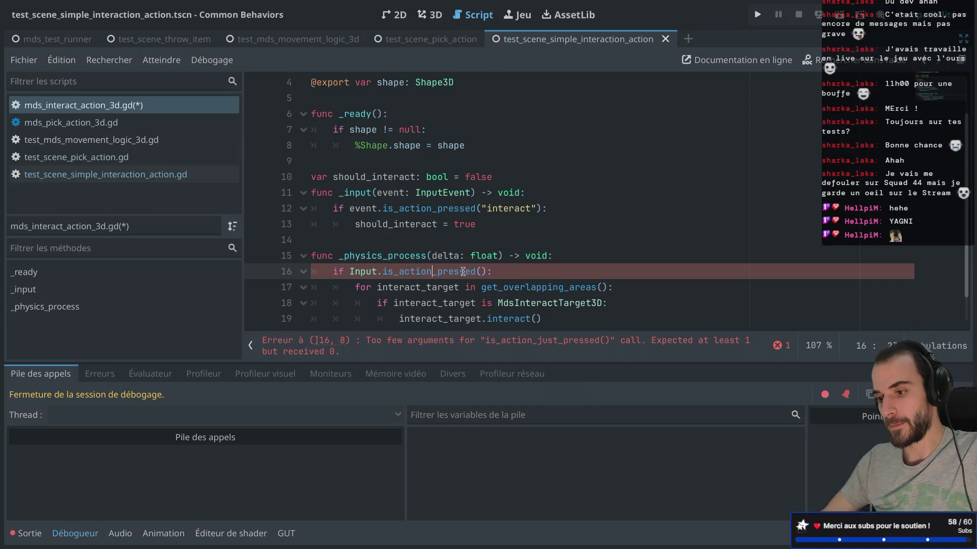
left_click_drag(350, 272, 507, 275)
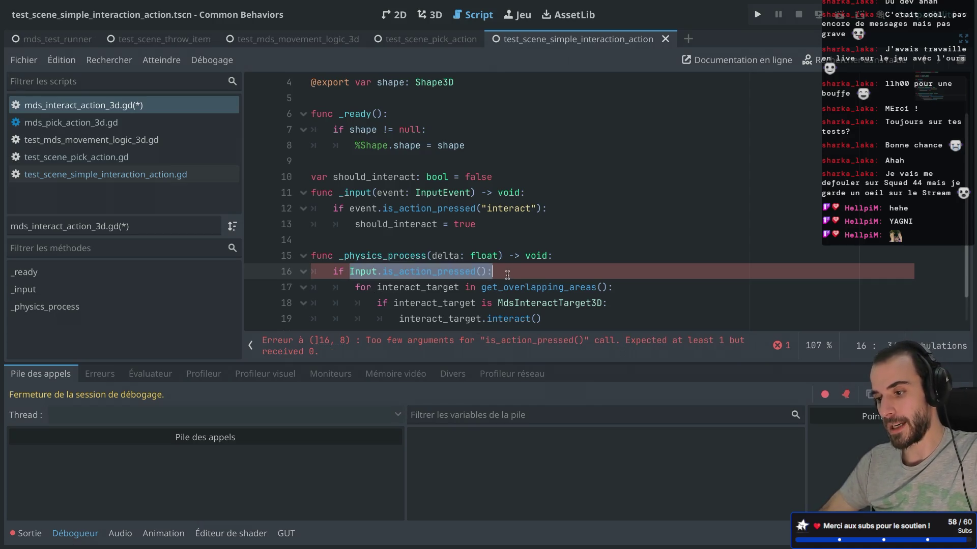
left_click(430, 272)
mouse_move(430, 272)
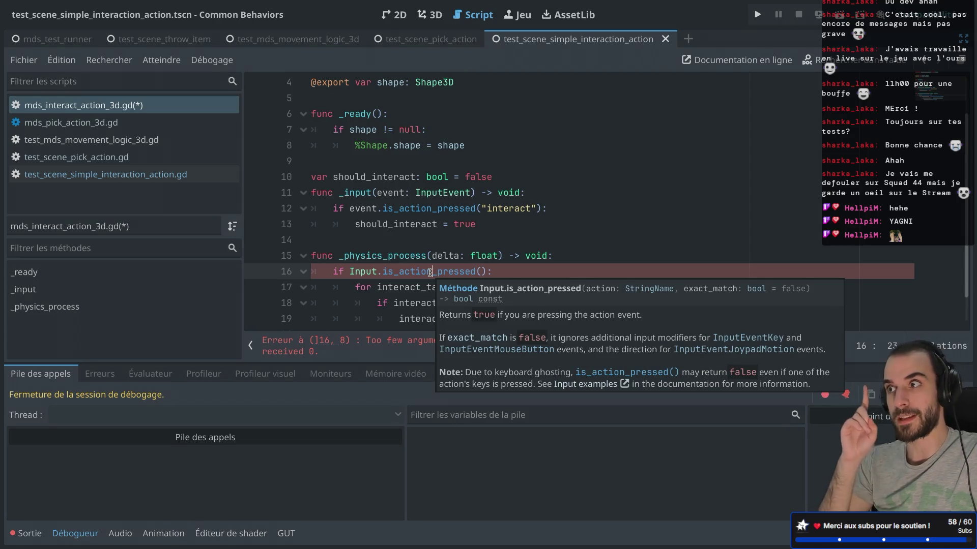
Step: Replace the input check on line 16 with should_interact
left_click_drag(366, 238, 307, 196)
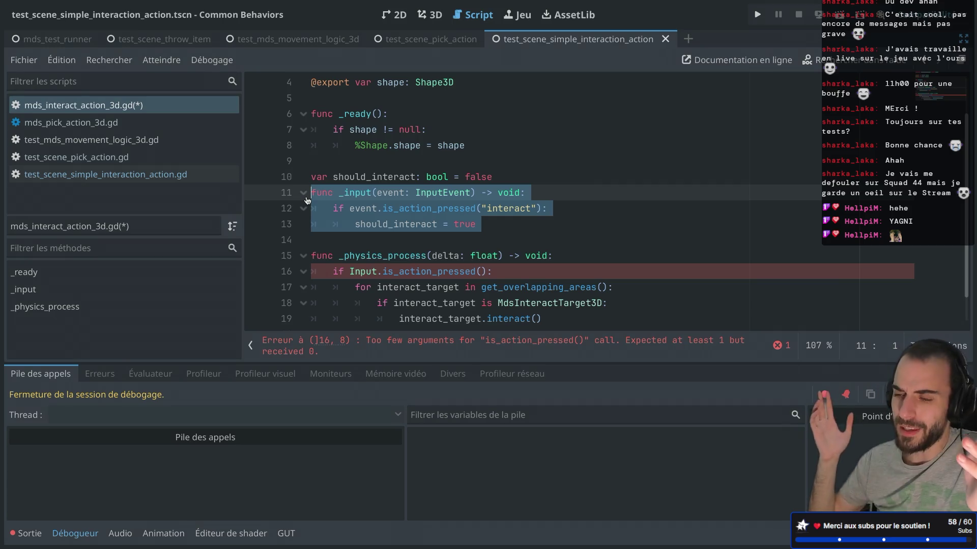
left_click_drag(351, 272, 485, 271)
type("shoul")
type("d_in:")
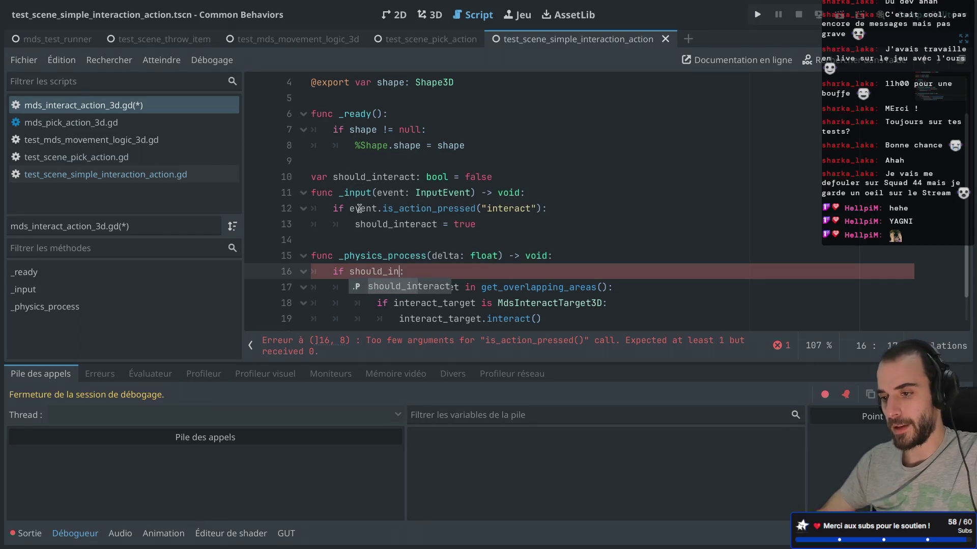
left_click_drag(334, 193, 366, 193)
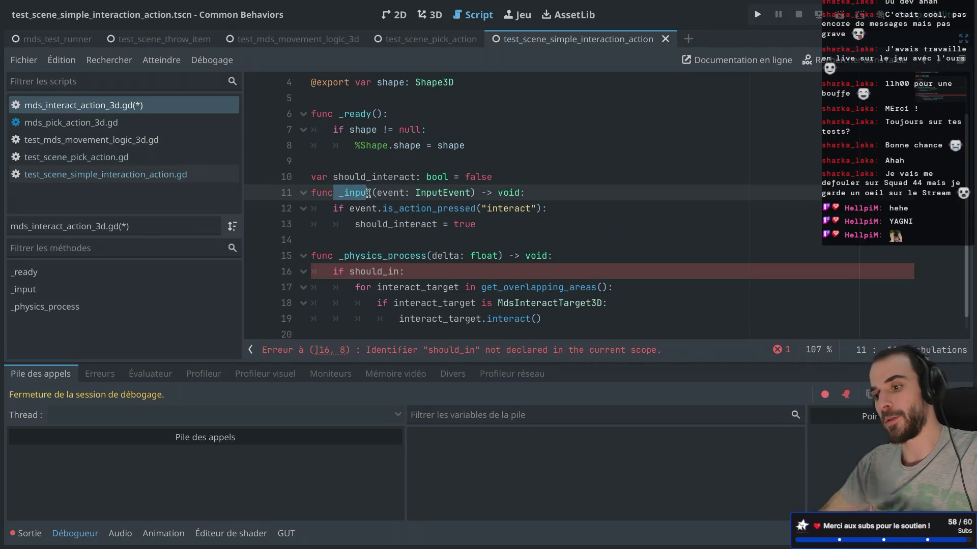
double_click(356, 192)
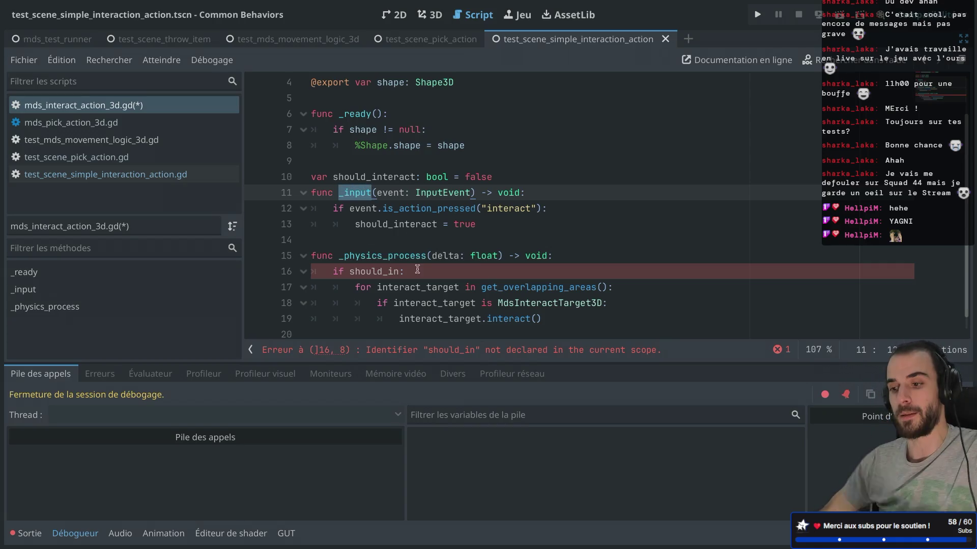
left_click(398, 268)
type("te")
key("Return")
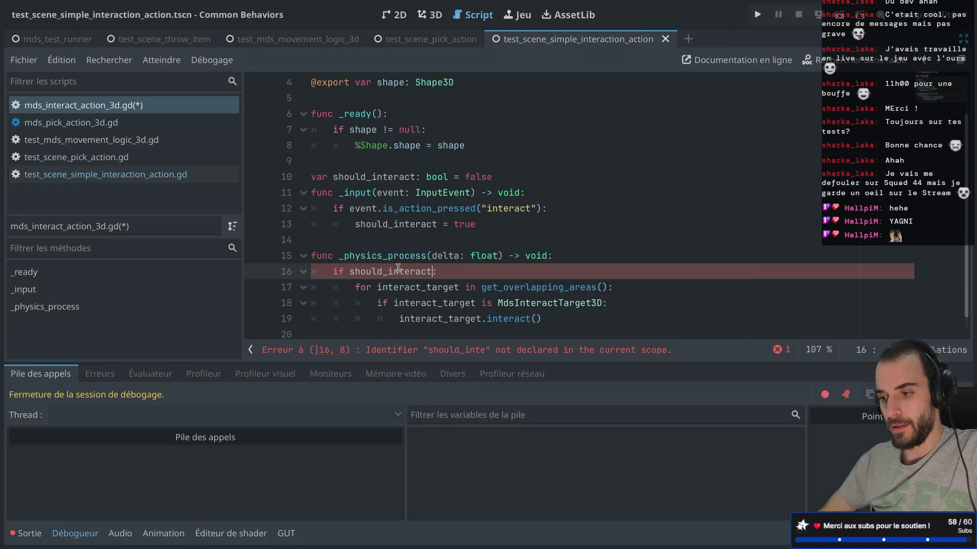
Step: Add should_interact = false inside the if block and save the script
key("End")
key("Return")
type("houl")
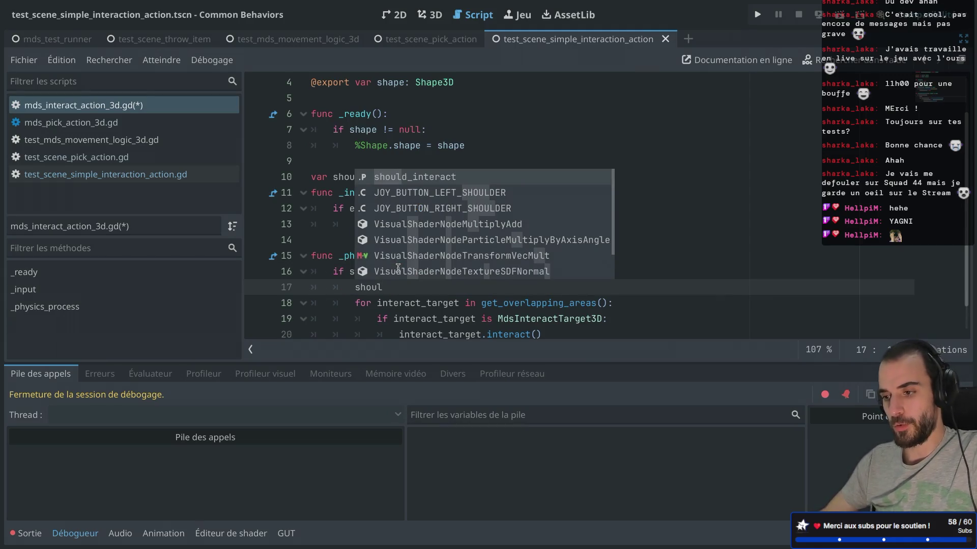
key("Return")
type("fal")
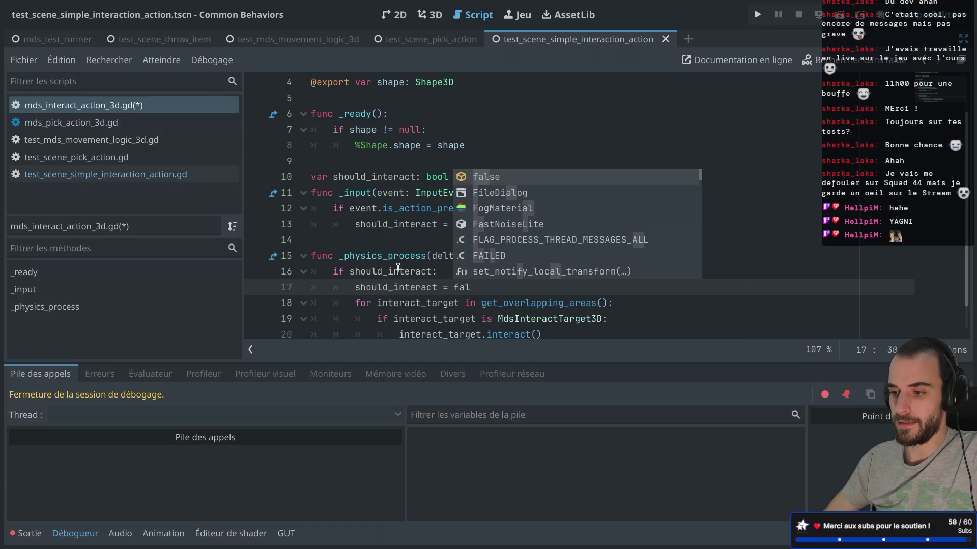
key("Return")
key("ctrl+s")
Step: Run the current interaction test scene
scroll(398, 268, "down", 1)
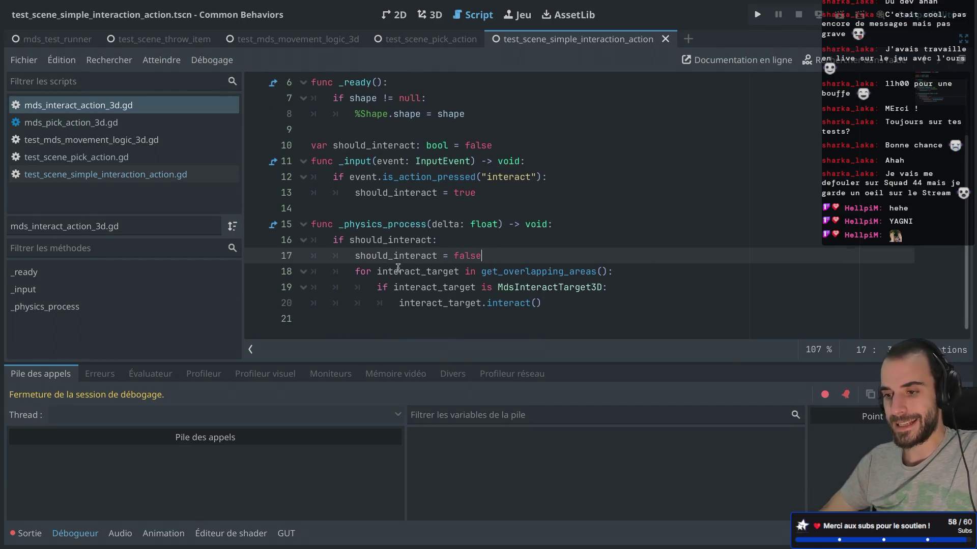
scroll(399, 268, "up", 3)
left_click(840, 16)
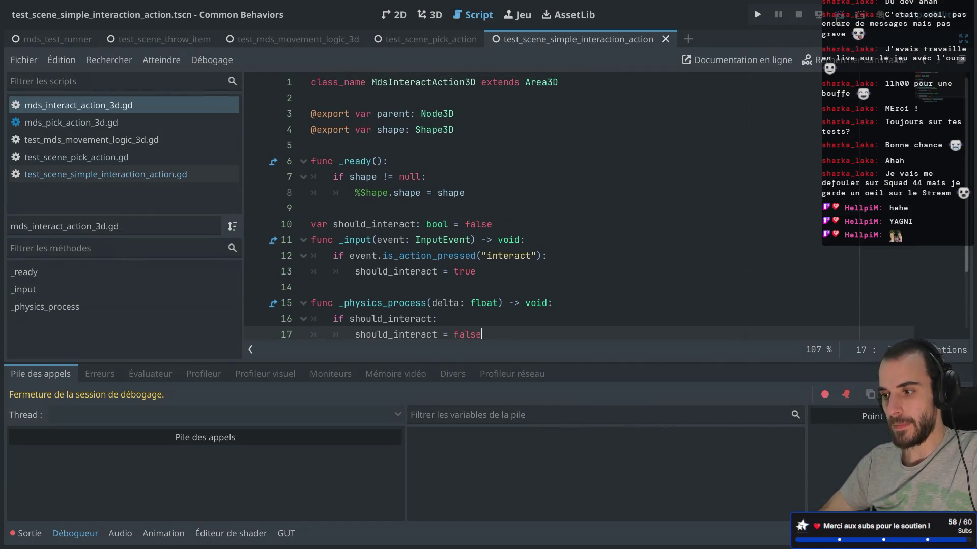
Step: Stop the running interaction test and switch to the test_mds_movement_logic_3d scene tab
left_click(531, 282)
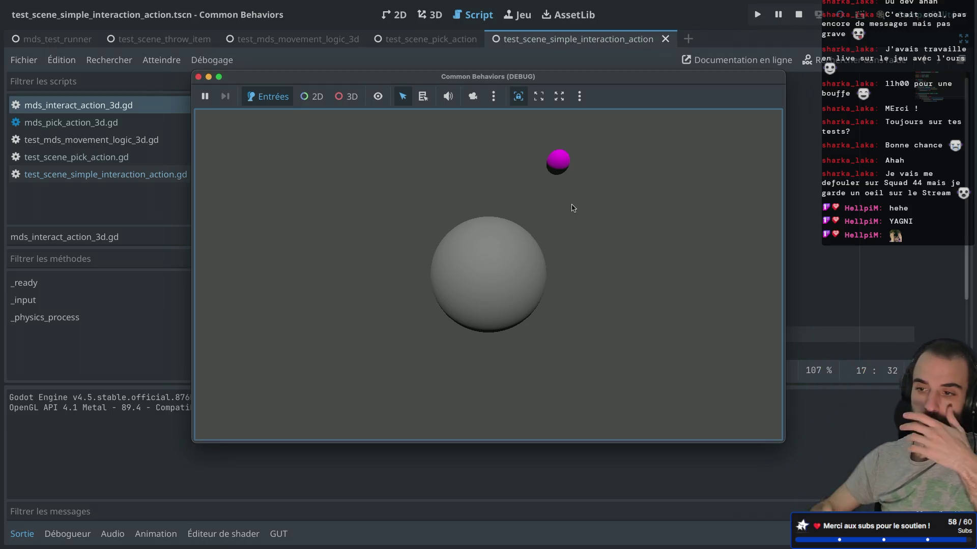
left_click(198, 77)
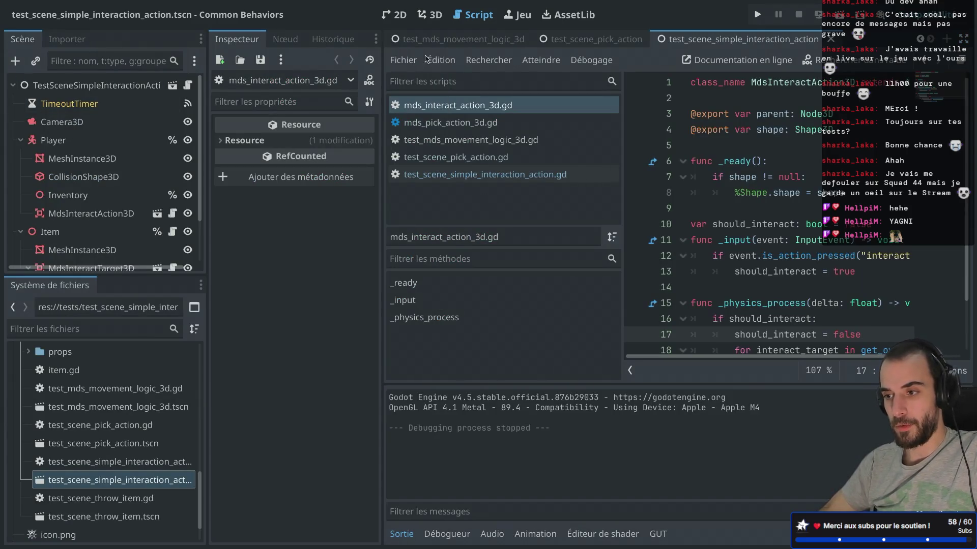
left_click(458, 41)
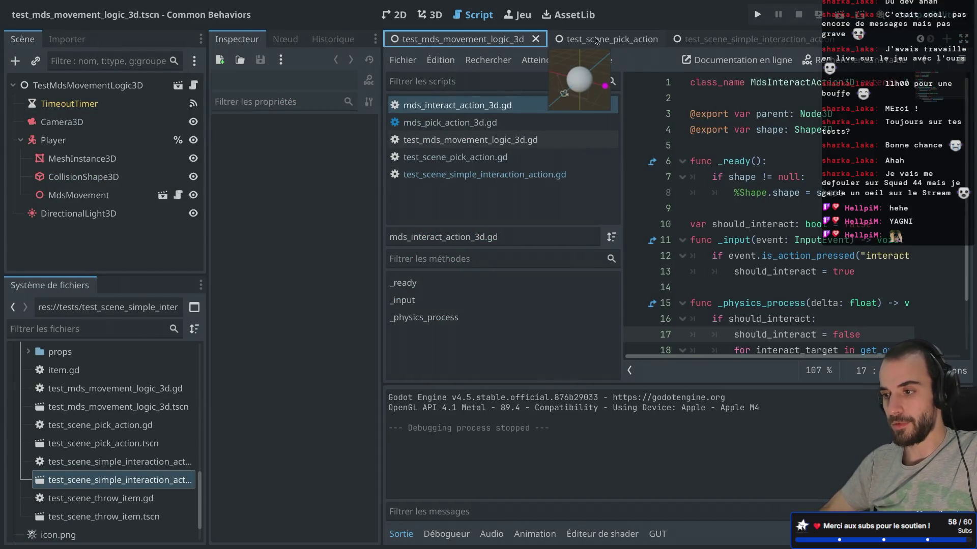
Step: Close the movement logic, throw item and pick action test scene tabs
left_click(536, 39)
middle_click(568, 40)
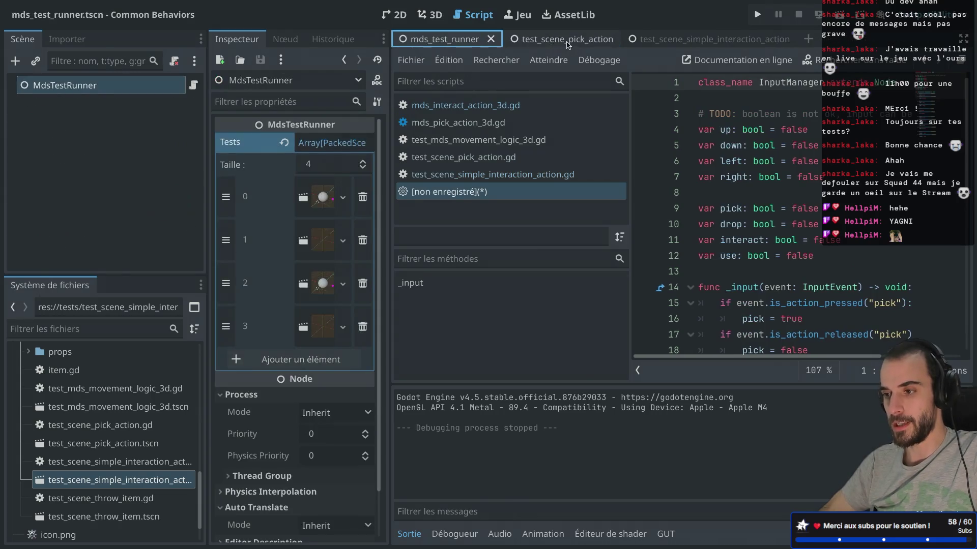
middle_click(567, 40)
Step: Run mds_test_runner and stop it once the OK results appear
left_click(133, 89)
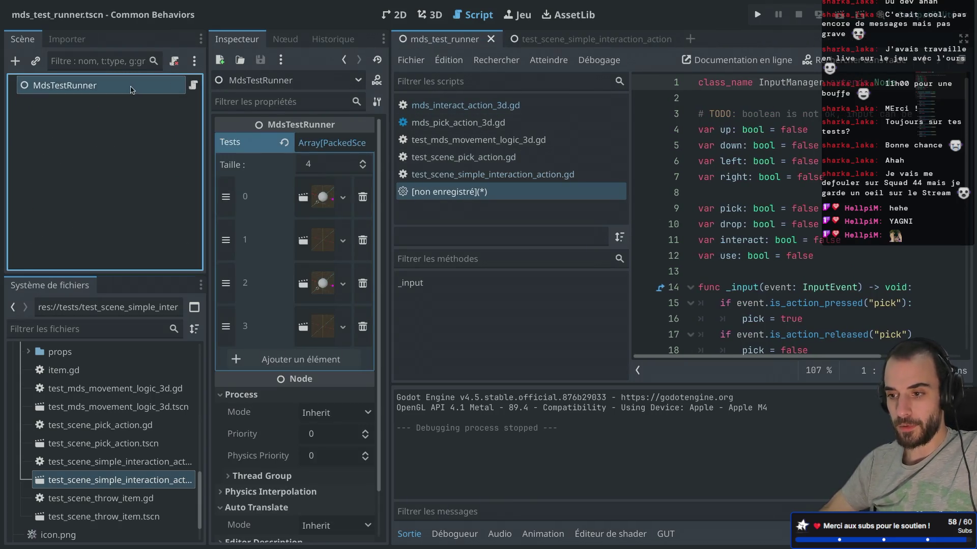
left_click(840, 16)
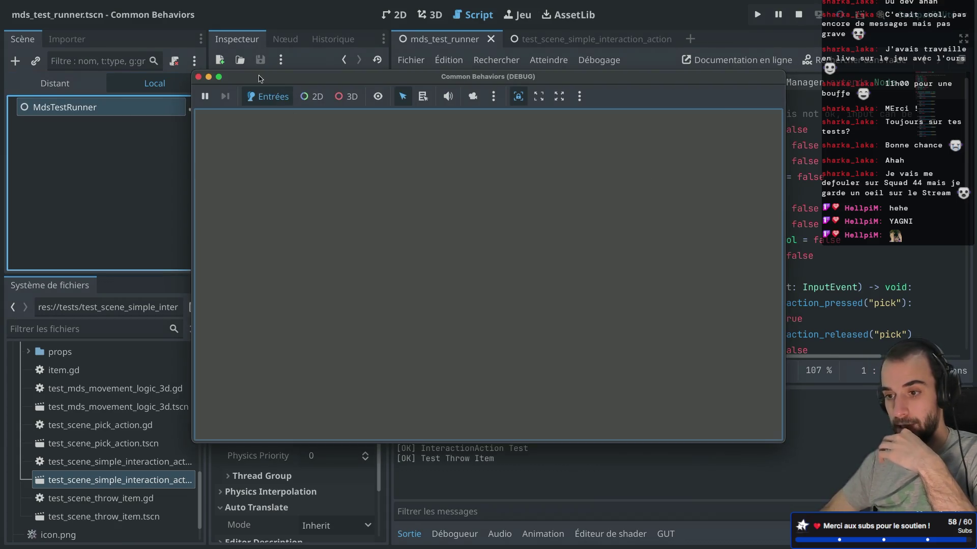
left_click(199, 77)
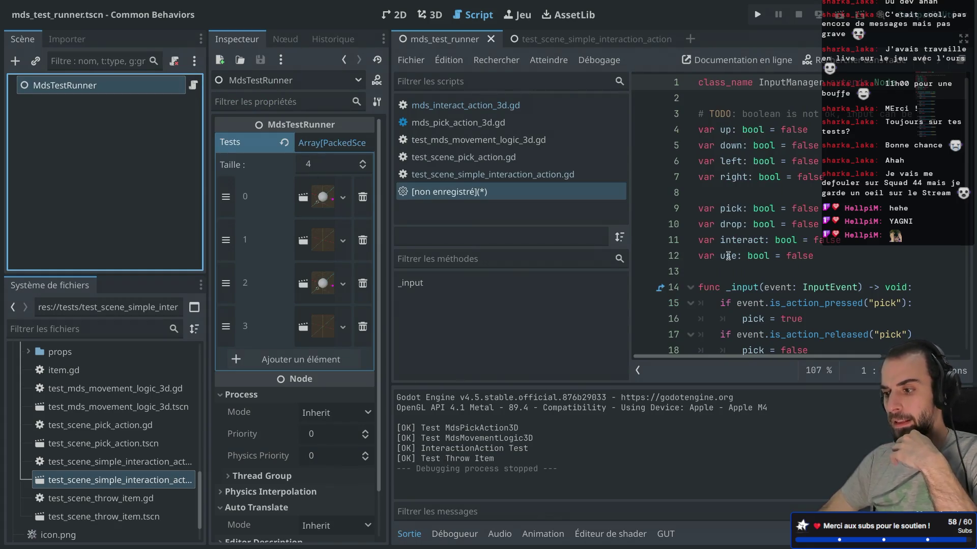
Step: Widen the scene and file docks, then close the test_scene_simple_interaction_action tab
scroll(99, 407, "down", 2)
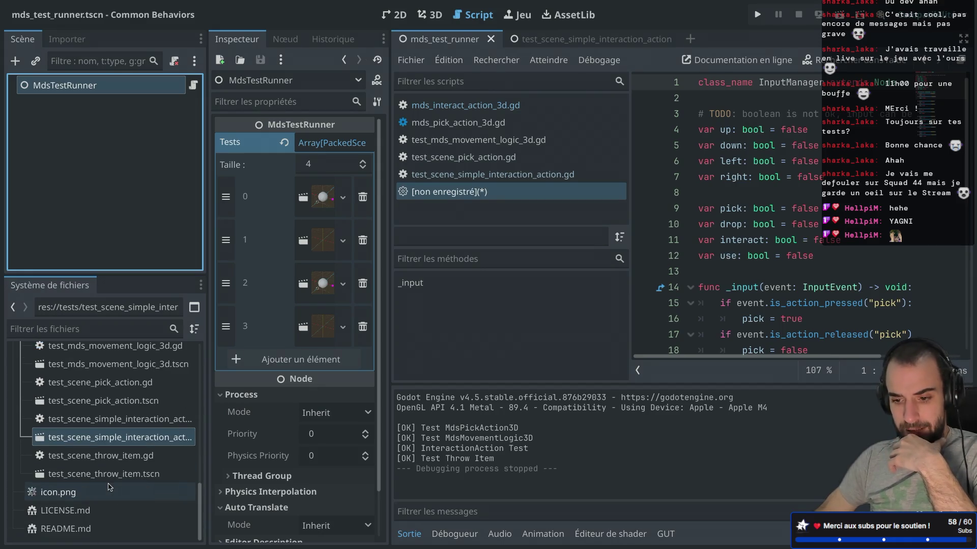
scroll(98, 406, "up", 5)
scroll(98, 406, "down", 1)
scroll(99, 406, "up", 2)
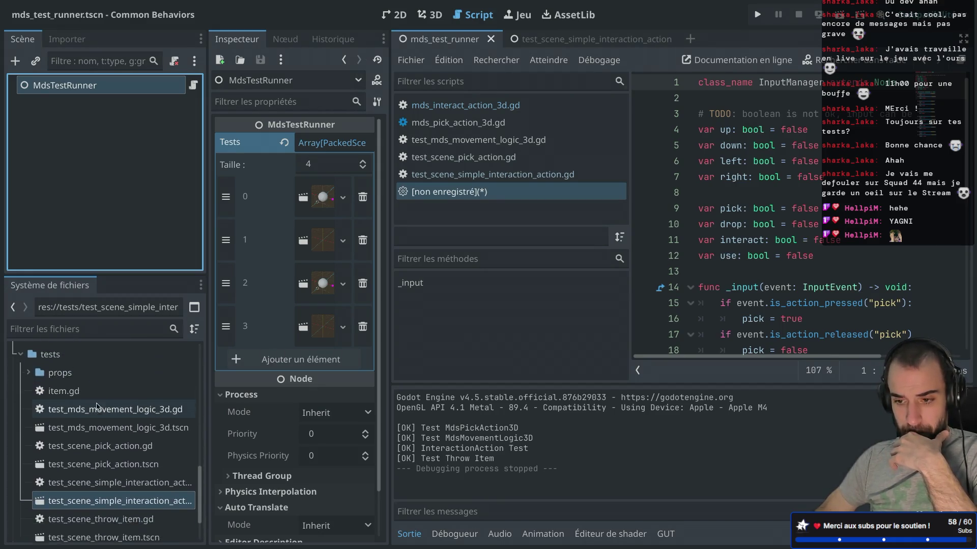
scroll(99, 407, "down", 2)
scroll(98, 407, "down", 4)
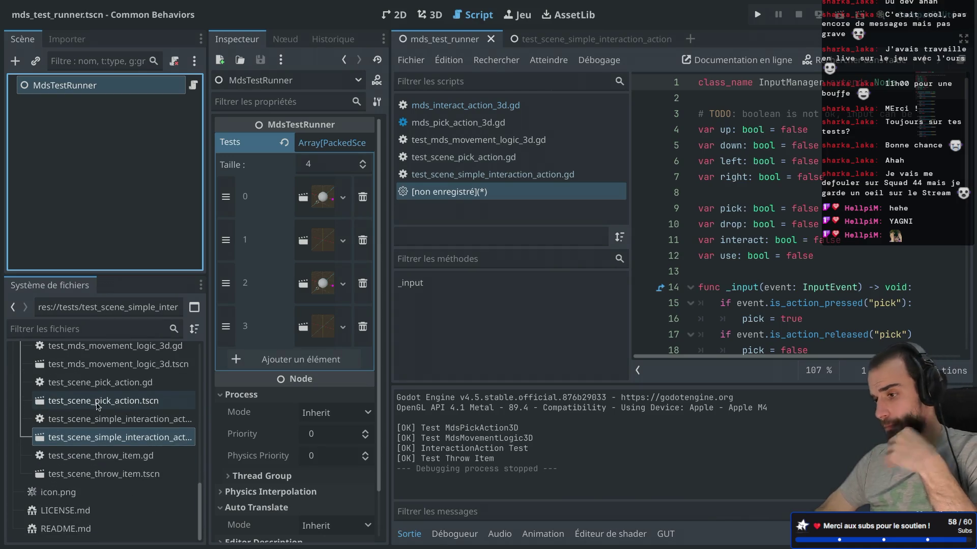
scroll(193, 370, "up", 3)
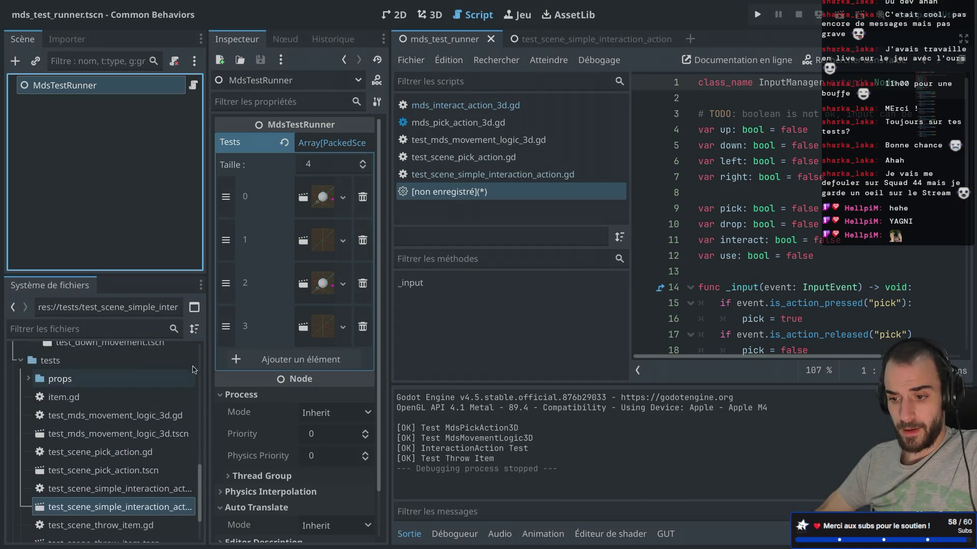
left_click_drag(206, 346, 246, 342)
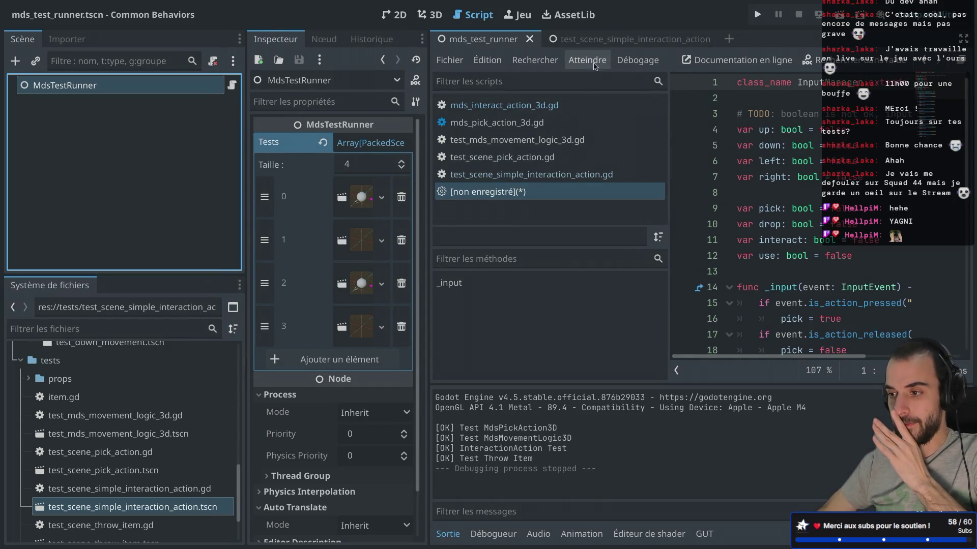
left_click(610, 46)
left_click(698, 39)
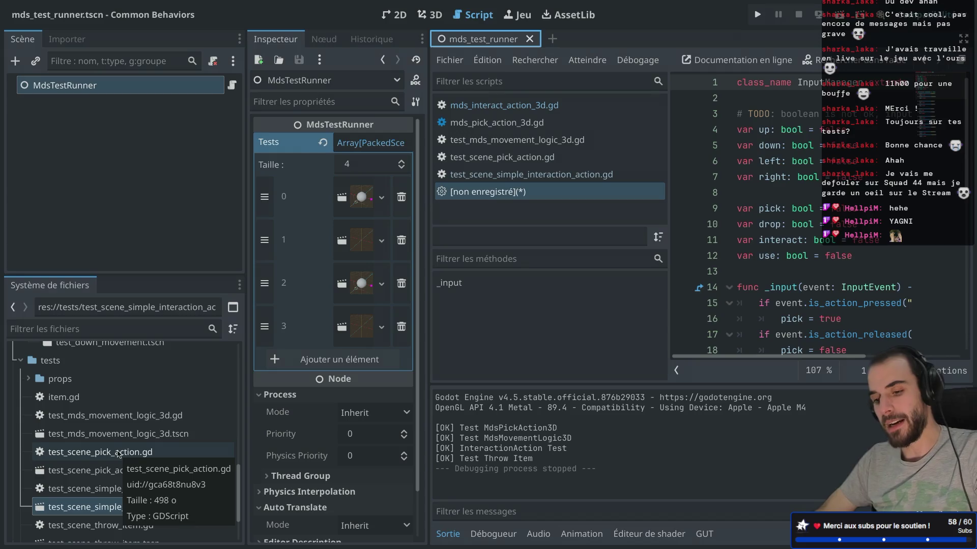
Step: In test_mds_movement_logic_3d.gd, change test_label to 'MdsMovementLogic3D - Solo - Can move up'
double_click(115, 416)
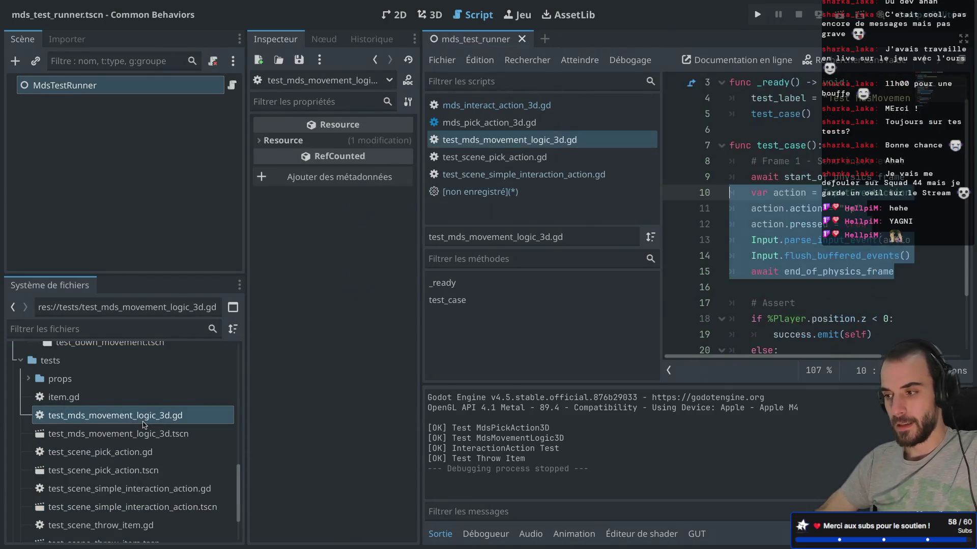
key("ctrl+super+d")
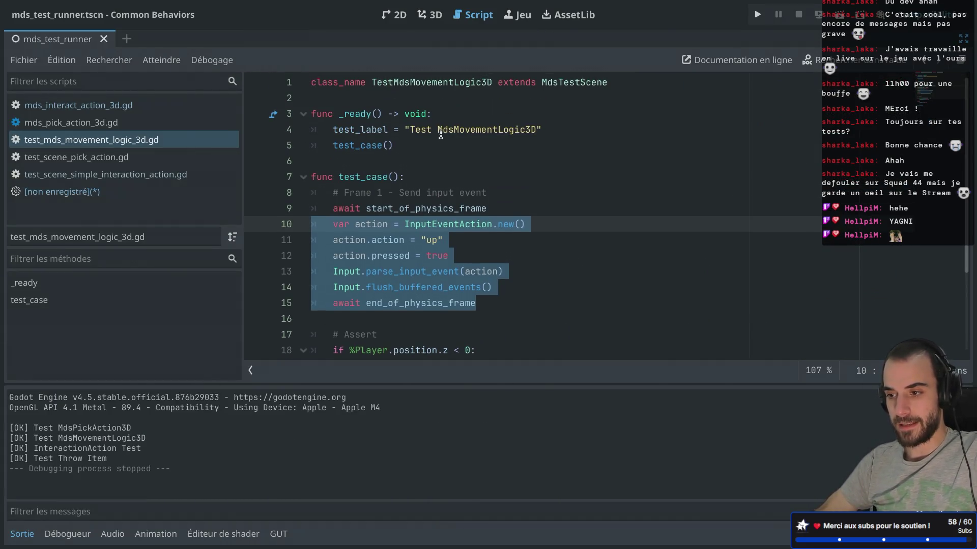
left_click(433, 129)
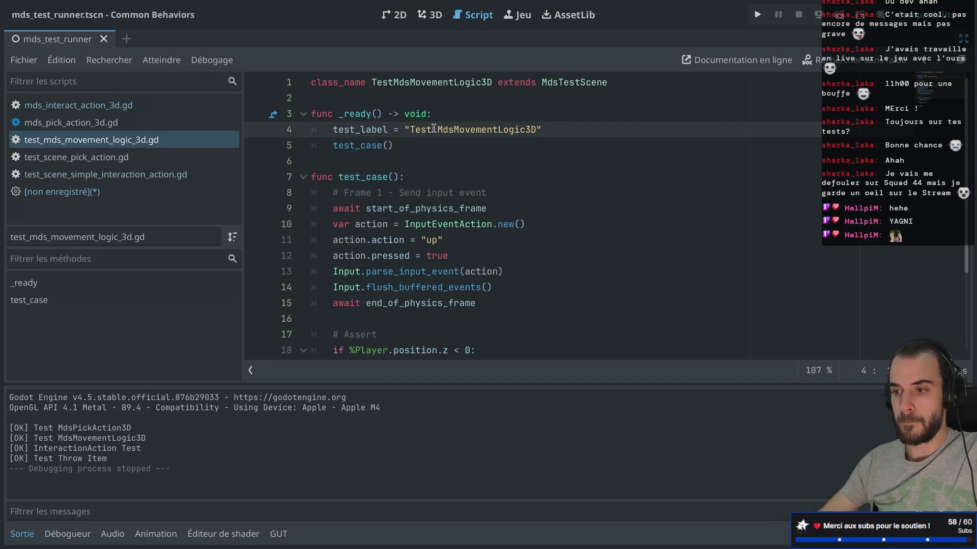
key("BackSpace")
key("BackSpace")
key("BackSpace")
type("-")
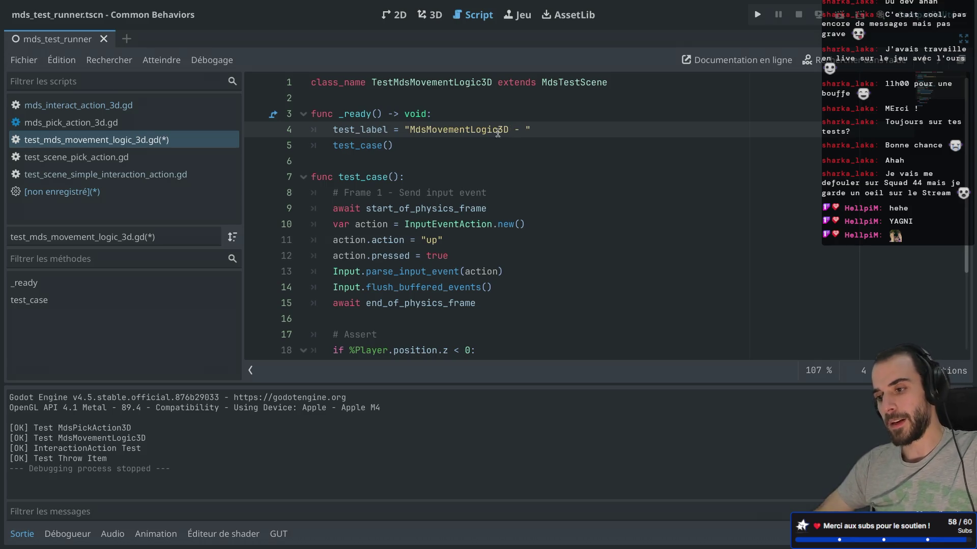
left_click_drag(393, 83, 494, 83)
left_click(411, 130)
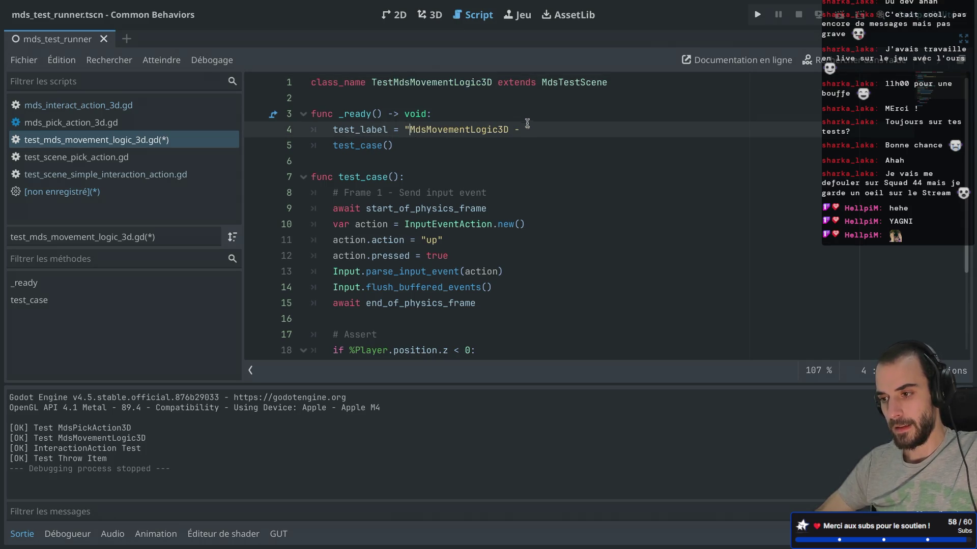
type("Solo - ")
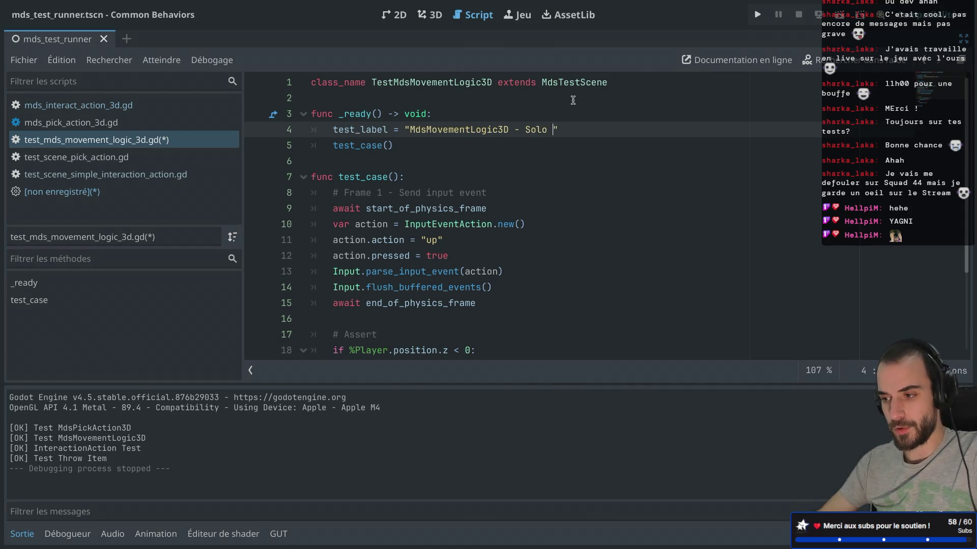
type("Can ")
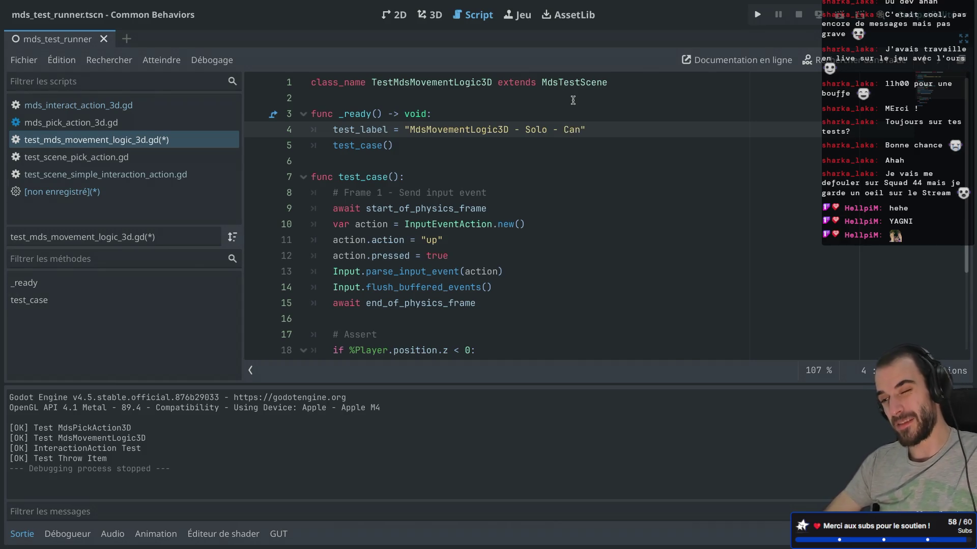
type("move up")
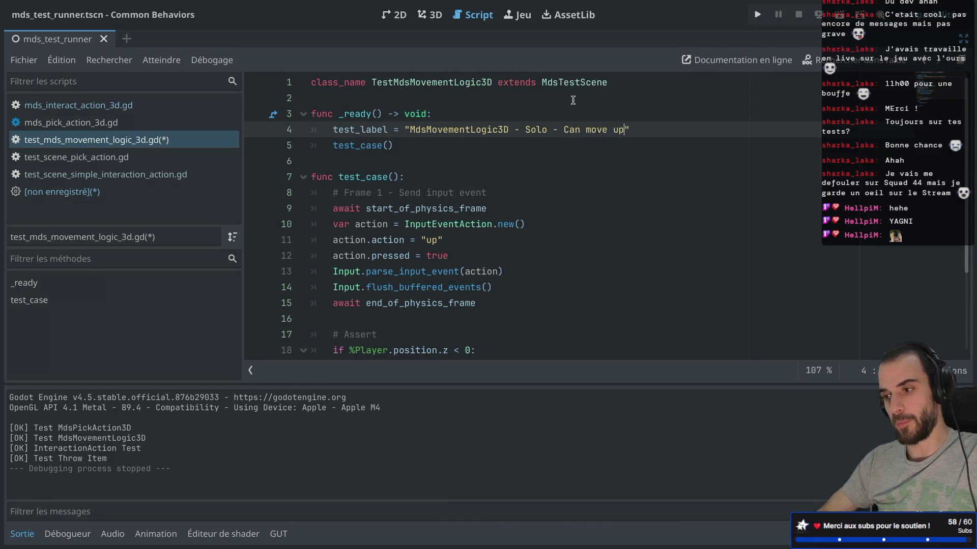
Step: Review the up-action code, save the script and run the project
scroll(387, 218, "down", 2)
left_click_drag(355, 193, 438, 195)
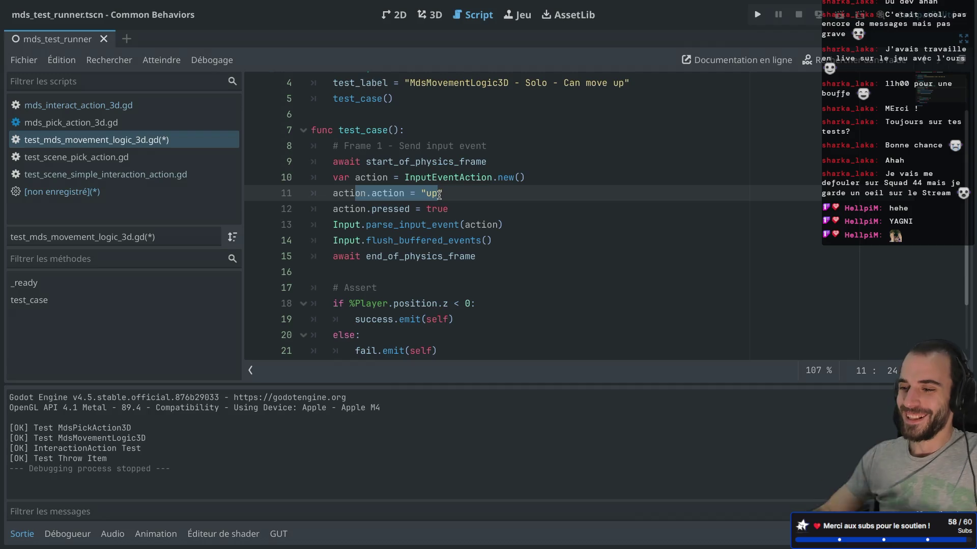
scroll(439, 195, "down", 2)
left_click_drag(413, 150, 411, 151)
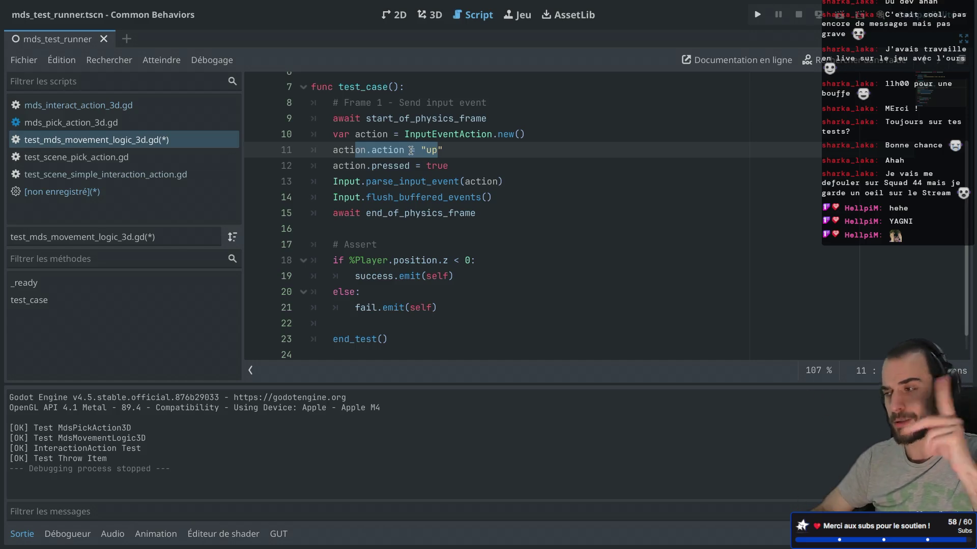
left_click(428, 213)
scroll(427, 213, "up", 3)
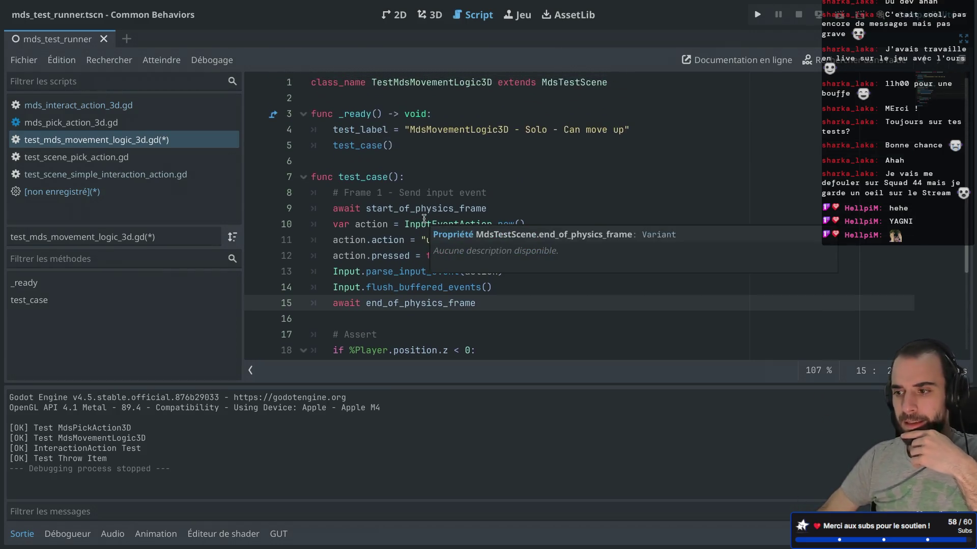
left_click_drag(509, 130, 618, 131)
left_click(556, 151)
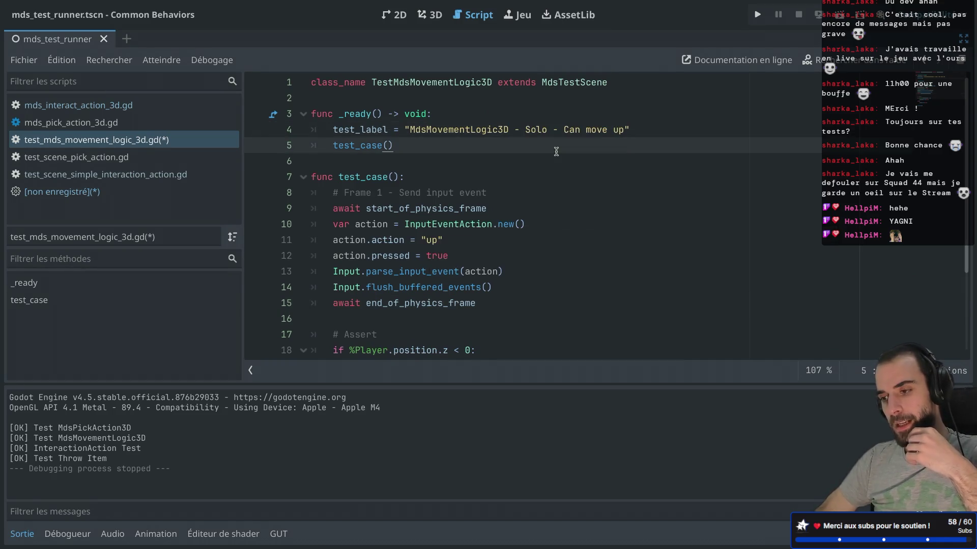
key("ctrl+s")
key("ctrl+r")
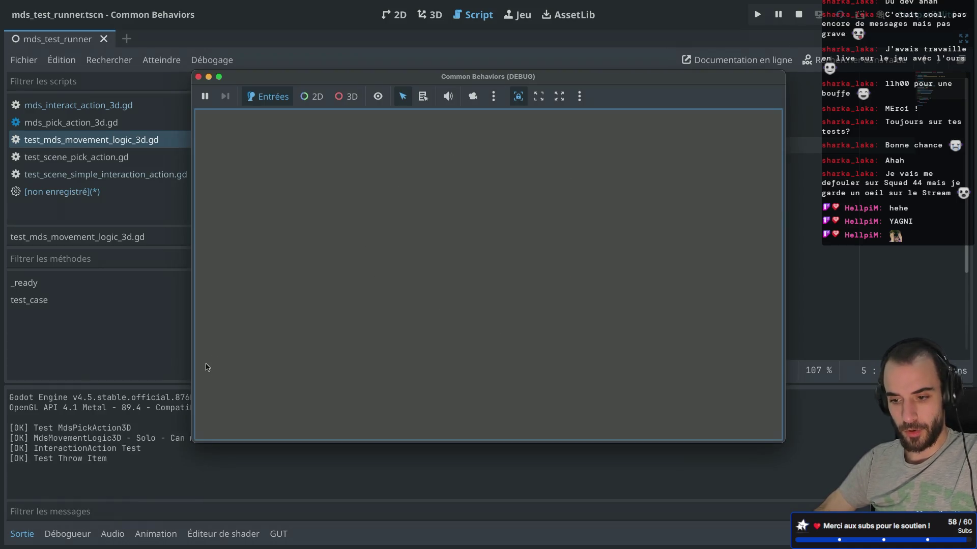
Step: Stop the test run, check the Solo movement result in the output, and restore the docks
left_click(199, 77)
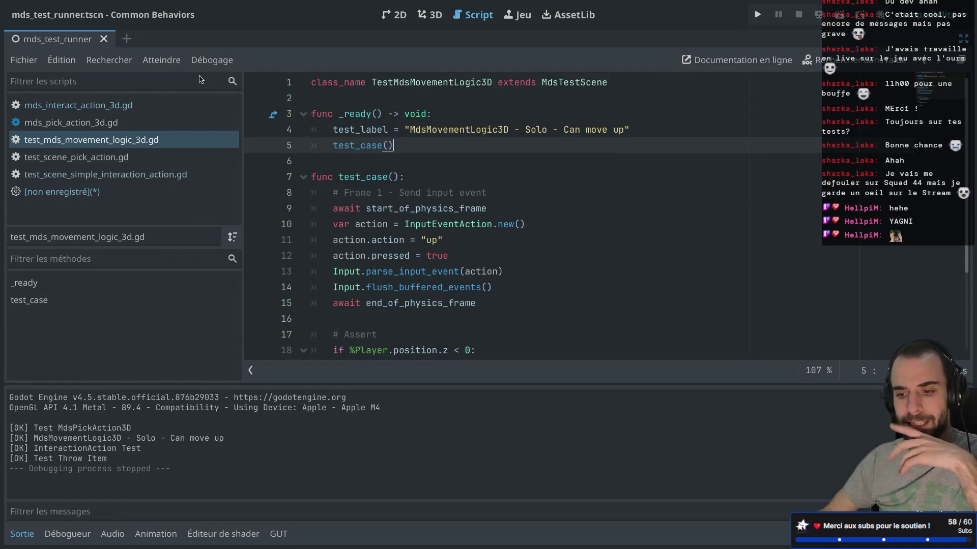
left_click_drag(87, 438, 142, 441)
double_click(141, 439)
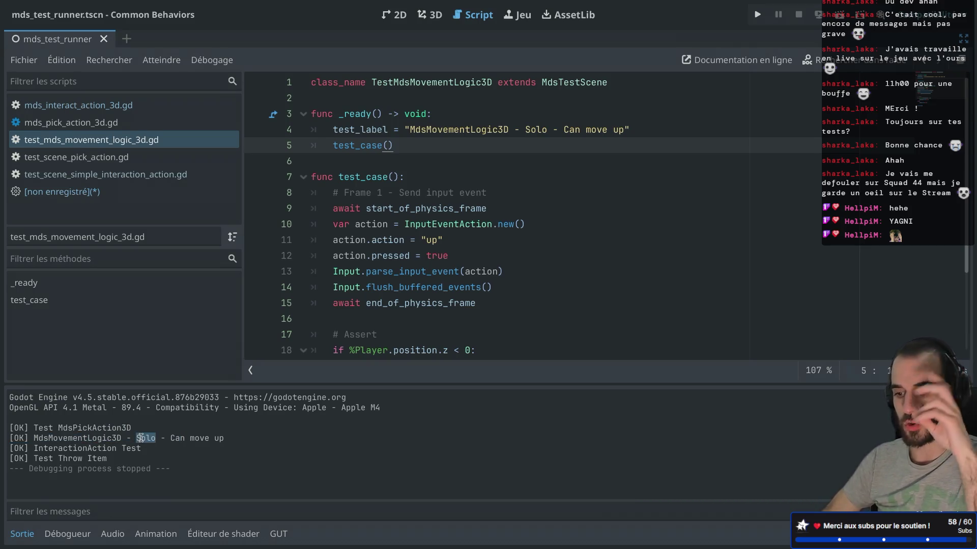
left_click(436, 192)
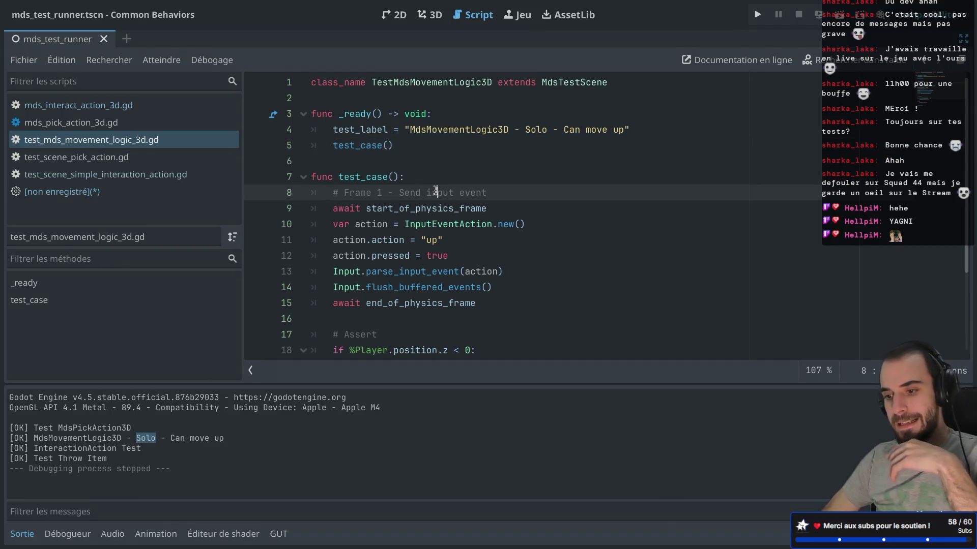
key("super+ctrl+d")
scroll(141, 431, "down", 2)
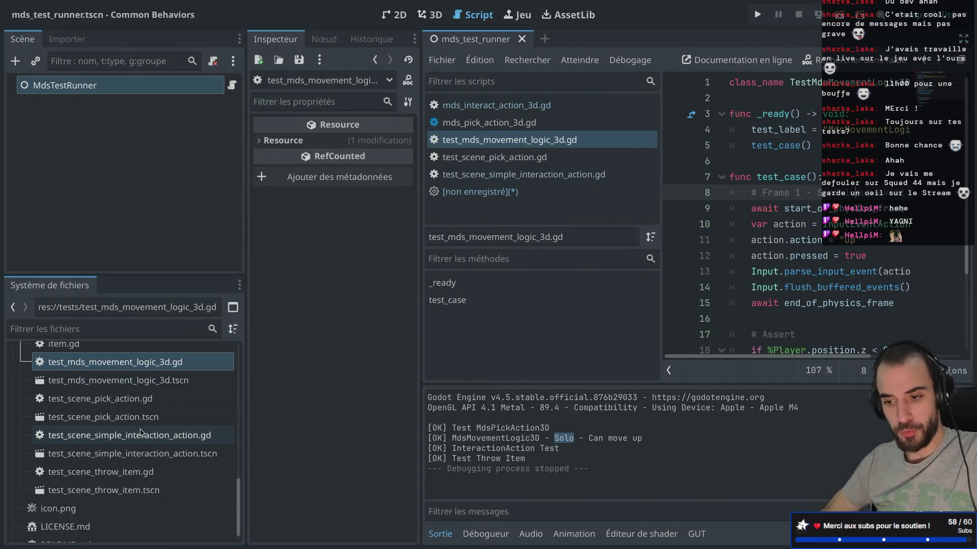
scroll(142, 432, "up", 1)
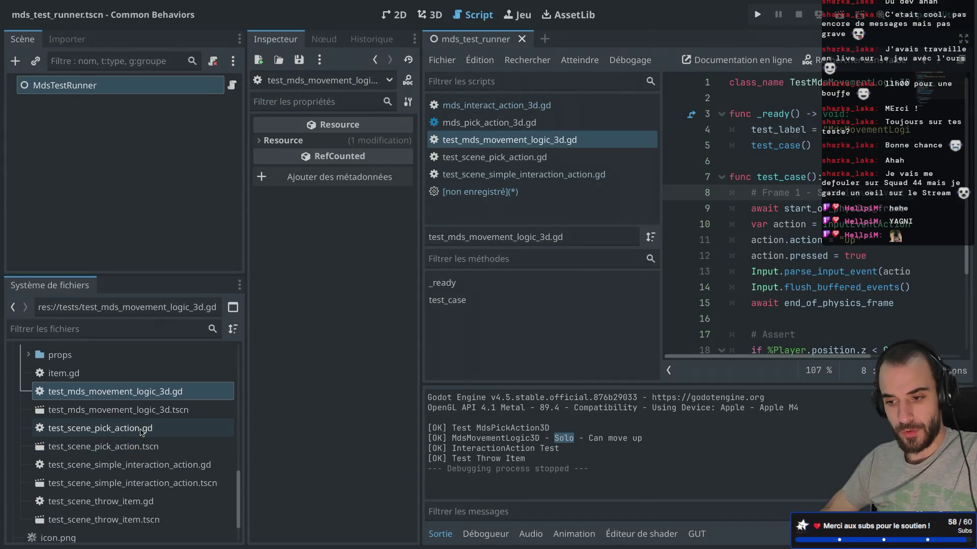
left_click(173, 410)
right_click(173, 410)
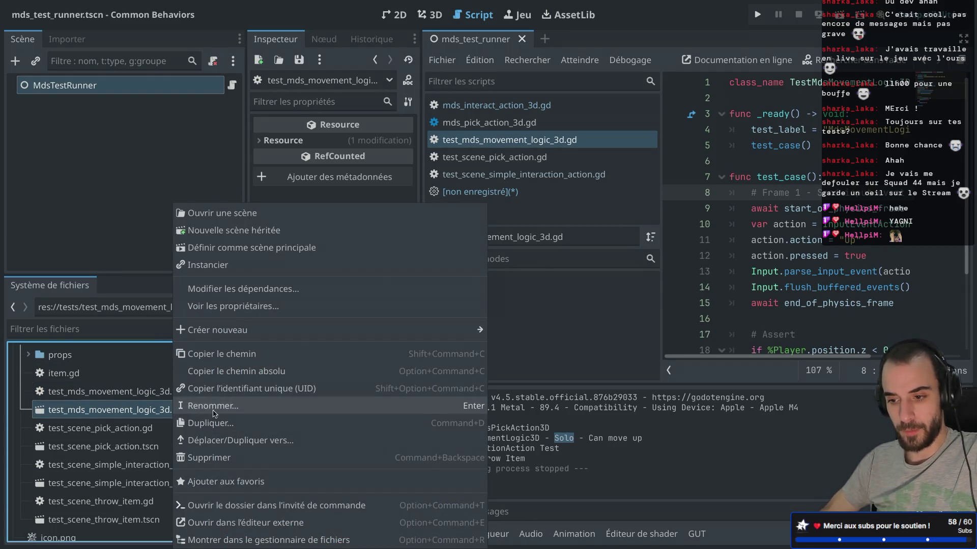
left_click(213, 411)
key("Right")
type("_solo")
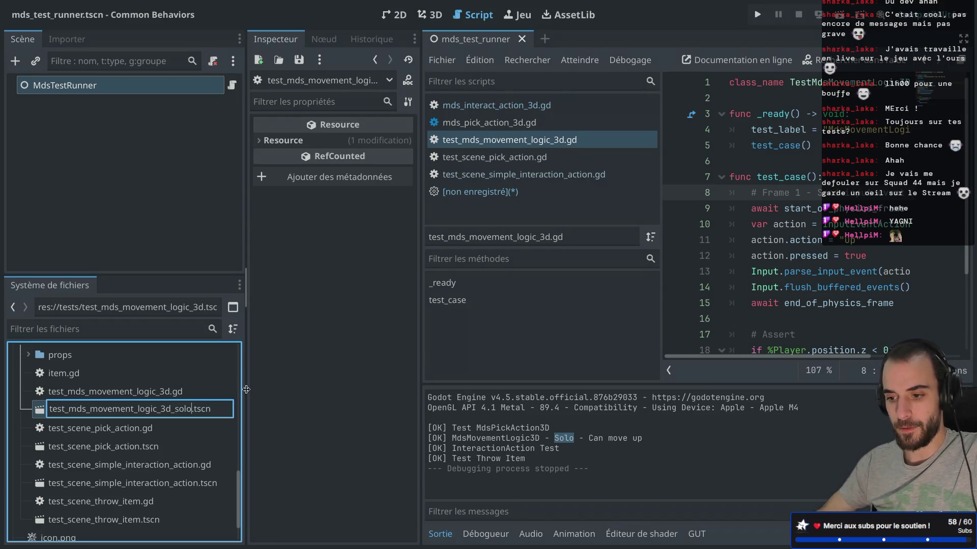
key("Return")
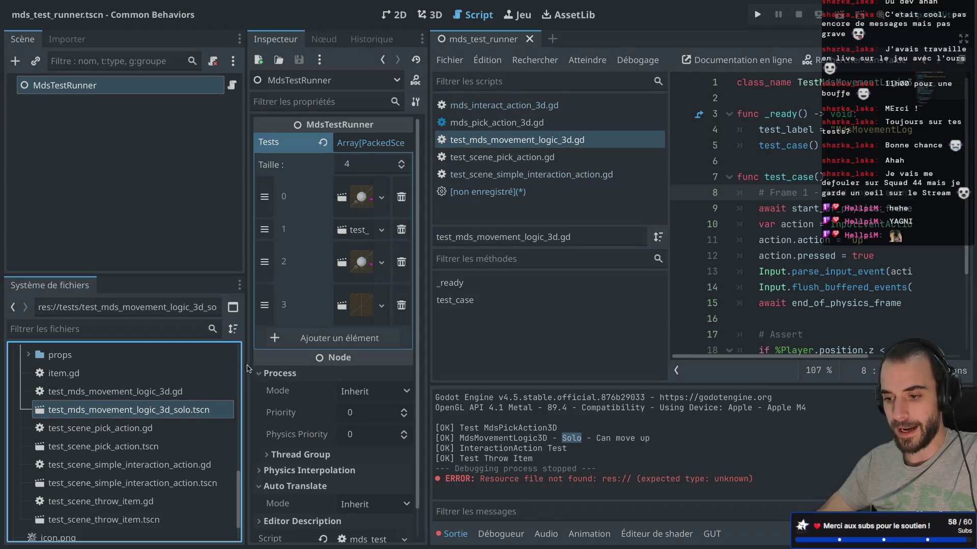
left_click_drag(247, 368, 254, 369)
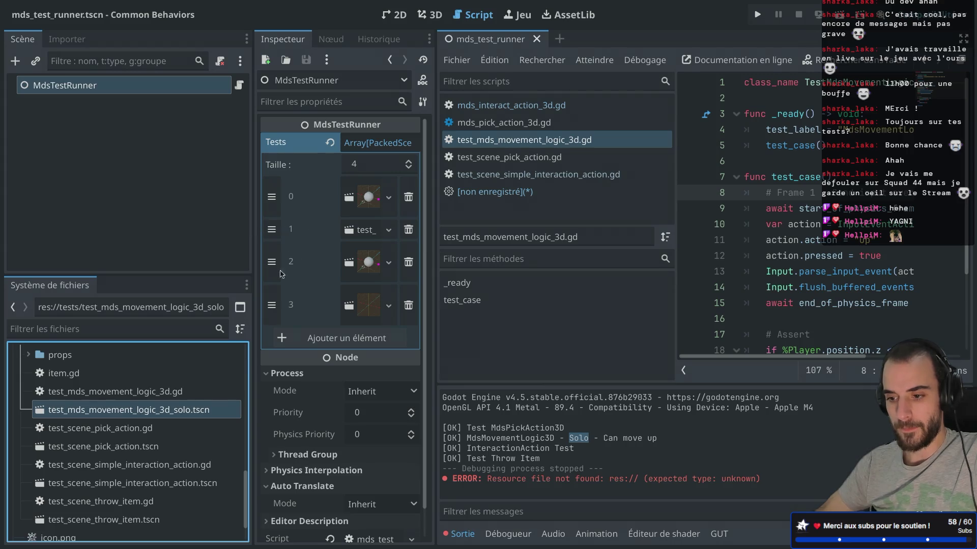
right_click(212, 412)
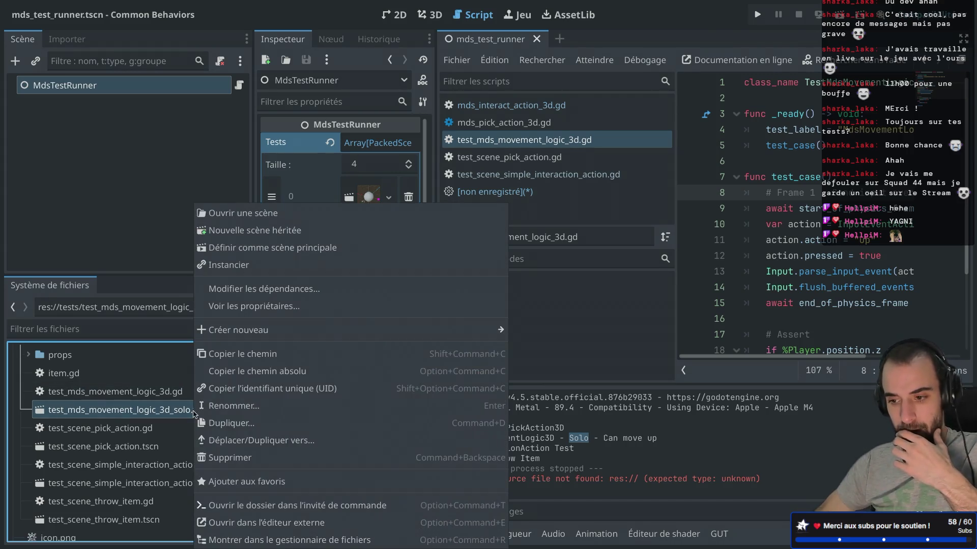
left_click(227, 421)
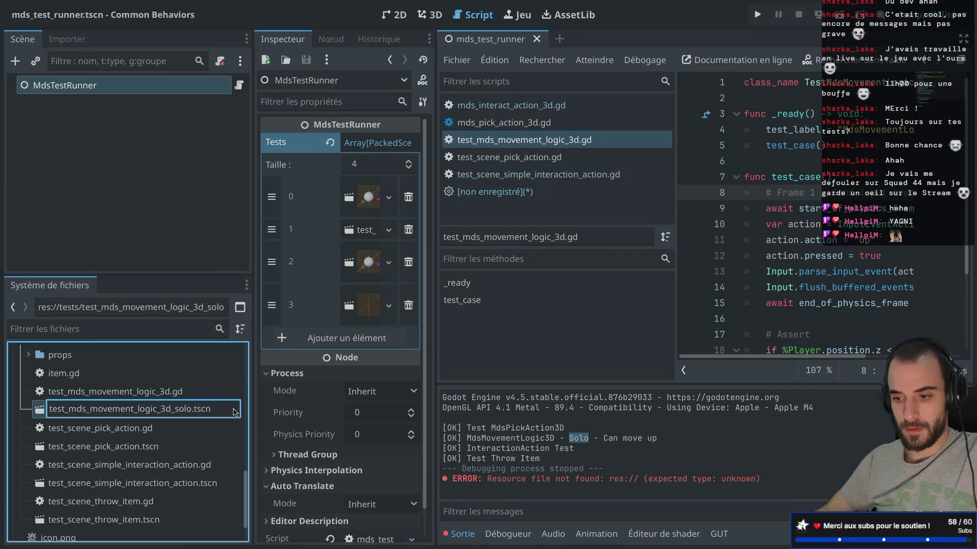
type("_can_mov")
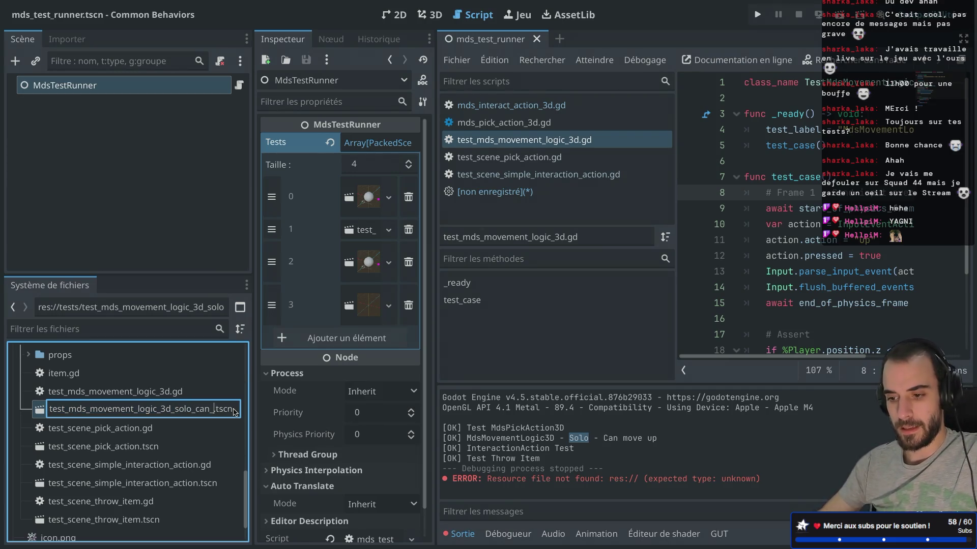
type("e_up")
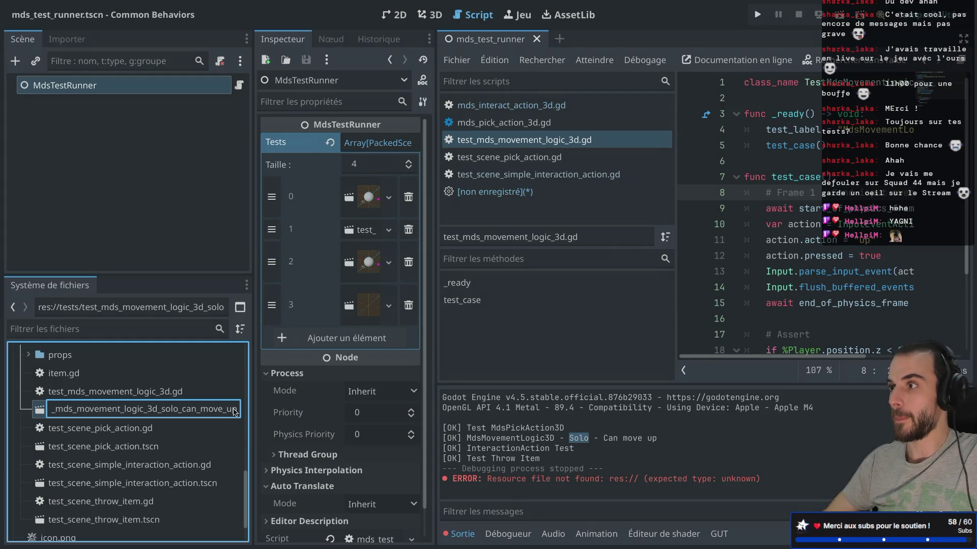
key("Return")
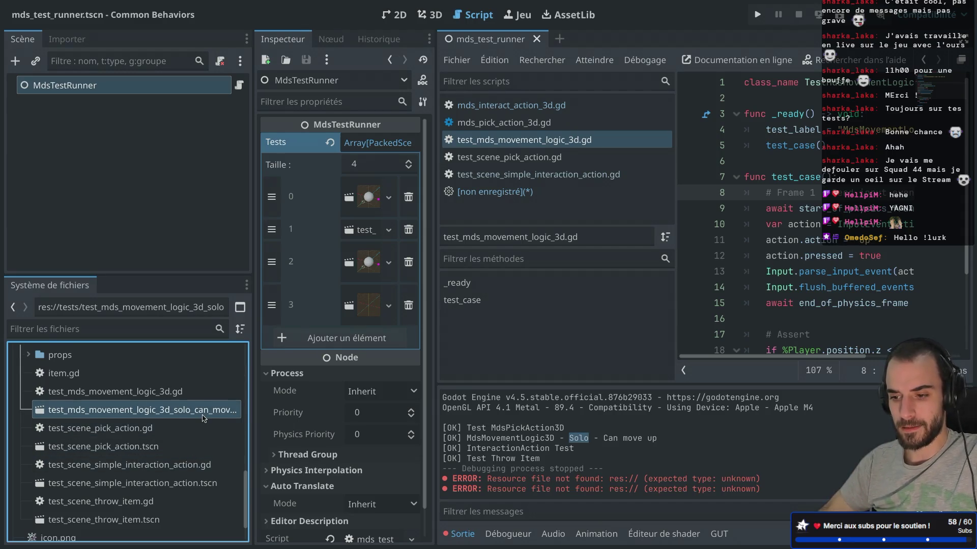
scroll(203, 418, "up", 2)
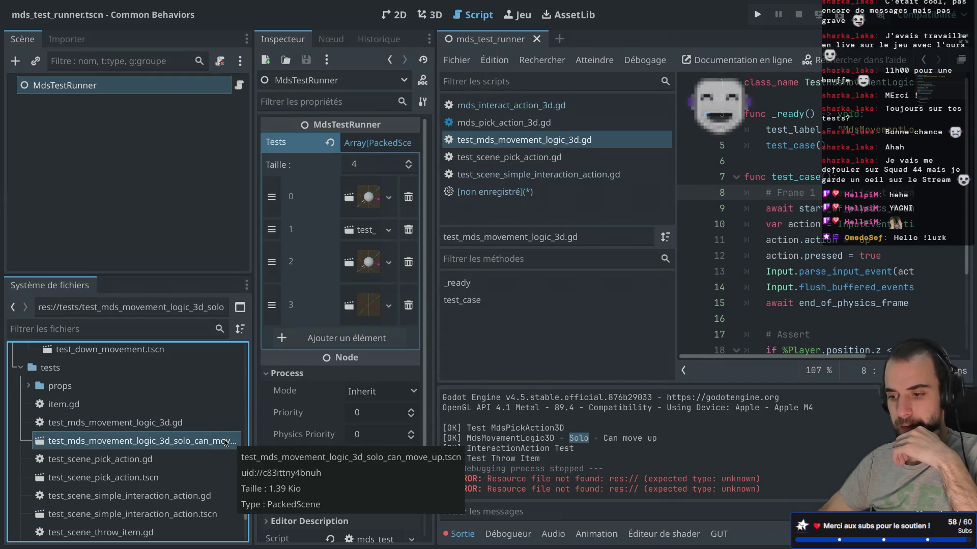
left_click(203, 423)
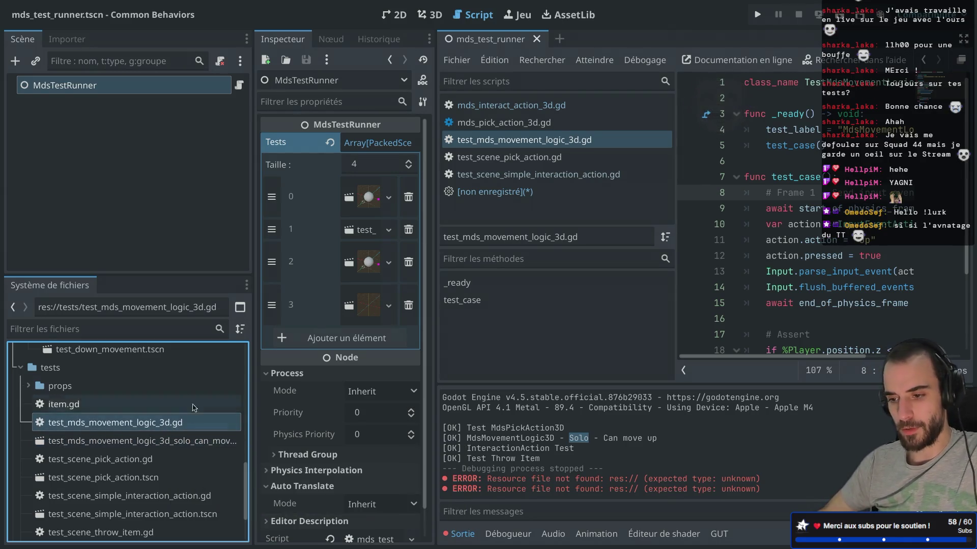
Step: Cycle the FileSystem dock layouts back to a single tree view
left_click(240, 307)
left_click(240, 307)
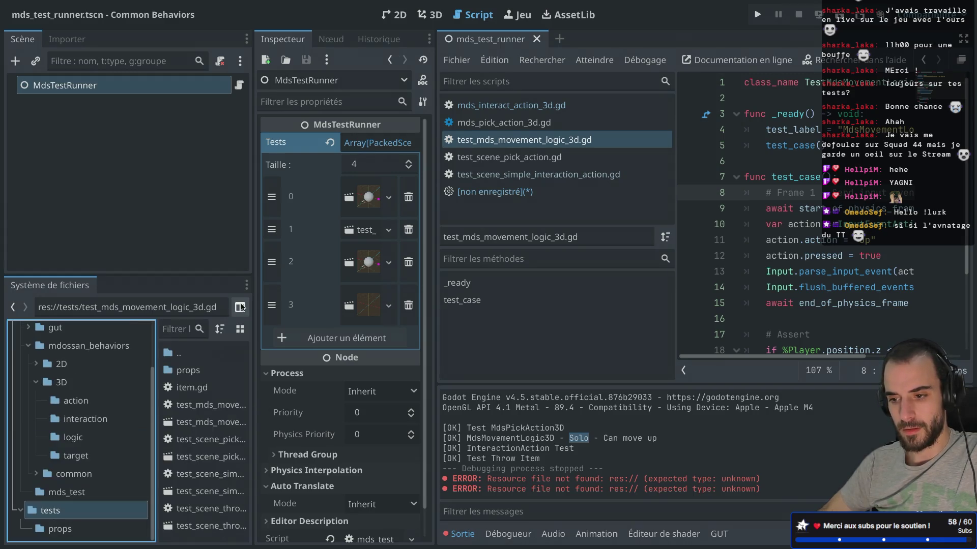
left_click(240, 307)
left_click(240, 307)
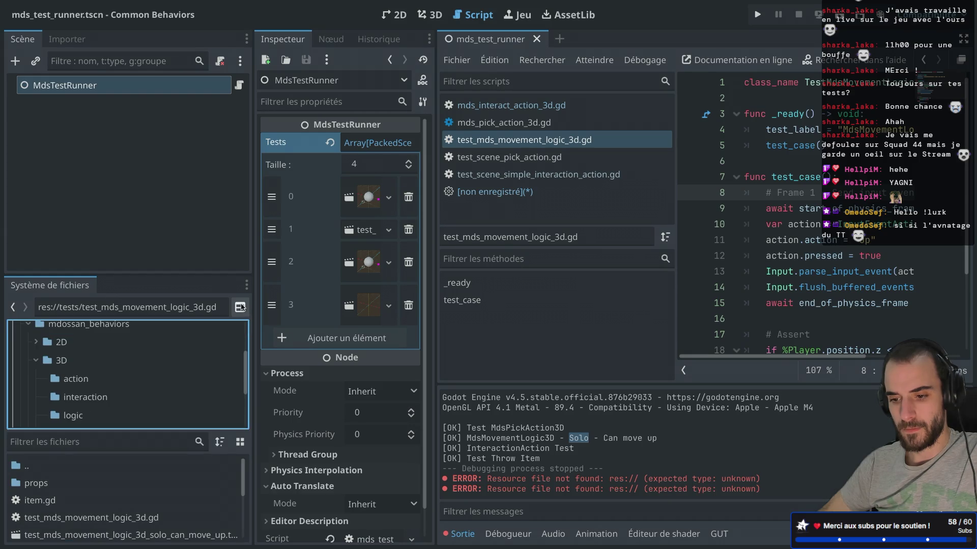
left_click(240, 308)
left_click(240, 307)
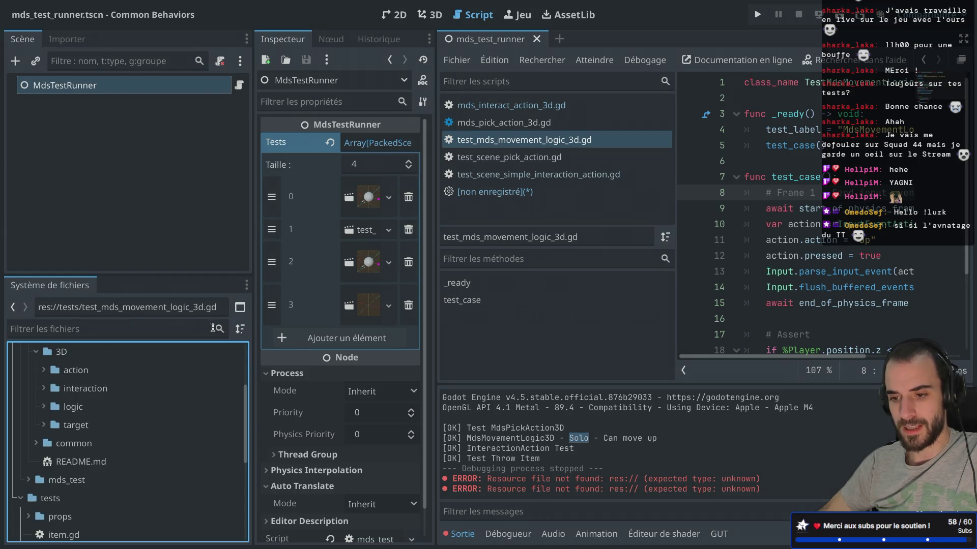
left_click(127, 426)
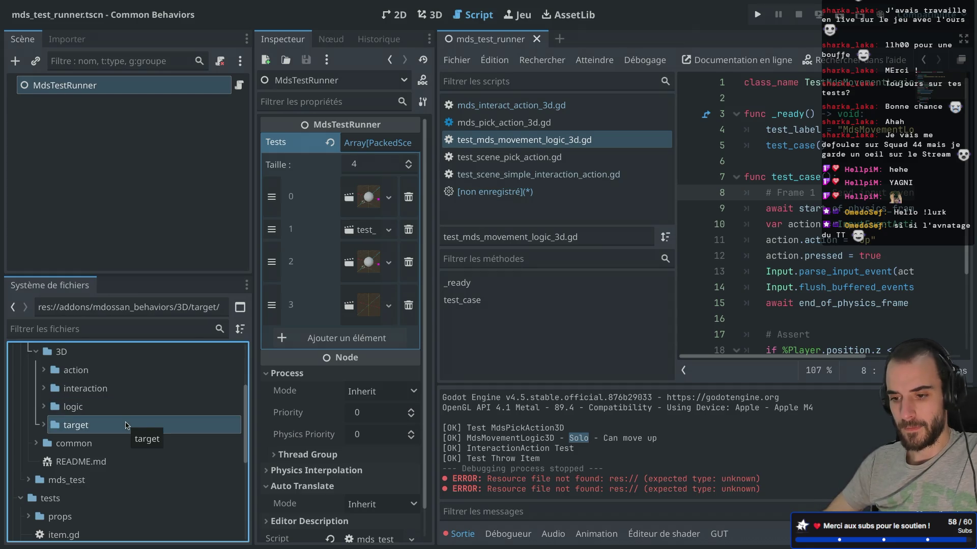
scroll(141, 456, "down", 5)
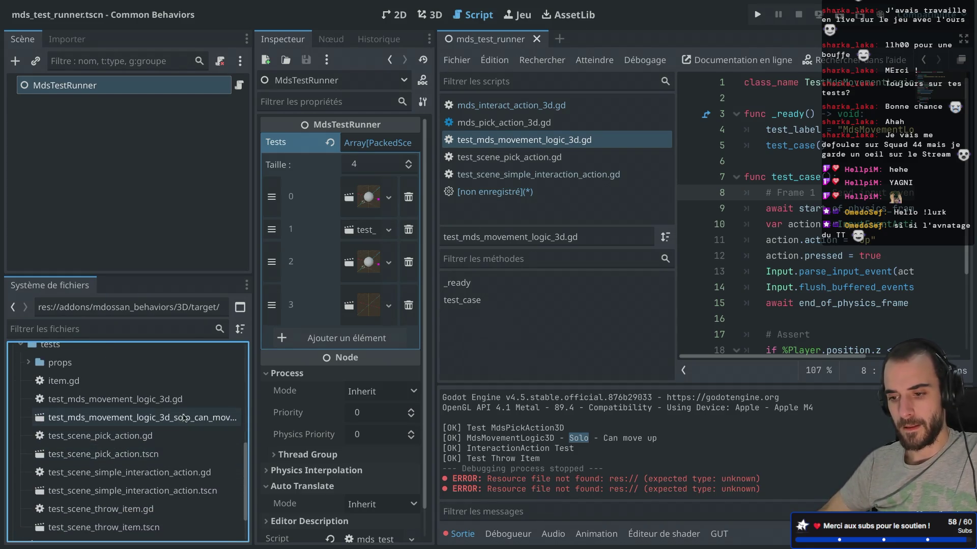
Step: Rename test_mds_movement_logic_3d.gd to test_mds_movement_logic_3d_solo_can_move_up.gd
left_click(176, 399)
right_click(175, 399)
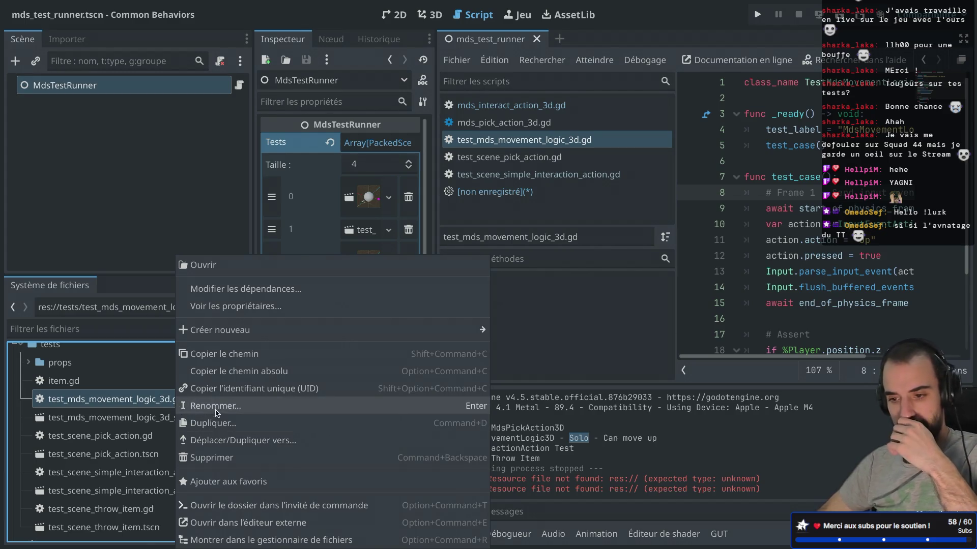
left_click(215, 405)
type("_")
type("solo_c")
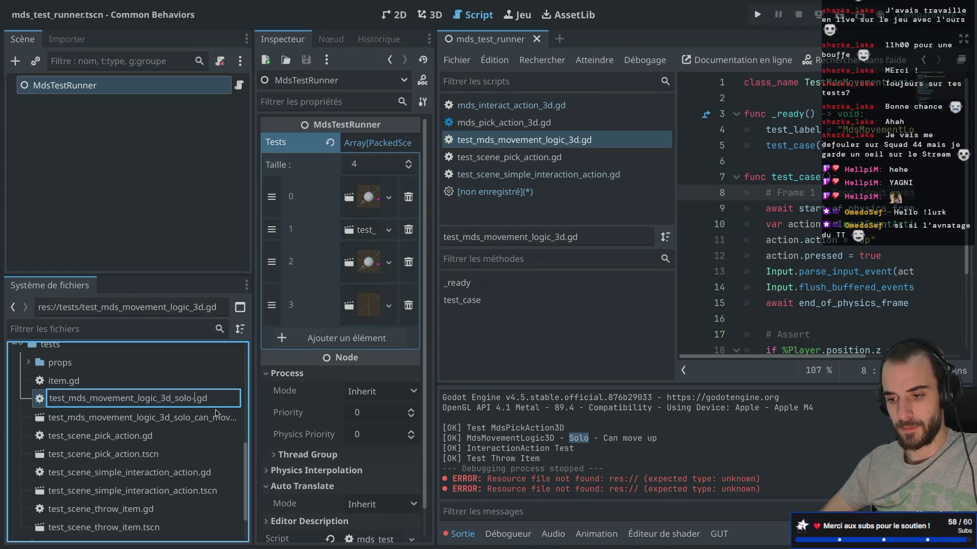
type("an_move_up")
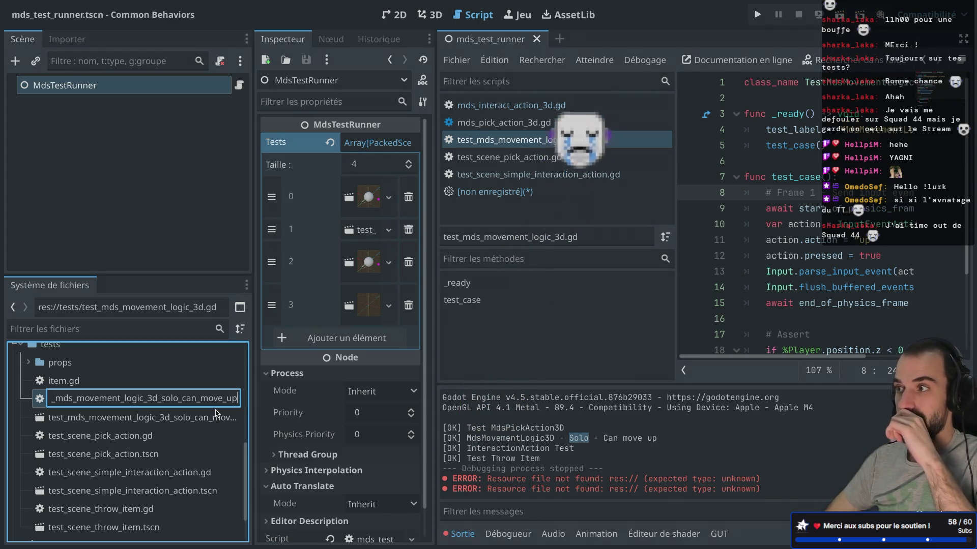
key("Return")
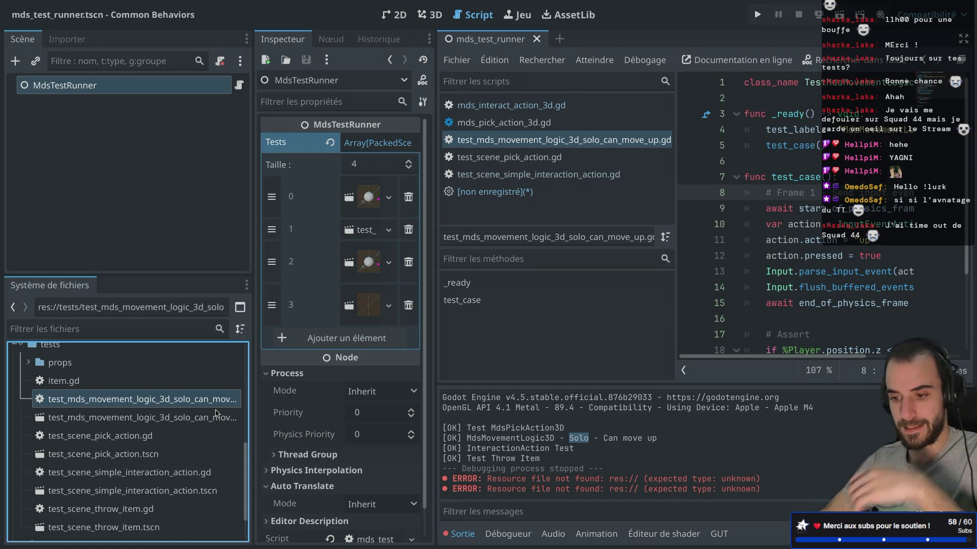
scroll(204, 417, "up", 1)
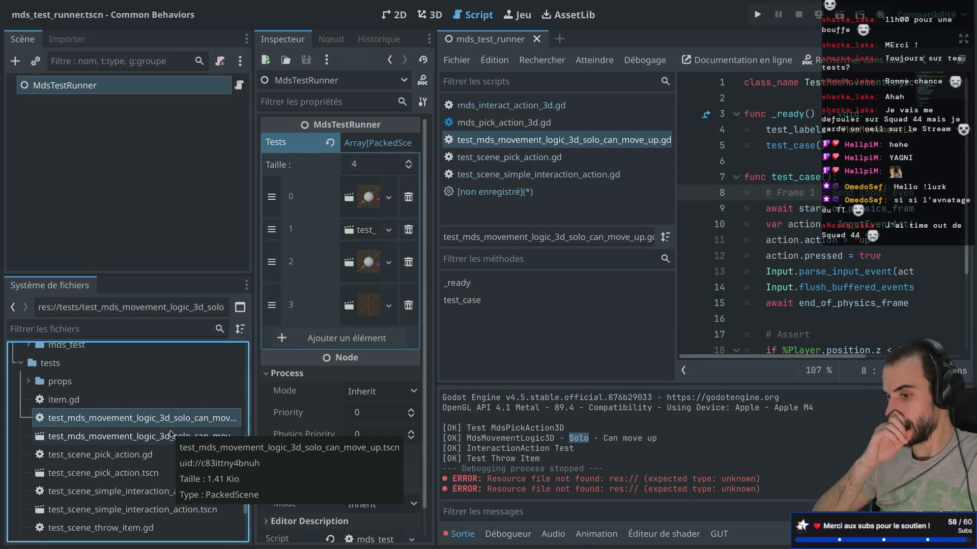
key("ctrl+super+d")
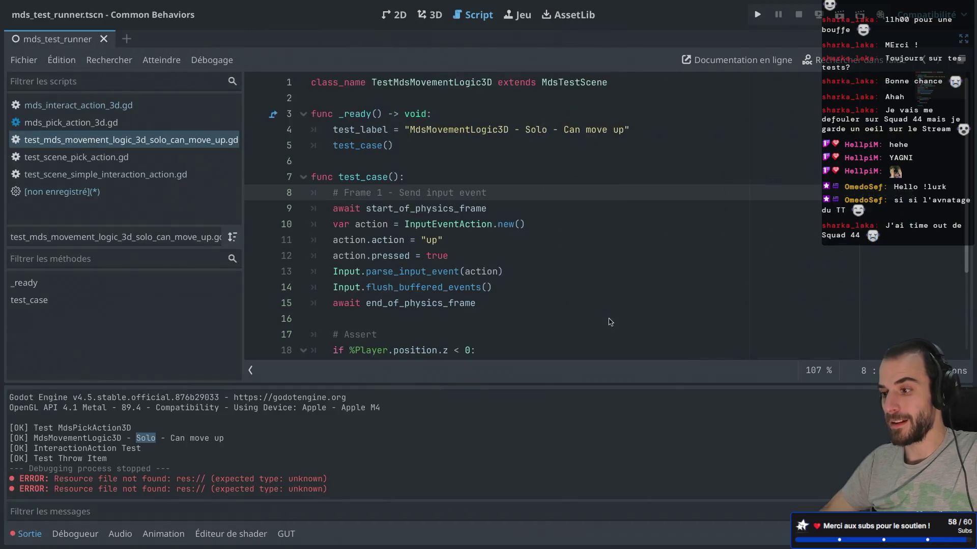
Step: Append SoloCanMoveUp to make class_name TestMdsMovementLogic3DSoloCanMoveUp, then review the input event lines
left_click(493, 84)
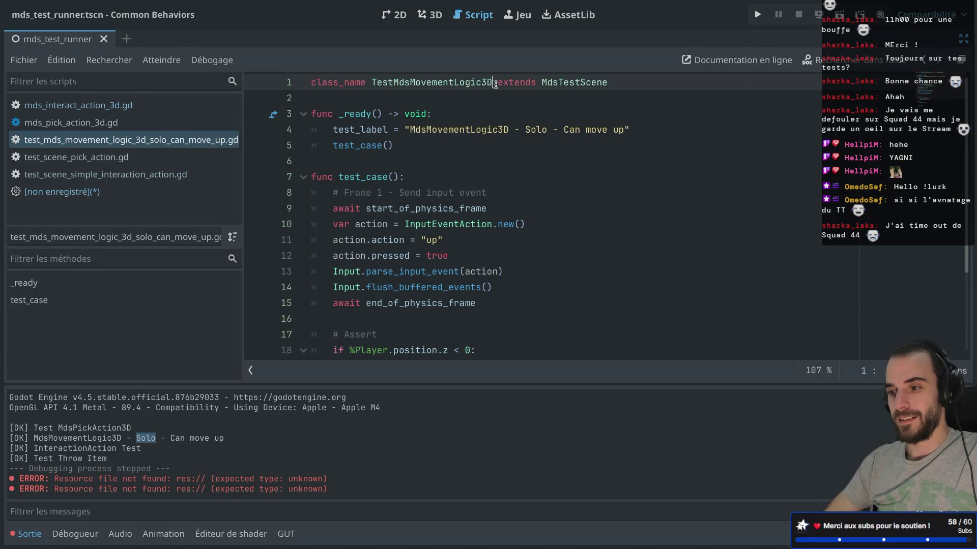
type("SoloCanMoveUp")
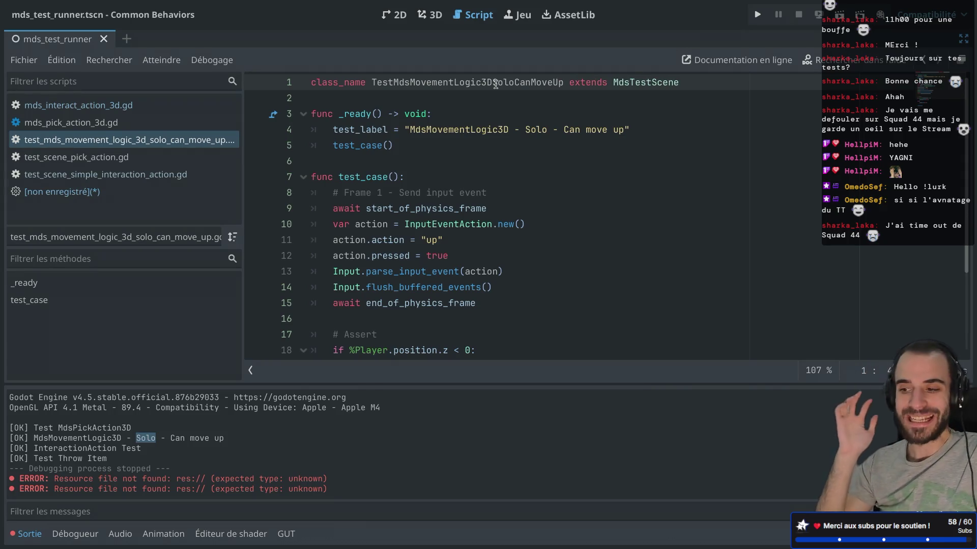
key("Down")
key("Down")
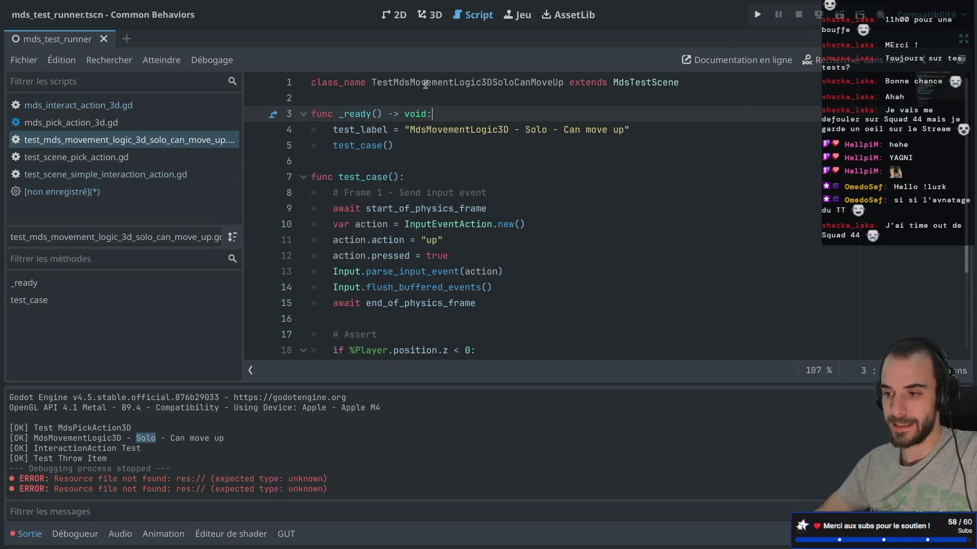
scroll(427, 213, "down", 2)
scroll(428, 213, "up", 1)
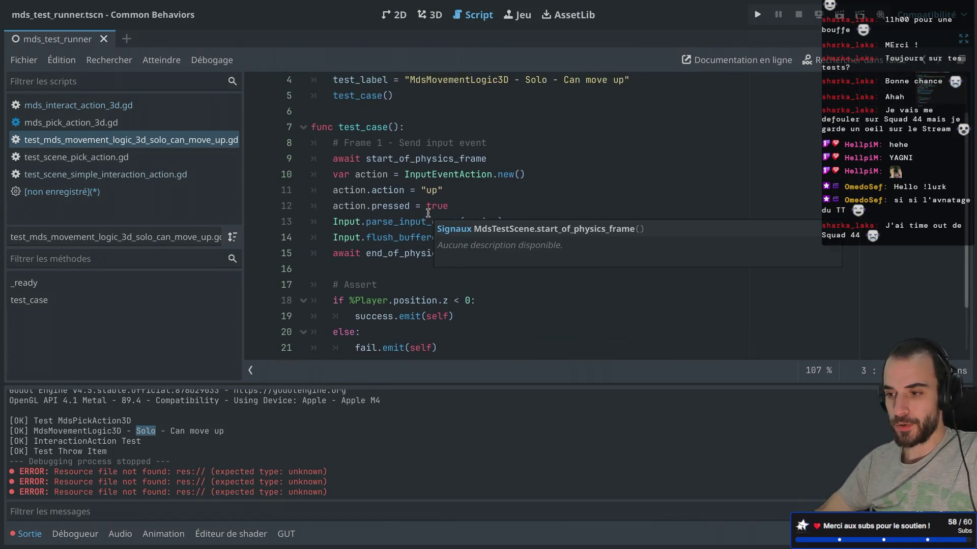
left_click_drag(395, 245, 371, 158)
left_click(459, 176)
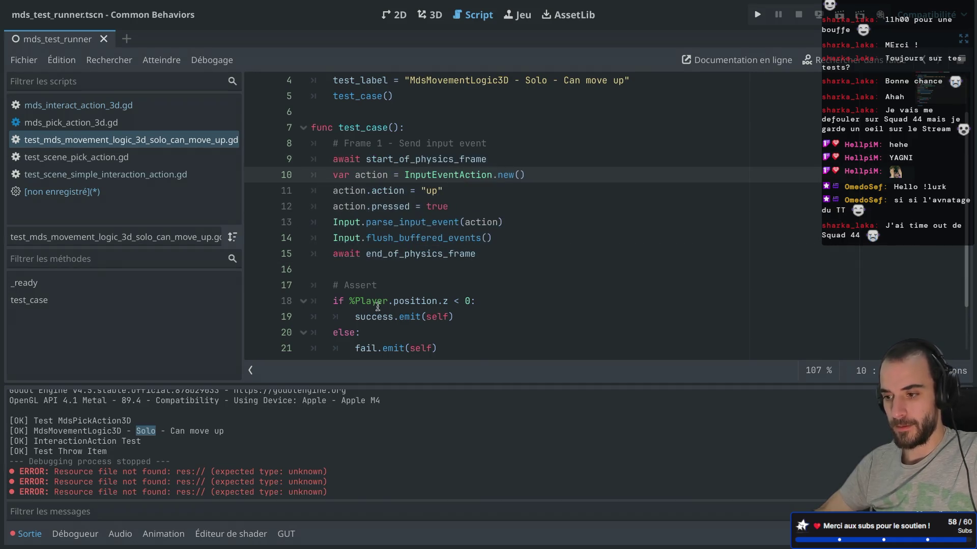
scroll(416, 199, "down", 2)
scroll(416, 198, "down", 3)
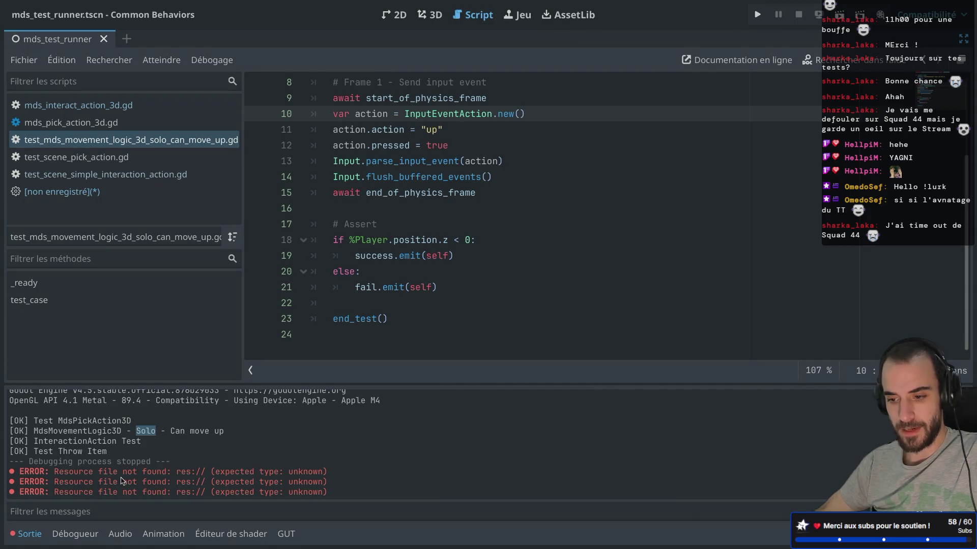
key("ctrl+super+d")
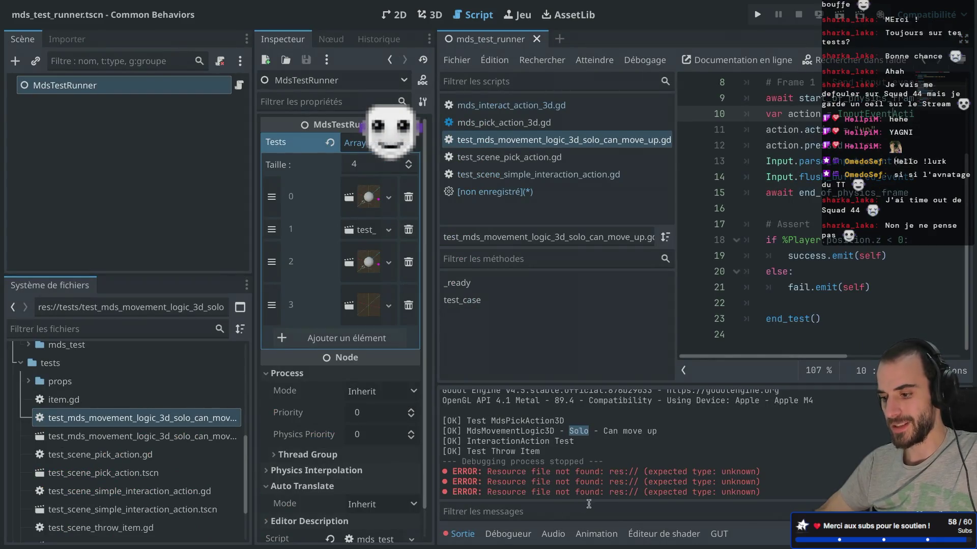
Step: Remove the word Action from the InputEventAction call in the script
scroll(712, 214, "up", 3)
key("ctrl+super+d")
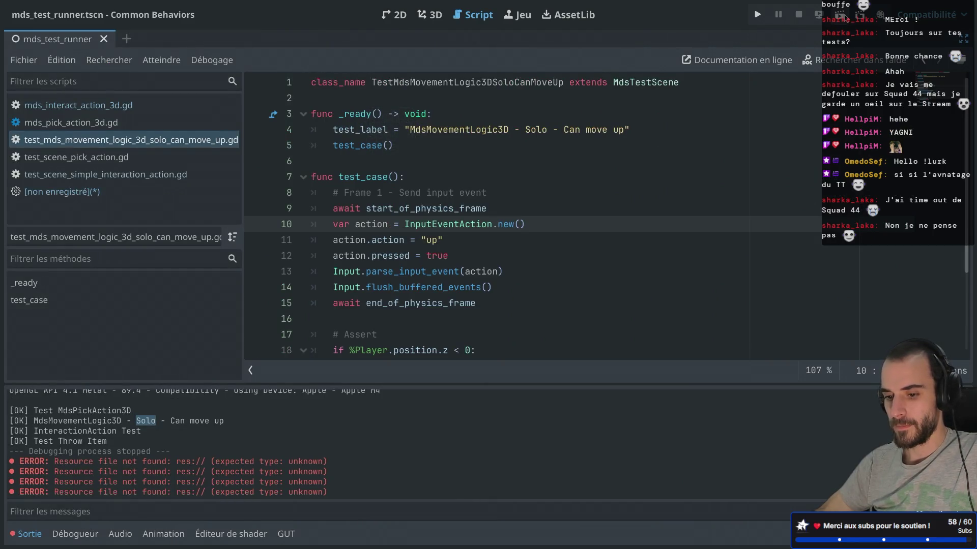
key("ctrl+Delete")
key("ctrl+super+d")
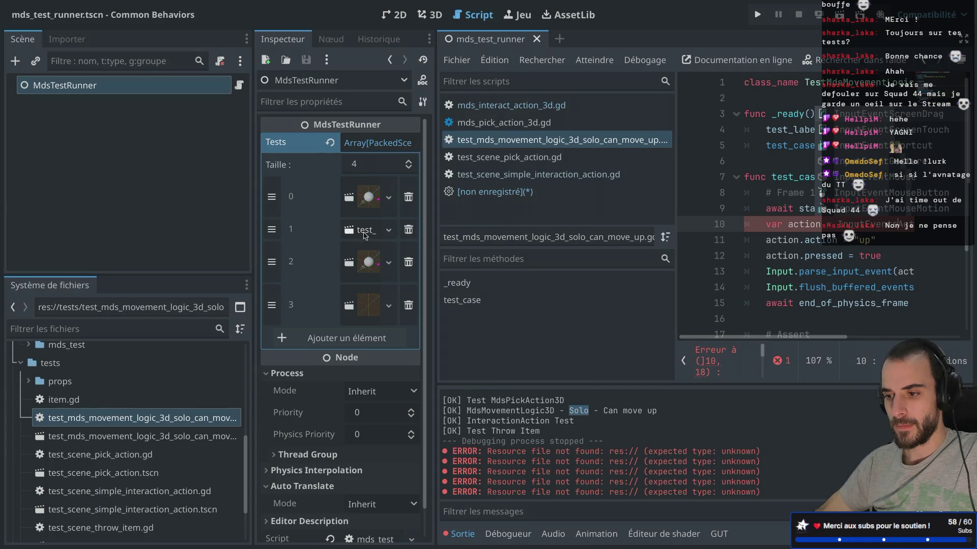
Step: Open test_mds_movement_logic_3d_solo_can_move_up.tscn and select its Camera3D node
right_click(365, 233)
key("Escape")
right_click(365, 233)
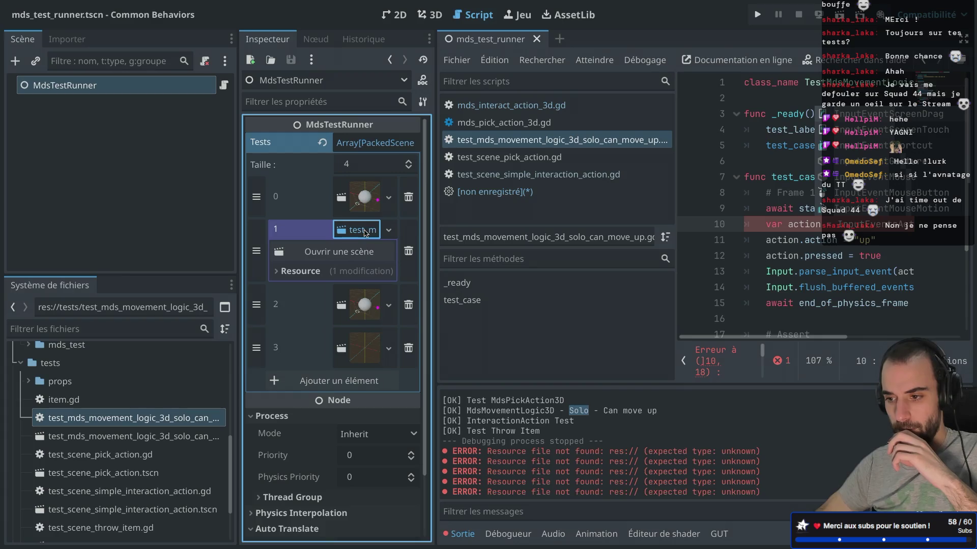
key("Escape")
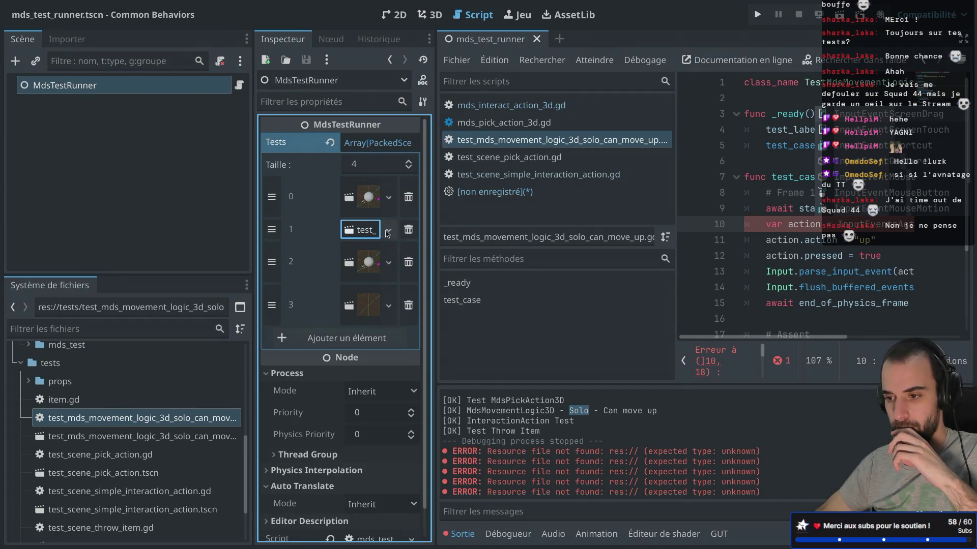
double_click(143, 445)
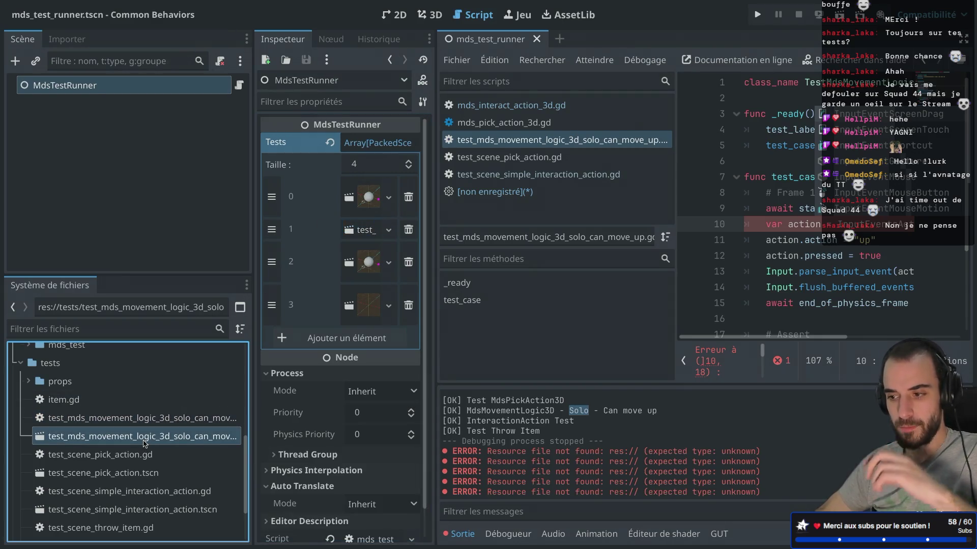
left_click(152, 122)
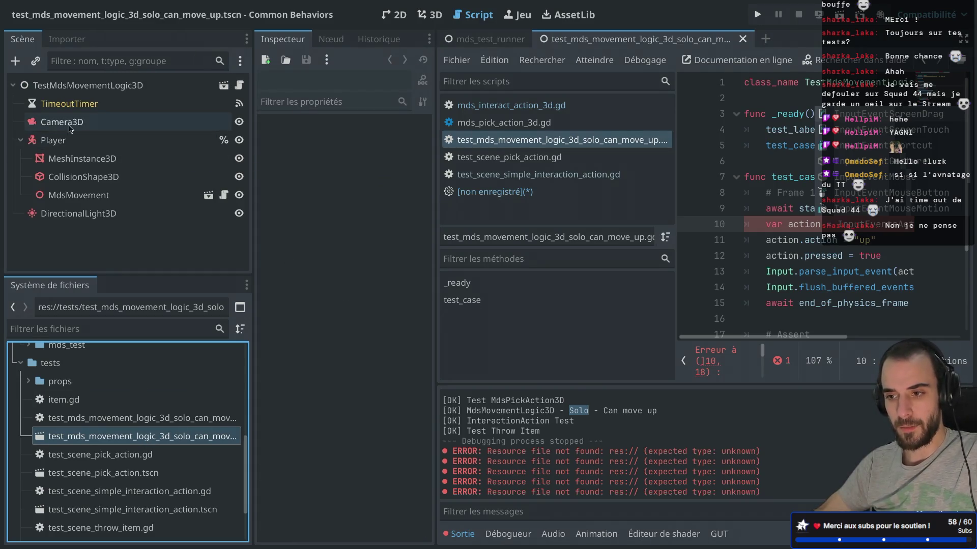
Step: Set the Camera3D position z to 2.0 and save the move-up test scene
left_click(429, 14)
left_click(394, 15)
left_click(430, 15)
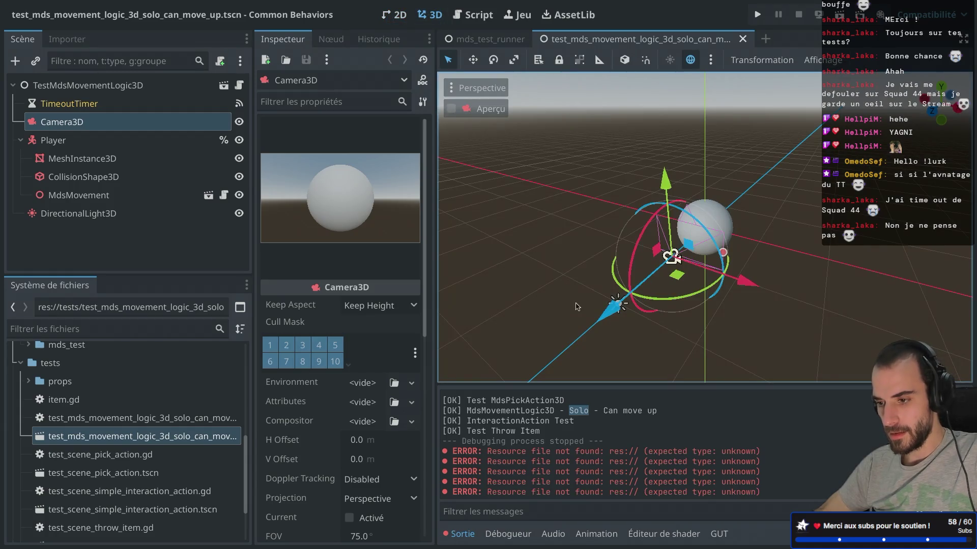
left_click_drag(600, 314, 585, 338)
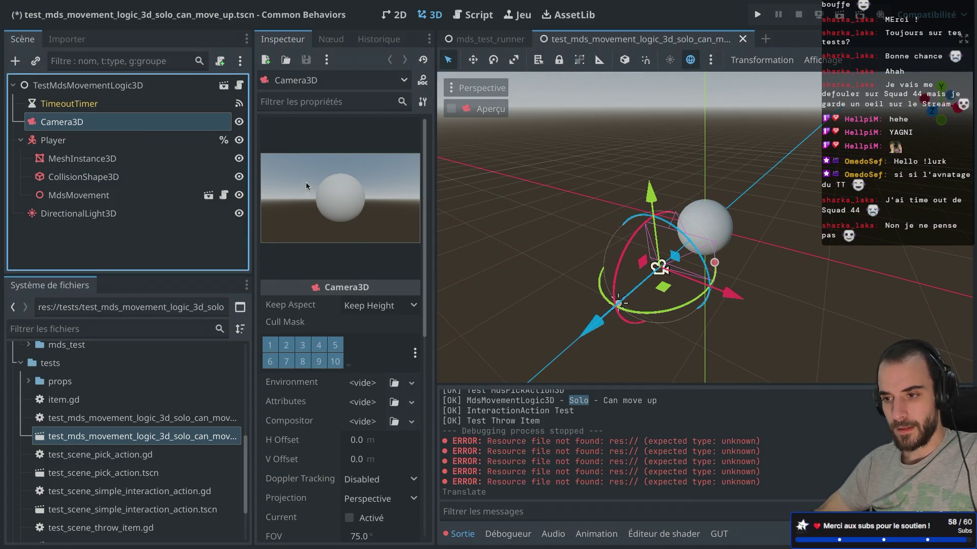
left_click(229, 122)
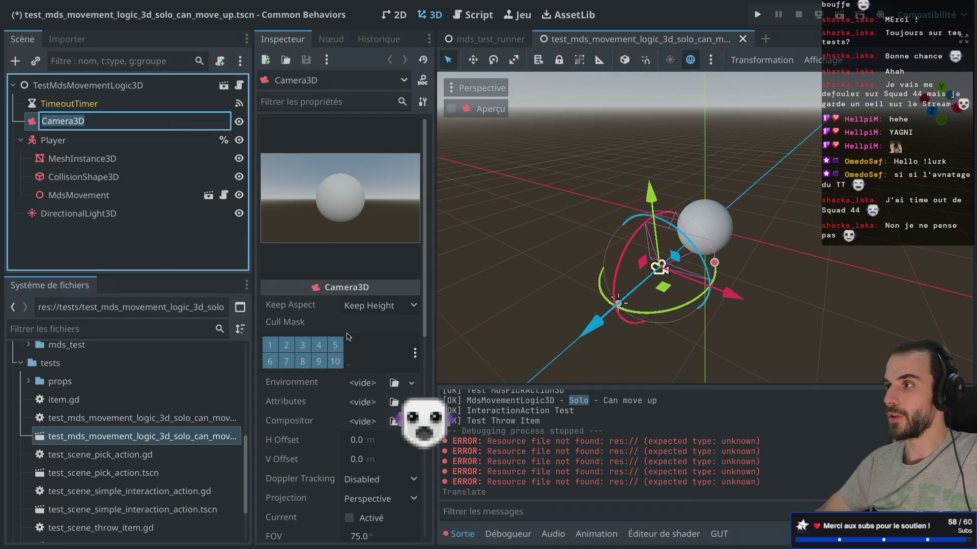
scroll(348, 336, "down", 3)
scroll(348, 336, "down", 5)
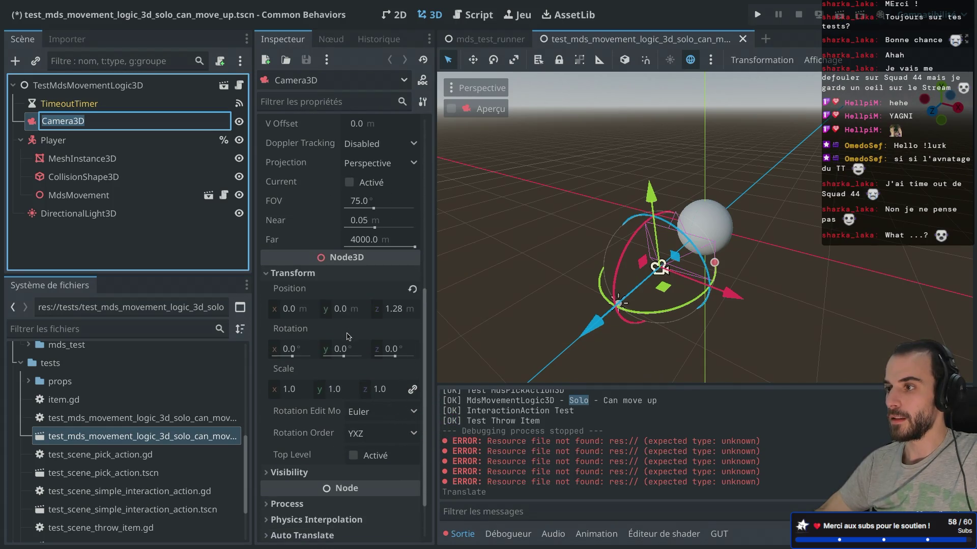
scroll(346, 336, "down", 2)
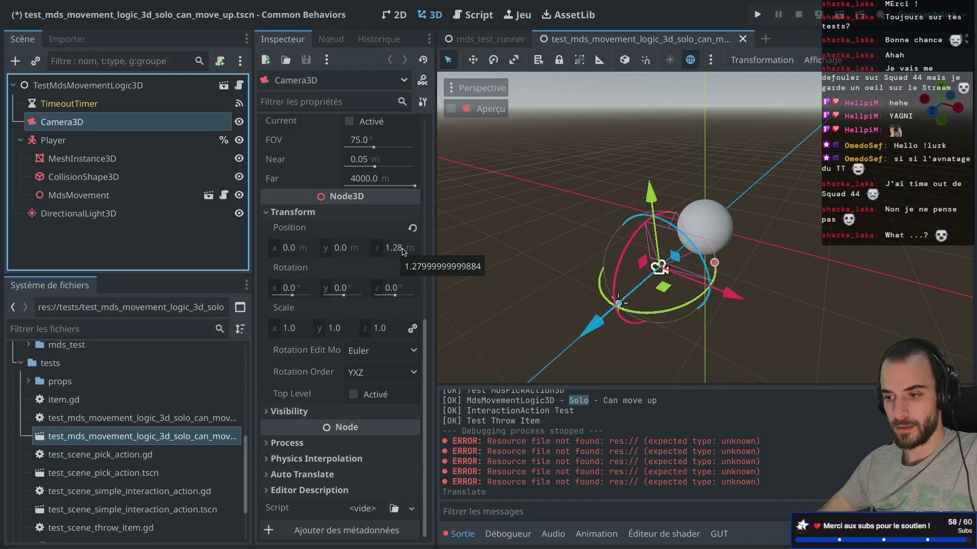
left_click(397, 248)
type("2")
key("Return")
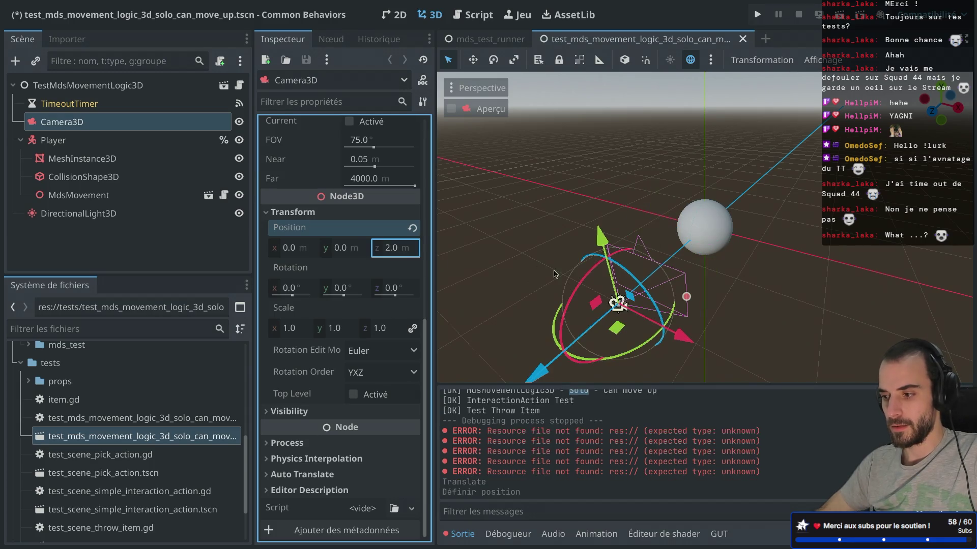
key("ctrl+s")
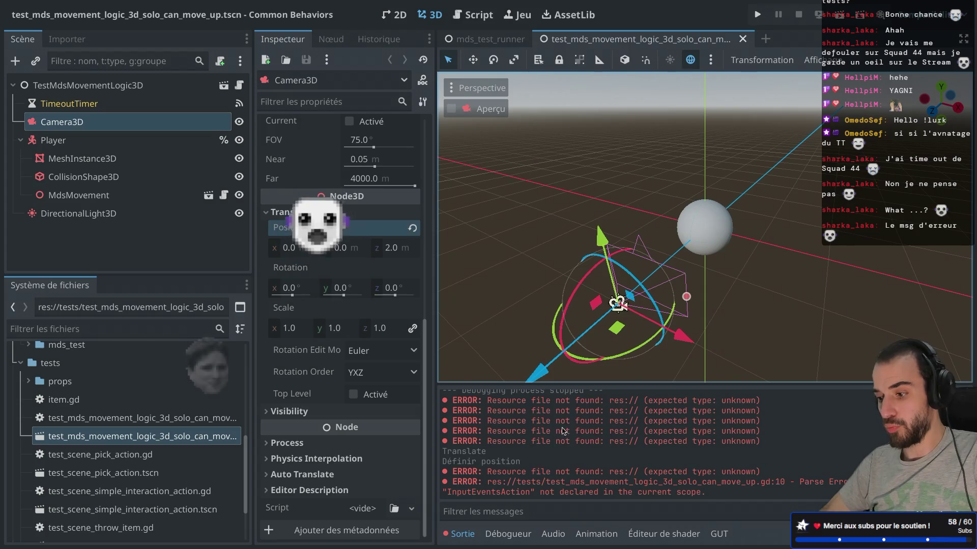
Step: Check the debugger and output log errors, then run the current scene with F6
left_click(489, 544)
left_click(461, 535)
left_click(508, 534)
left_click(462, 533)
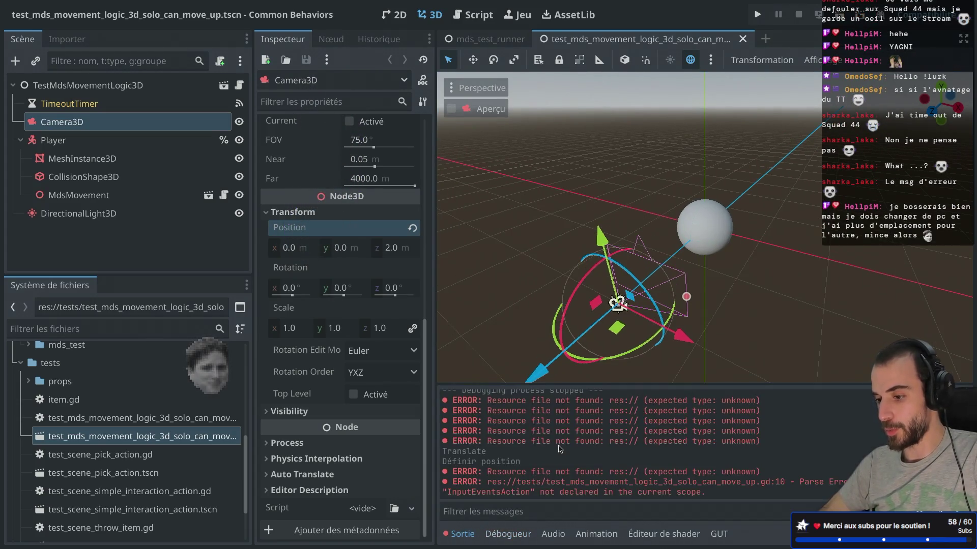
scroll(562, 446, "up", 2)
double_click(562, 474)
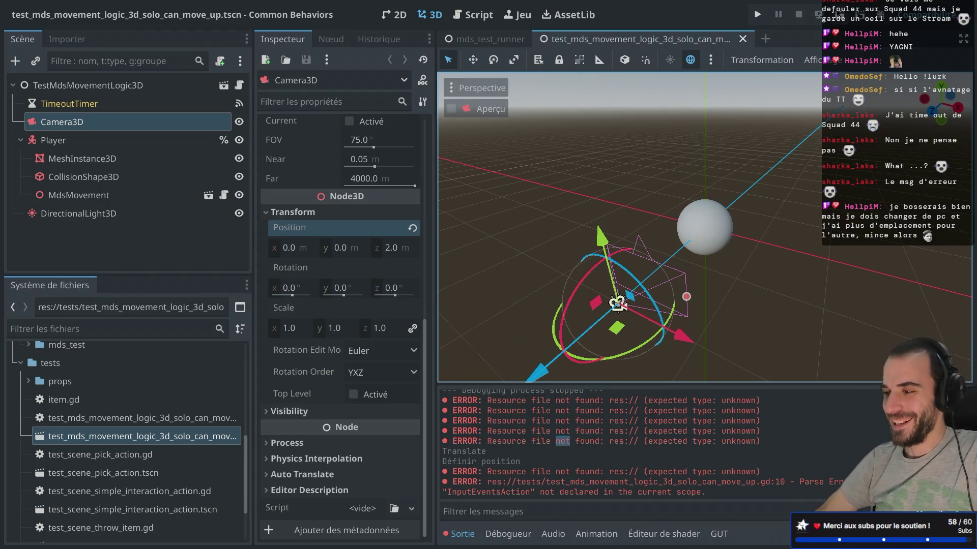
key("F6")
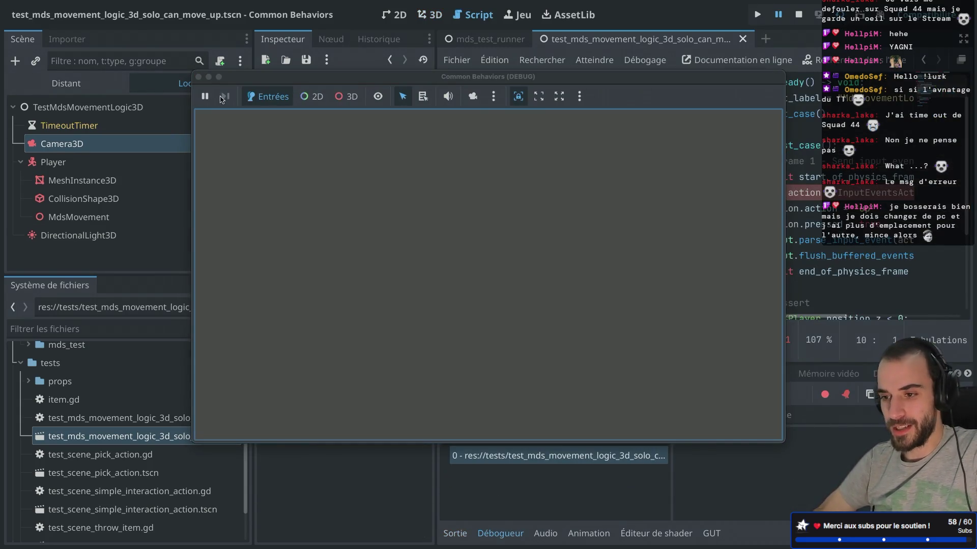
Step: Fix the misspelled InputEventsAction to InputEventAction on line 10 of the move-up test script
left_click(199, 78)
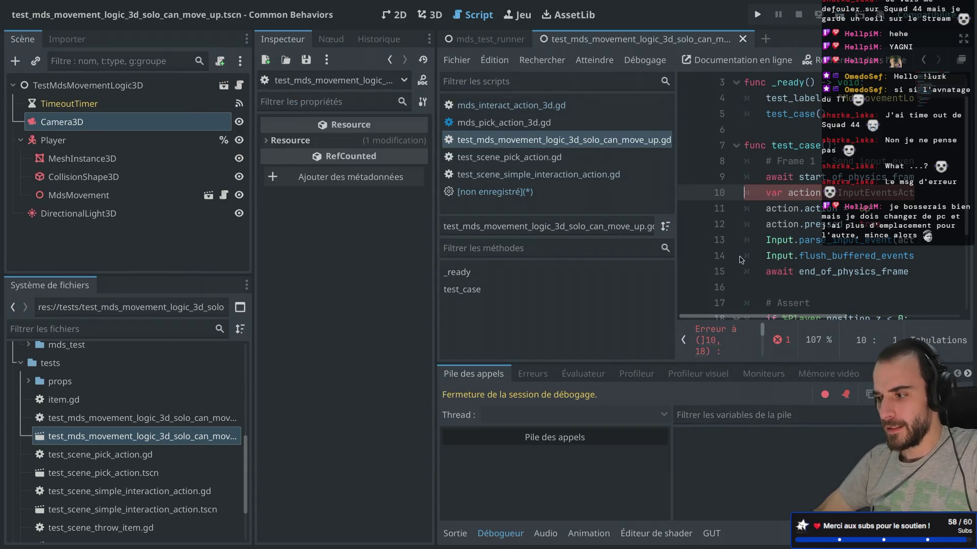
key("ctrl+shift+F11")
scroll(488, 207, "up", 1)
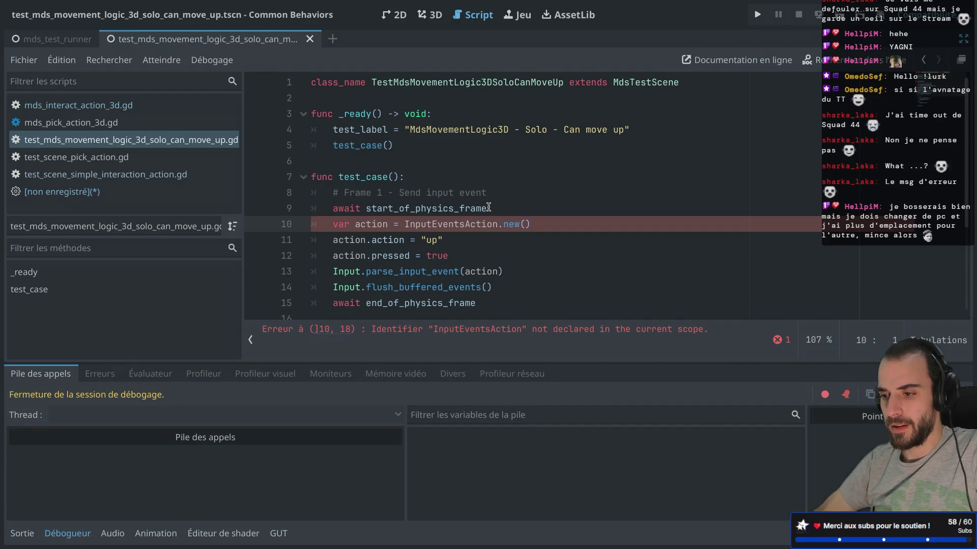
double_click(455, 225)
type("InputE")
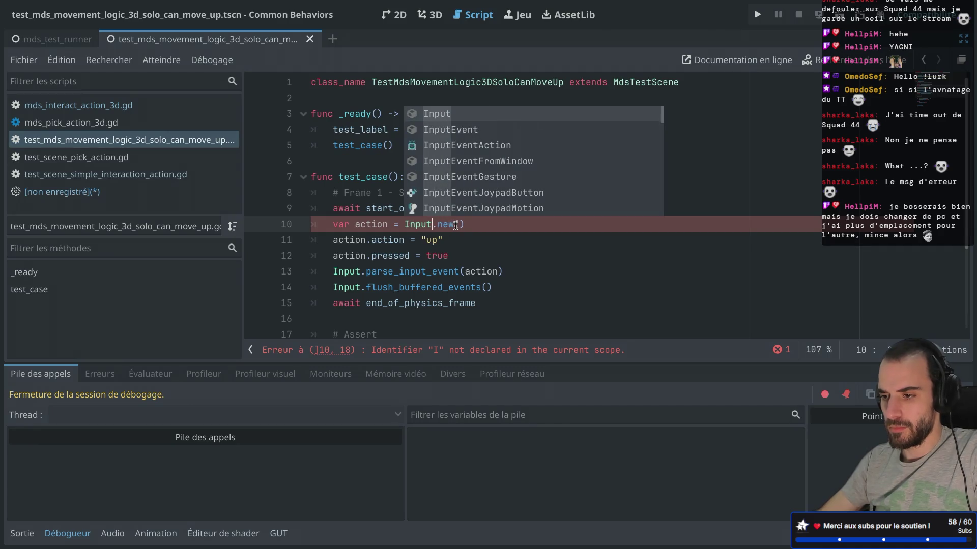
key("Down")
key("Return")
Step: Re-run the move-up test scene, stop it, and return to the mds_test_runner scene
key("super+r")
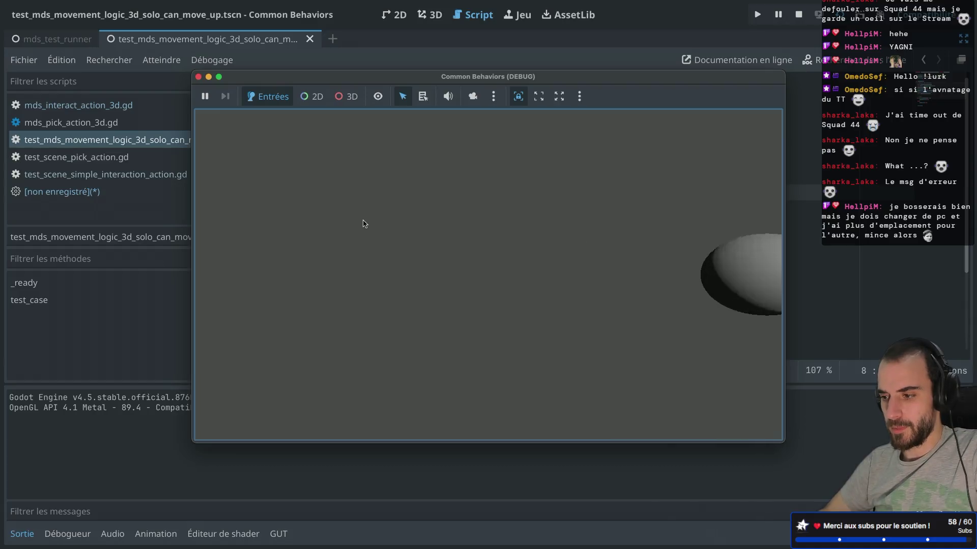
left_click(198, 77)
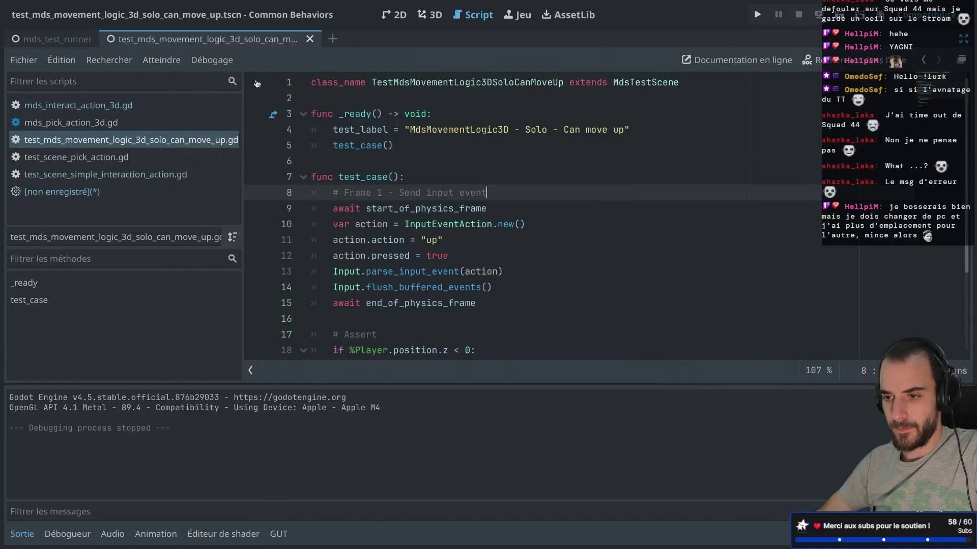
left_click(463, 41)
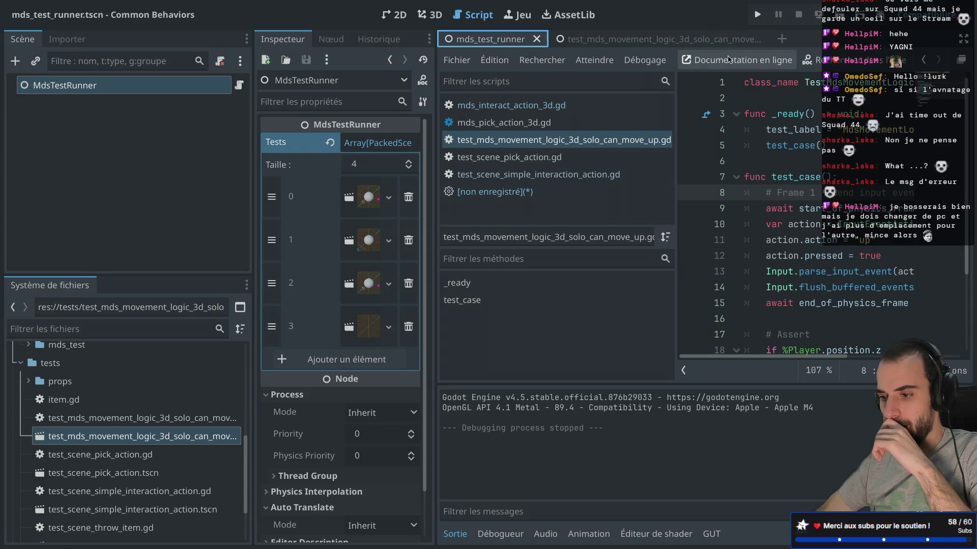
Step: Run the mds_test_runner project, confirm all four tests report [OK], then stop debugging
left_click(839, 14)
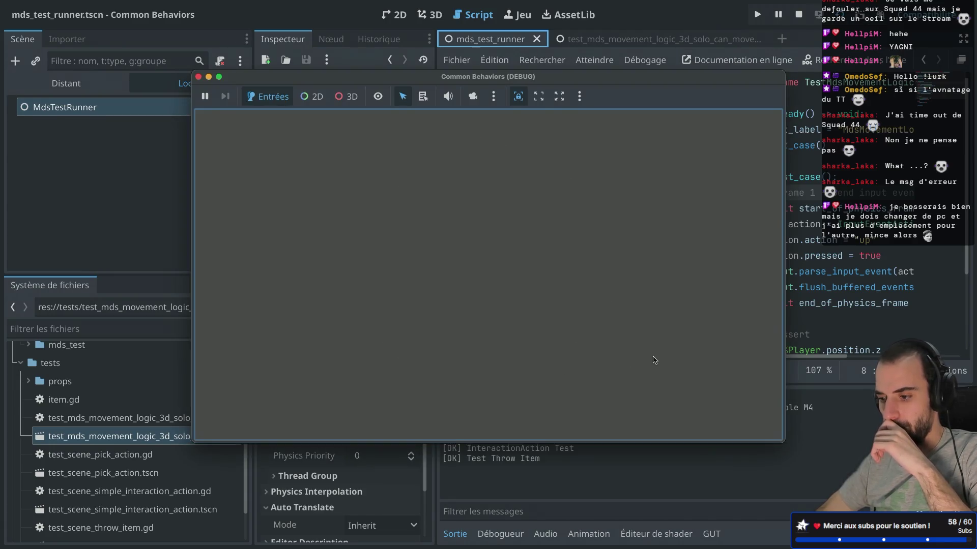
left_click(198, 76)
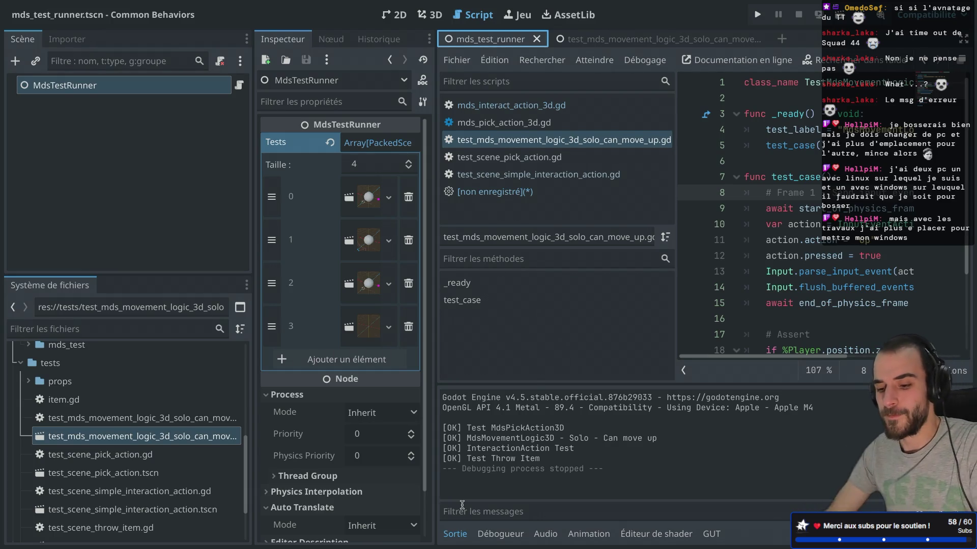
key("XF86MonBrightnessUp")
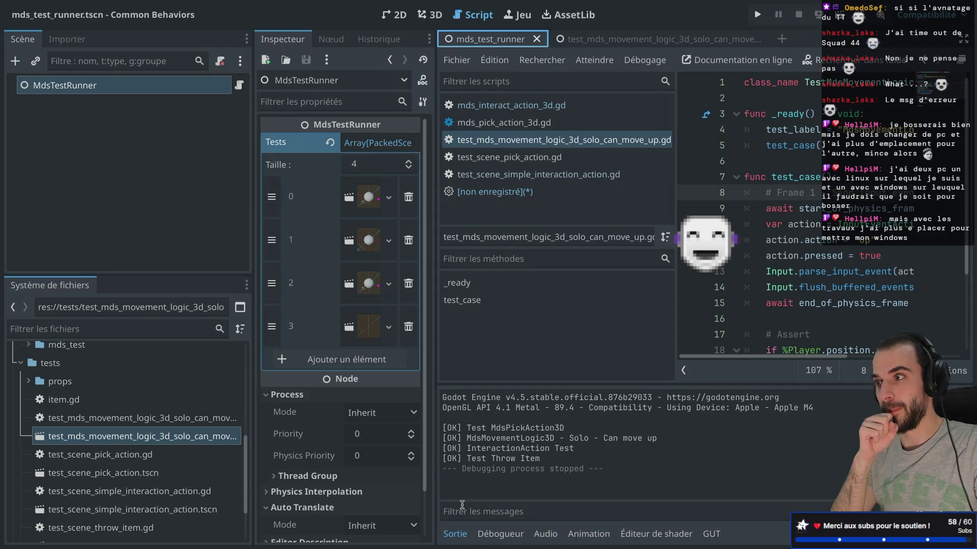
Step: Discard the unsaved [non enregistré] scratch script without saving and switch to distraction-free mode
left_click(528, 192)
key("ctrl+w")
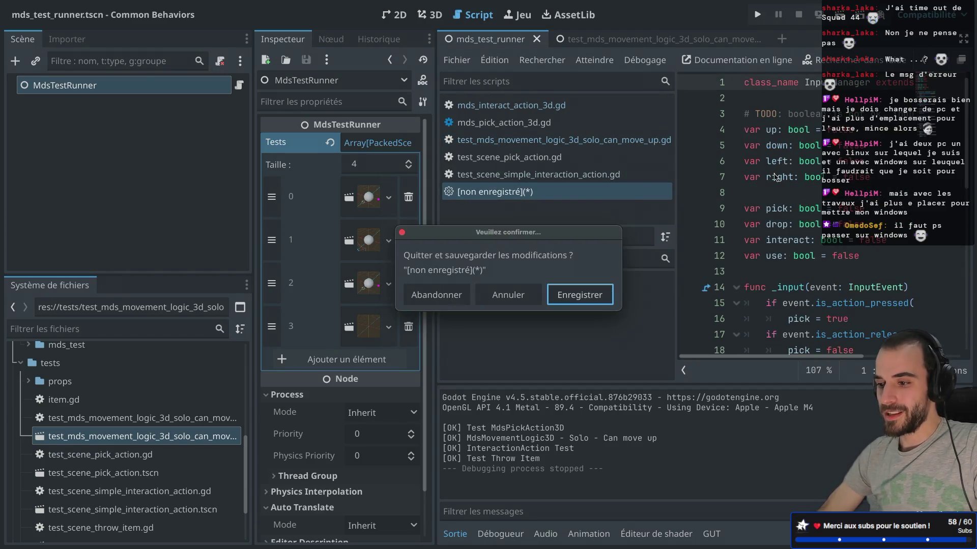
left_click(453, 298)
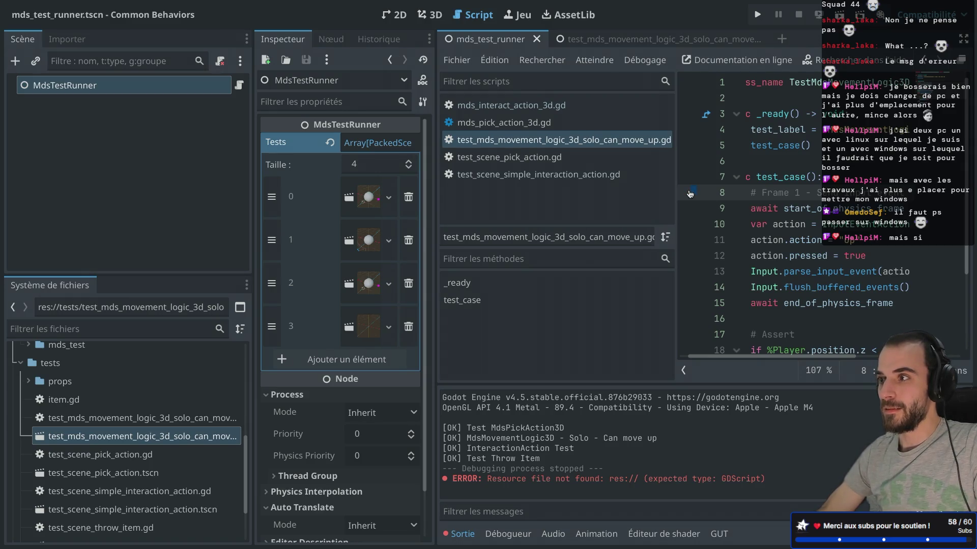
key("ctrl+shift+F11")
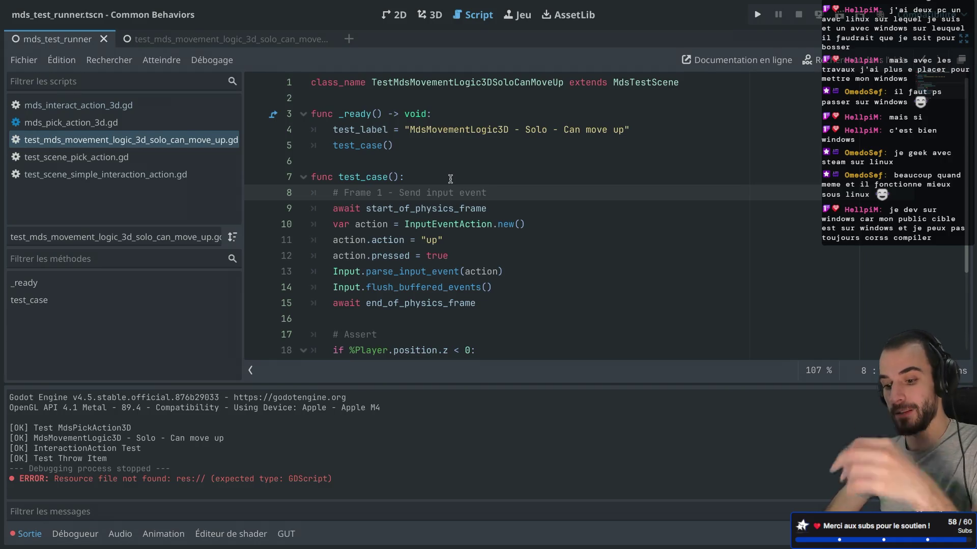
Step: Review lines 8–24 of the move-up test's assert and end_test code, then restore the side docks
key("XF86MonBrightnessUp")
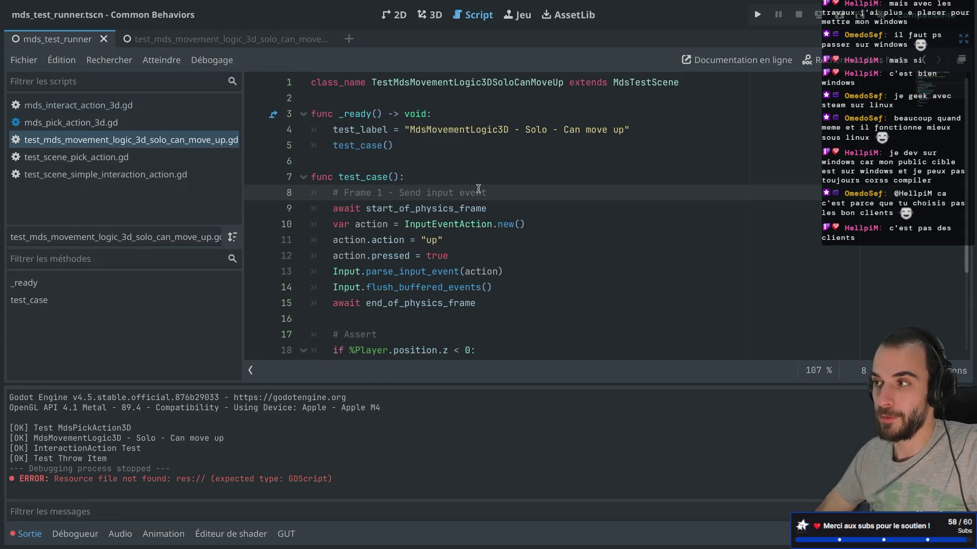
scroll(490, 199, "down", 2)
scroll(491, 199, "down", 1)
key("ctrl+shift+F11")
key("ctrl+shift+F11")
key("ctrl+shift+F11")
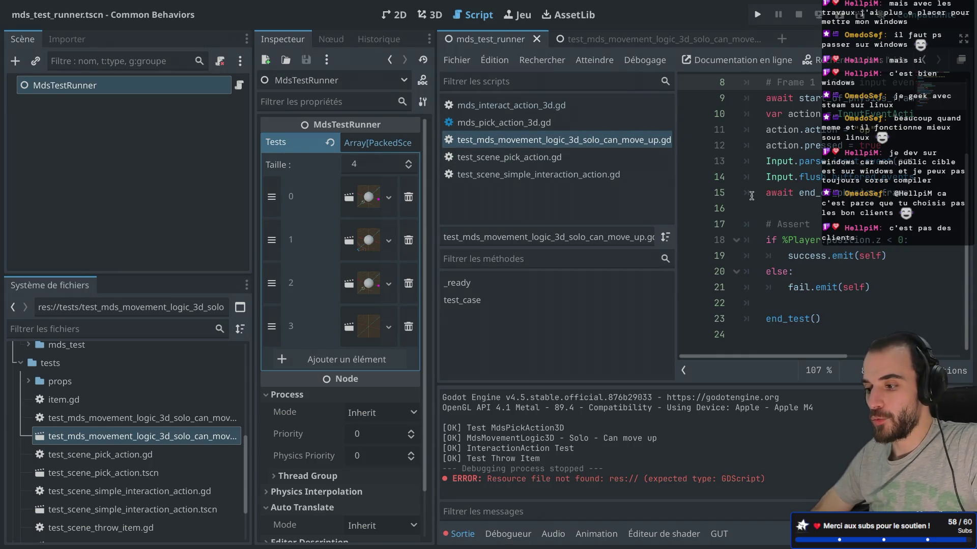
Step: Bring up the context menu for test_mds_movement_logic_3d_solo_can_move_up.tscn in the FileSystem dock
key("ctrl+shift+F11")
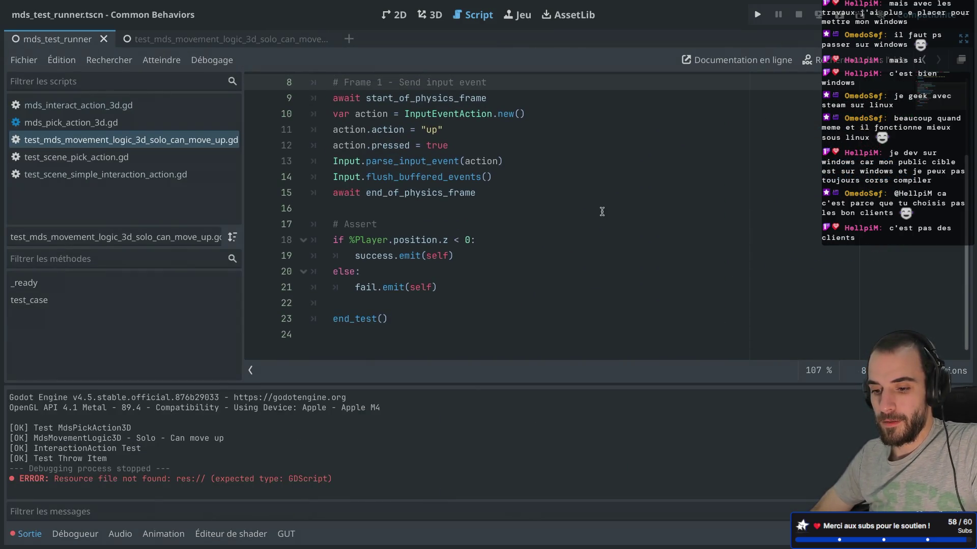
key("ctrl+shift+F11")
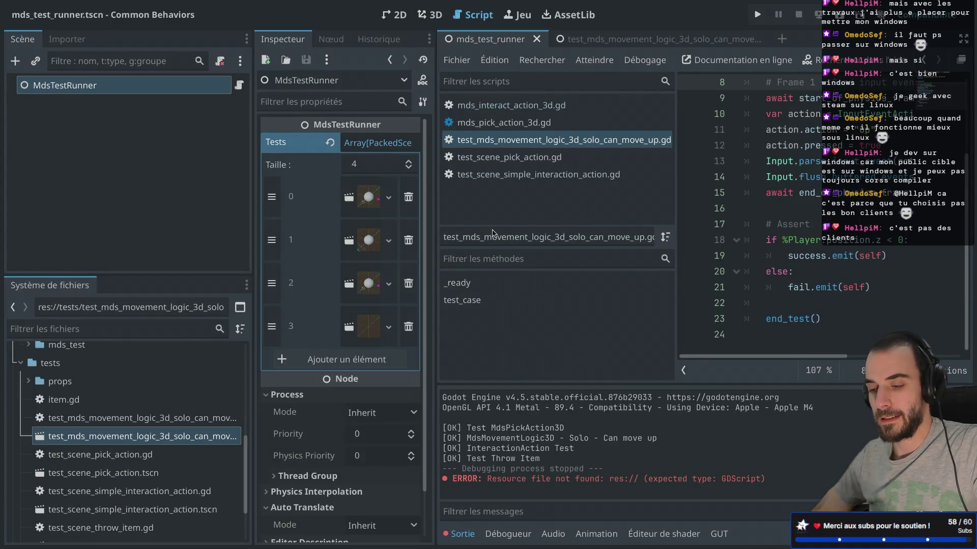
key("XF86MonBrightnessUp")
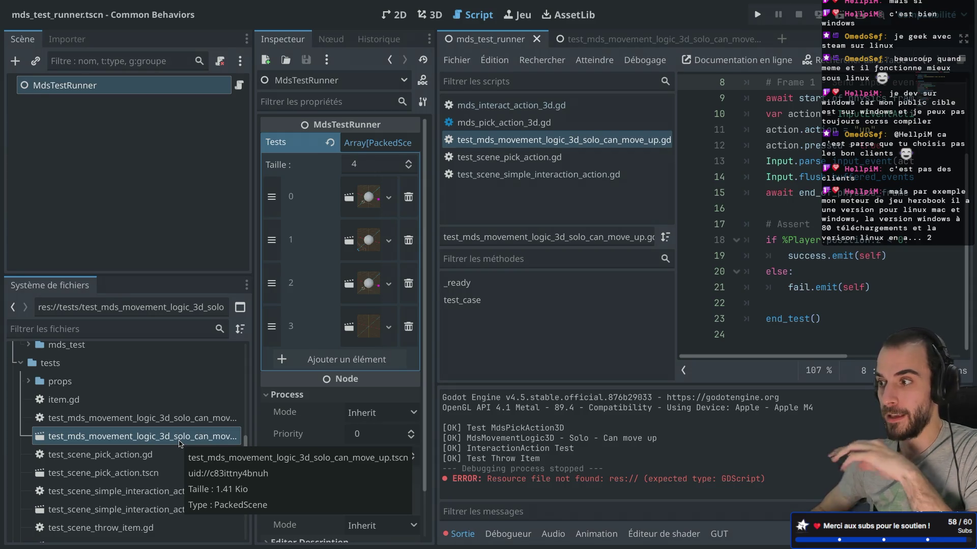
right_click(179, 442)
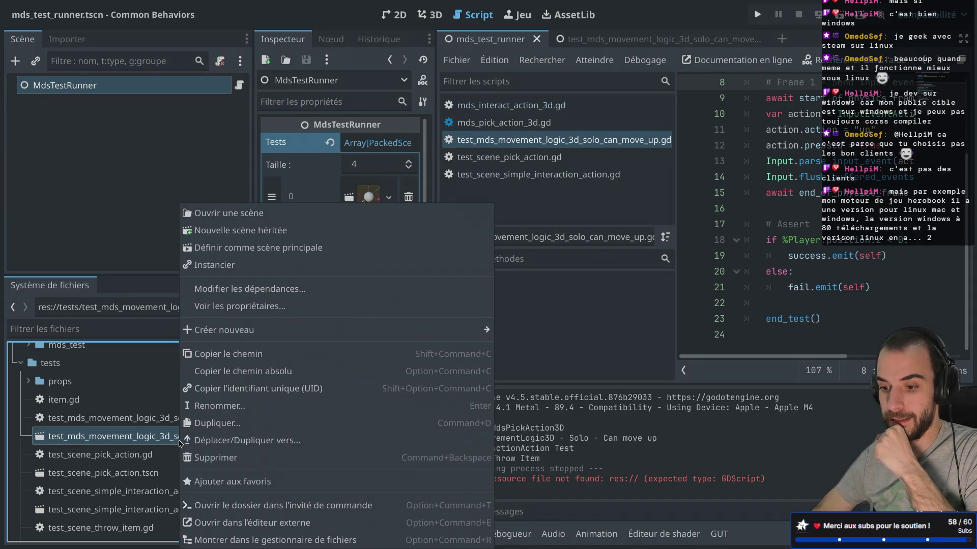
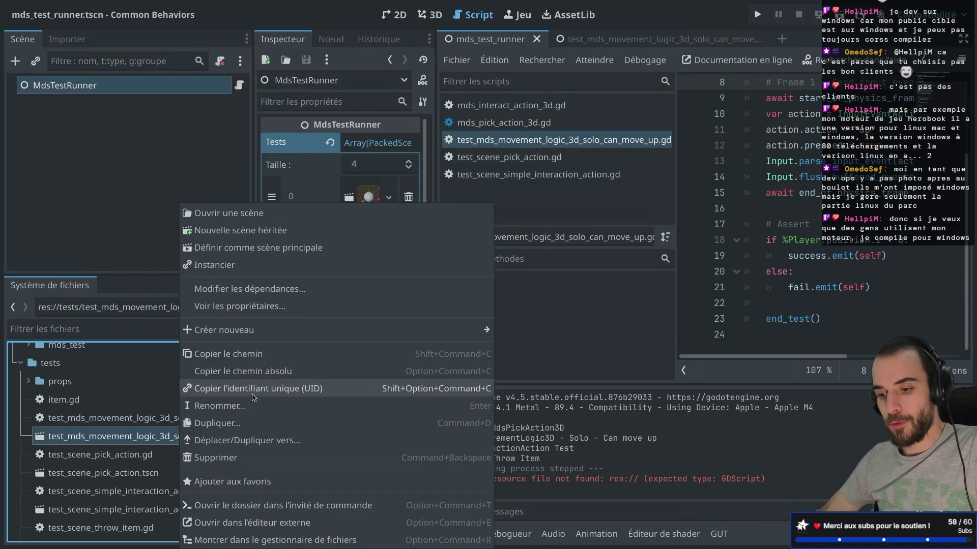
Step: Duplicate the solo scene as test_mds_movement_logic_3d_multi_can_move_up.tscn and open the copy
left_click(252, 425)
left_click(530, 264)
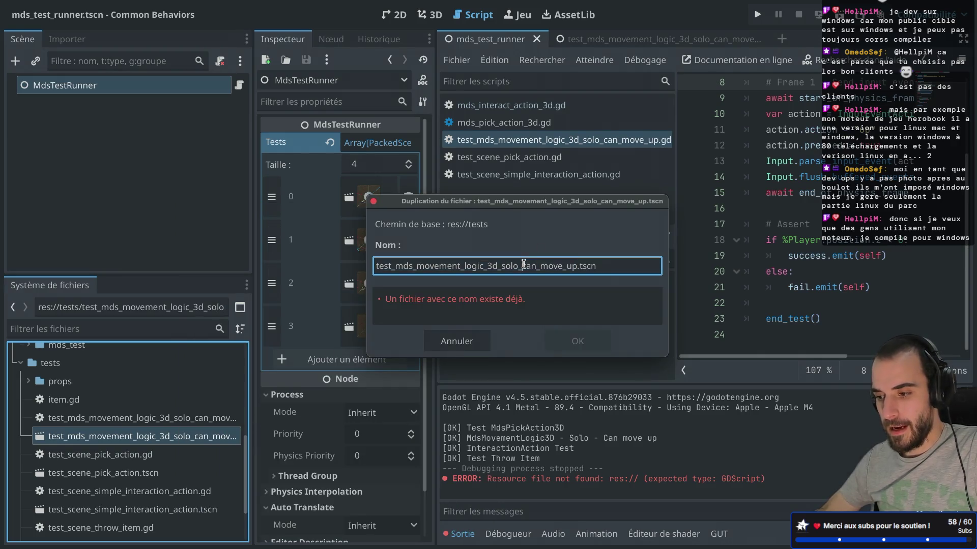
key("BackSpace")
key("BackSpace")
key("BackSpace")
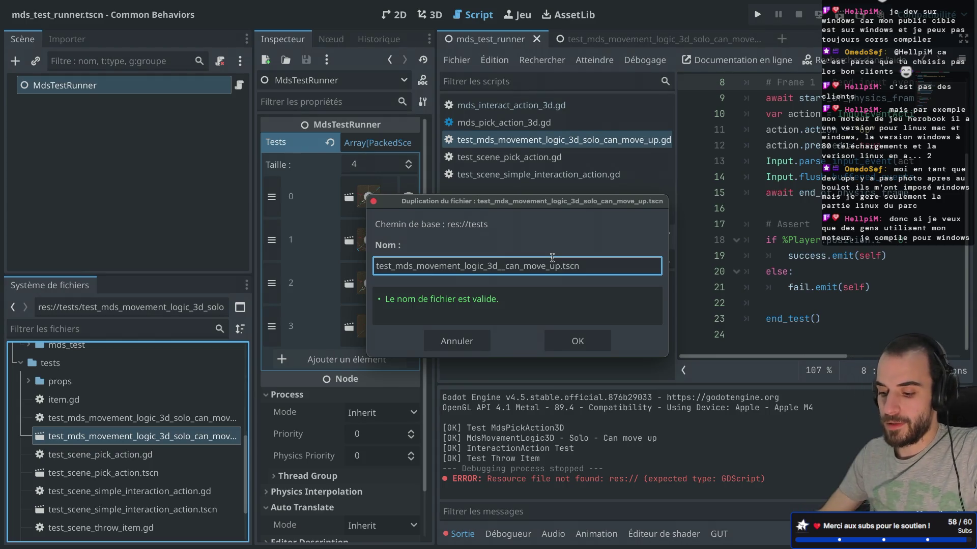
type("multi")
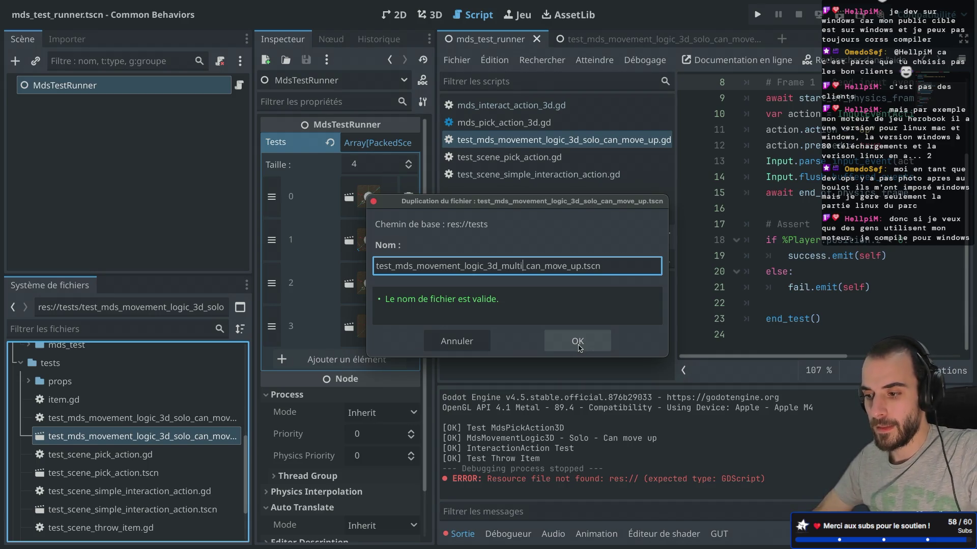
left_click(578, 341)
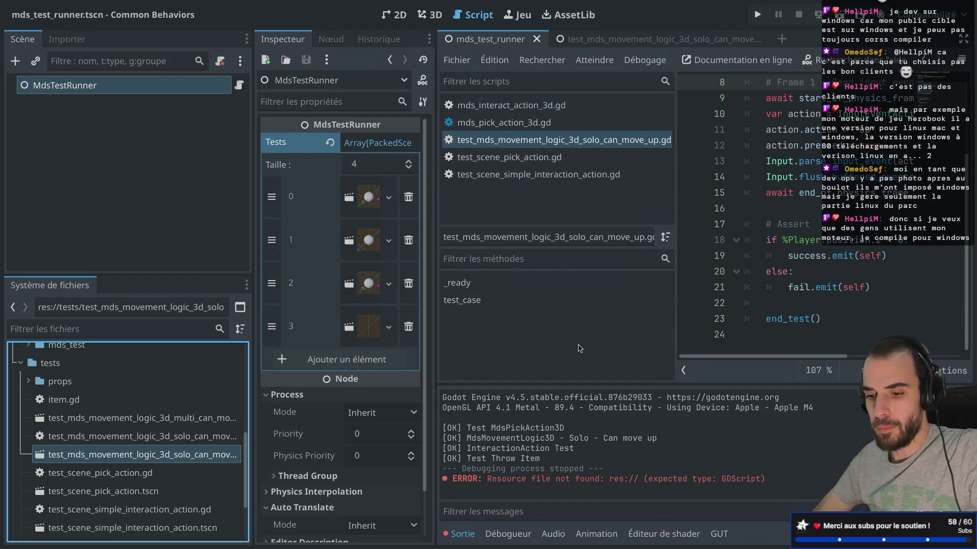
double_click(173, 424)
Step: Rename the root node to TestMdsMovementLogic3DMultiCanMoveUp
left_click(47, 85)
left_click(48, 85)
left_click(47, 86)
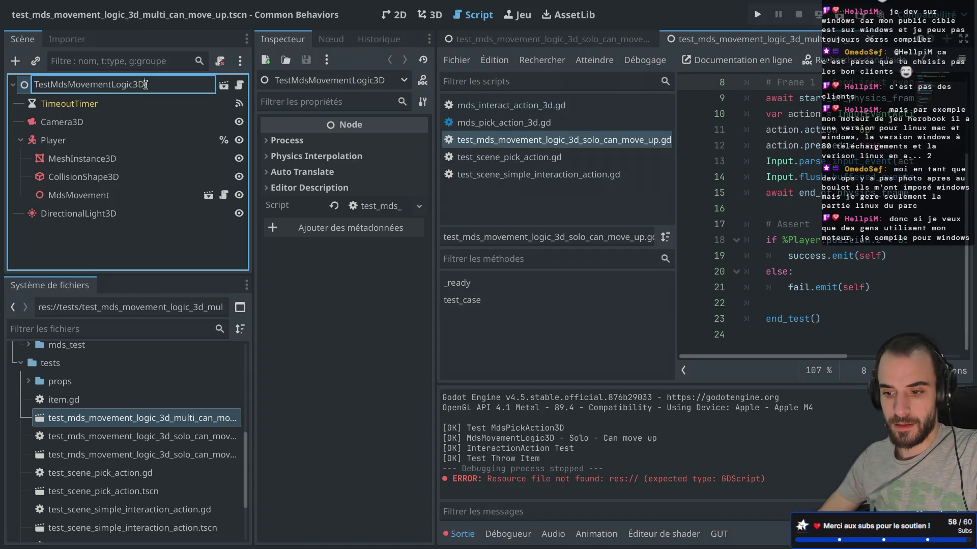
type("MultiCanMo")
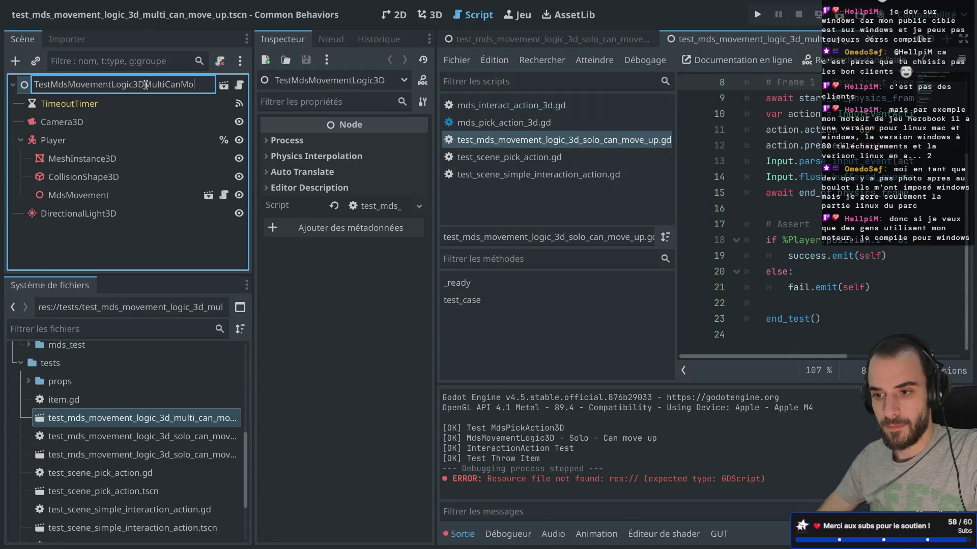
type("veUp")
key("Return")
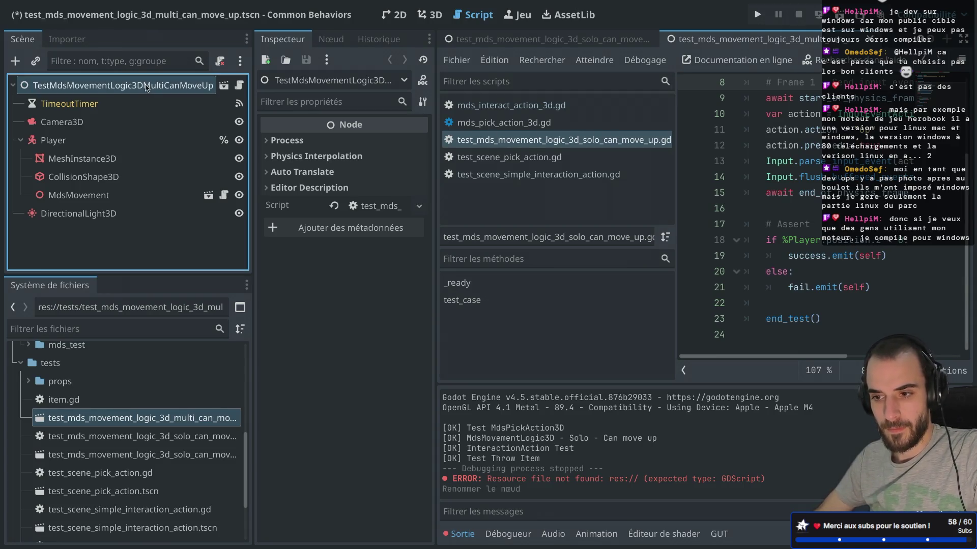
Step: Detach the inherited script from the root and attach a new test_mds_movement_logic_3d_multi_can_move_up.gd script
right_click(187, 86)
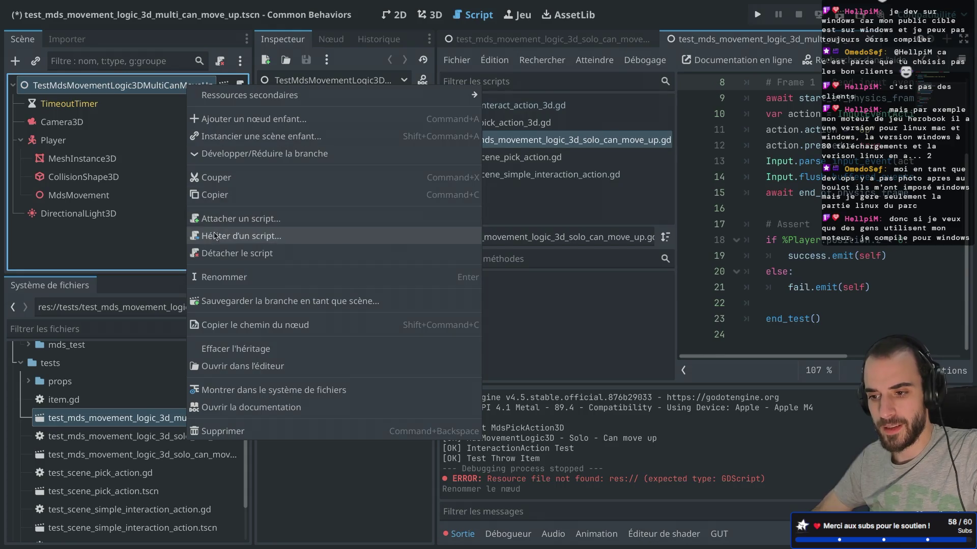
left_click(212, 252)
right_click(206, 91)
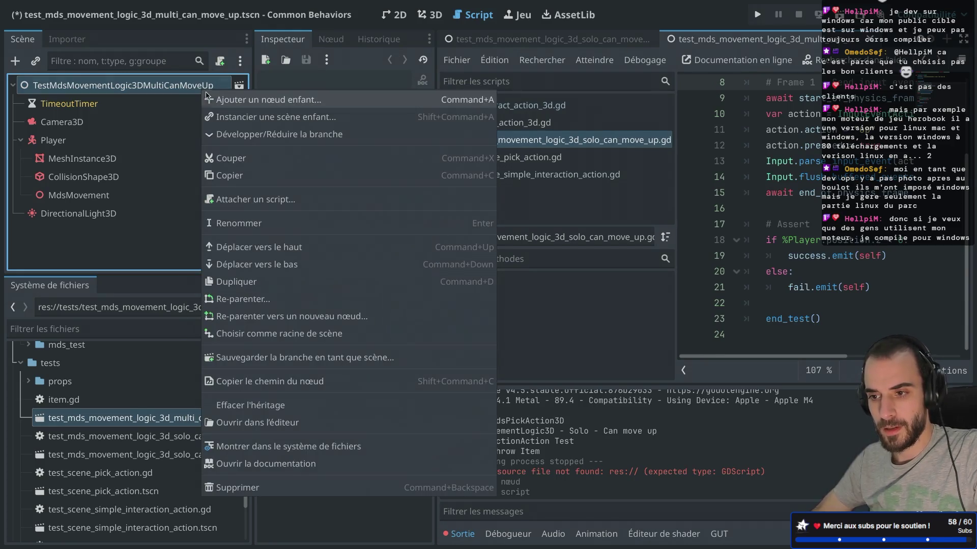
left_click(220, 64)
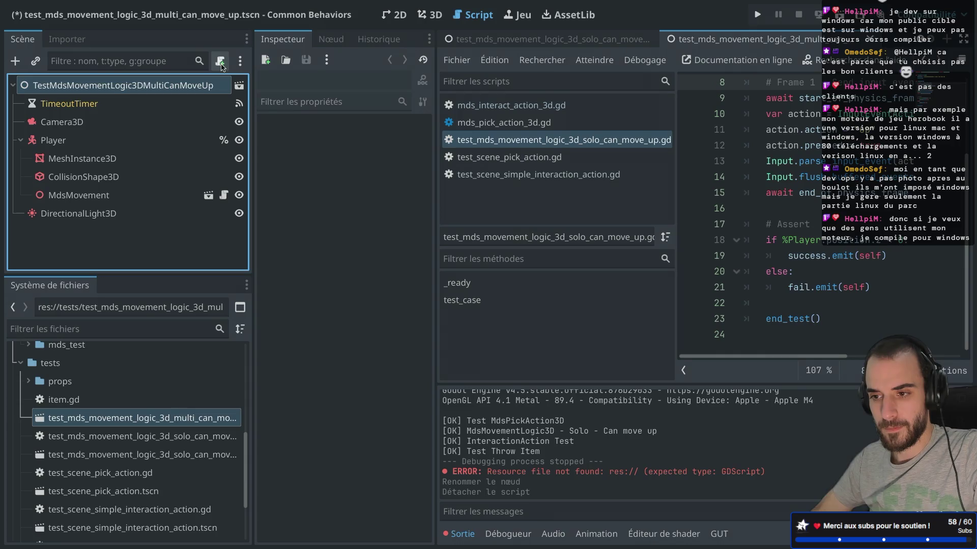
right_click(207, 84)
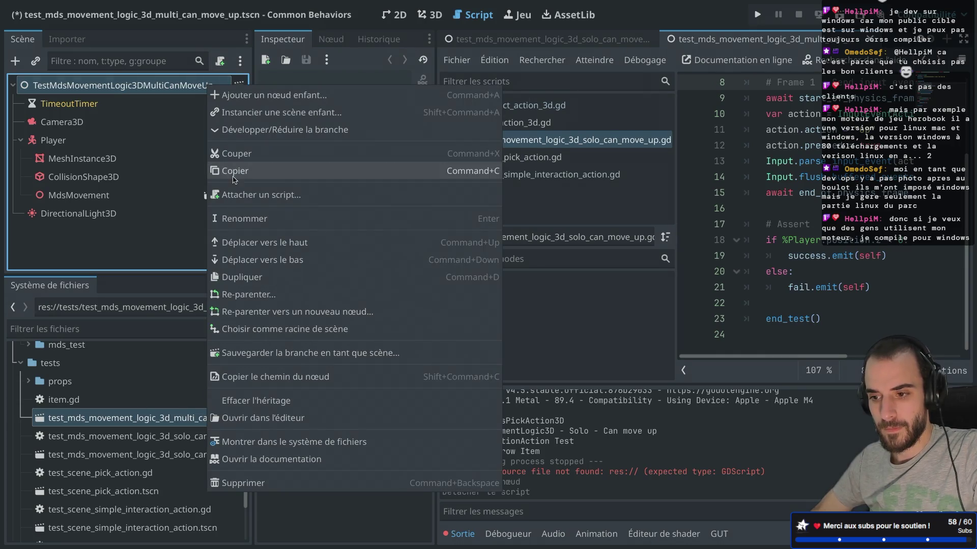
left_click(259, 196)
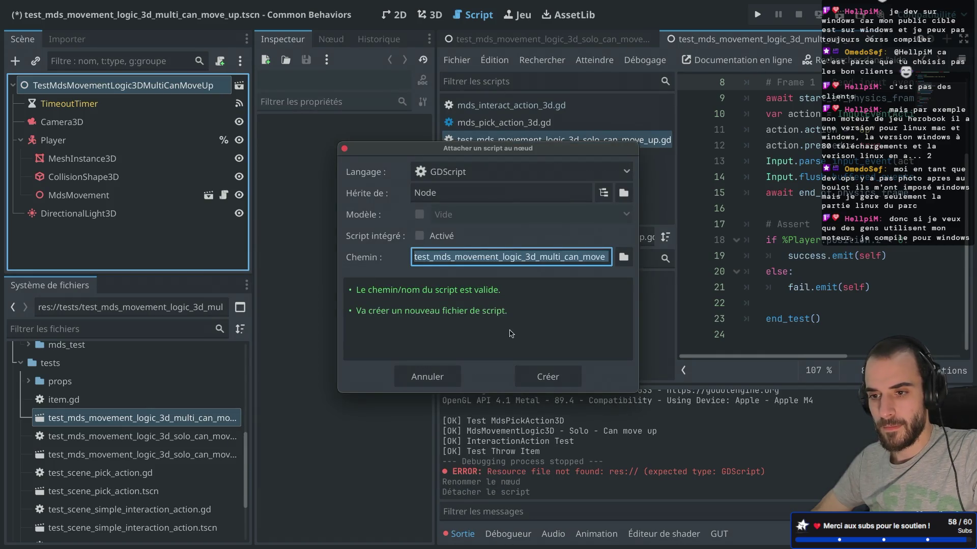
left_click(546, 379)
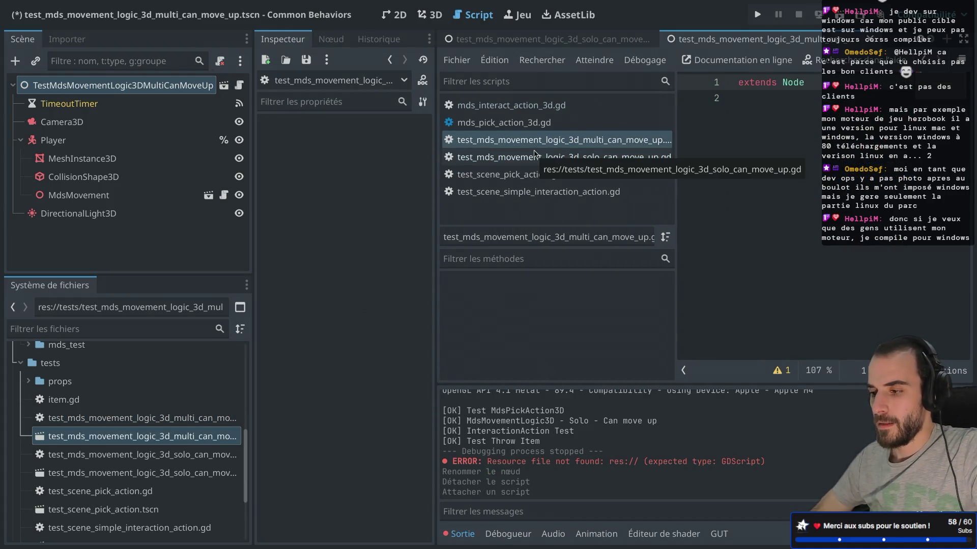
Step: Change the new script's 'extends Node' to 'extends MdsTestScene' and return to the 3D view
double_click(789, 83)
type("Mds")
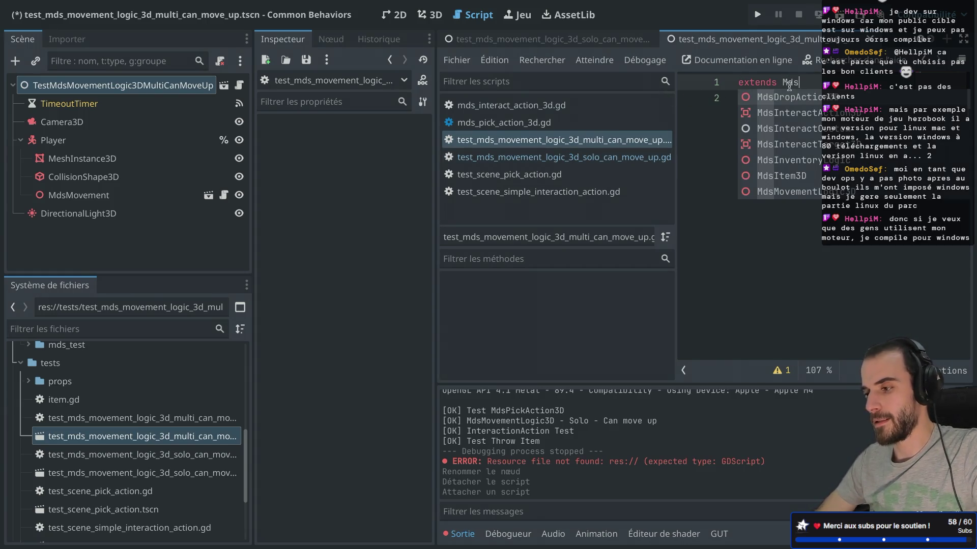
type("T")
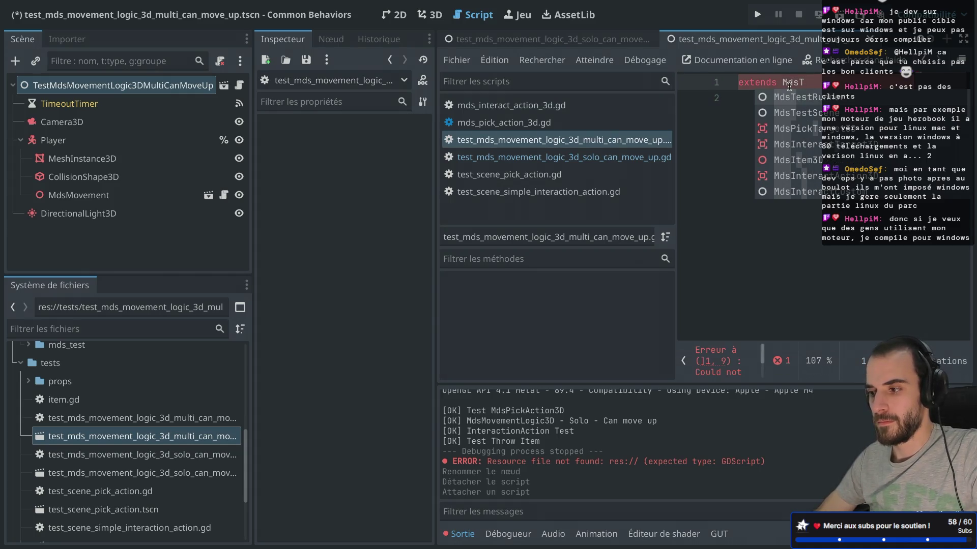
type("estScene")
key("Down")
key("Return")
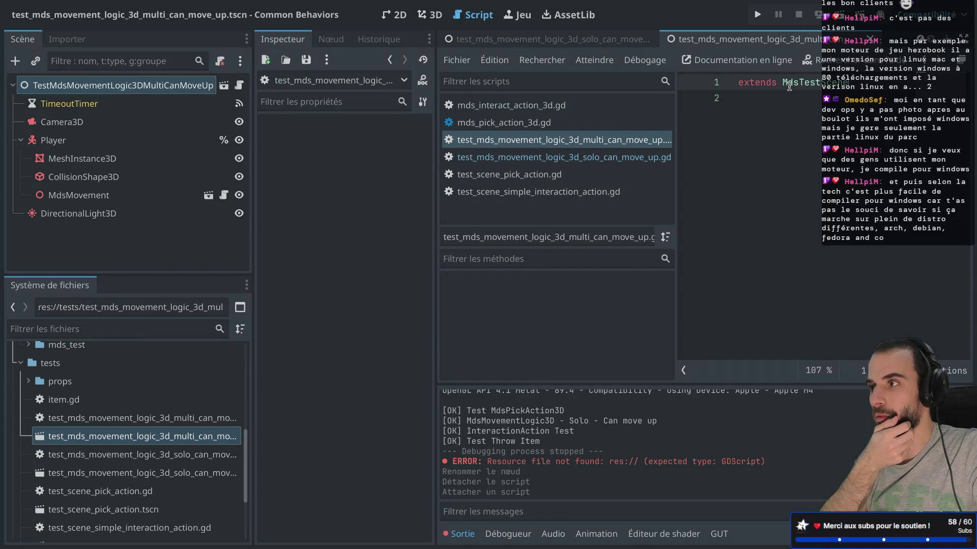
left_click(835, 105)
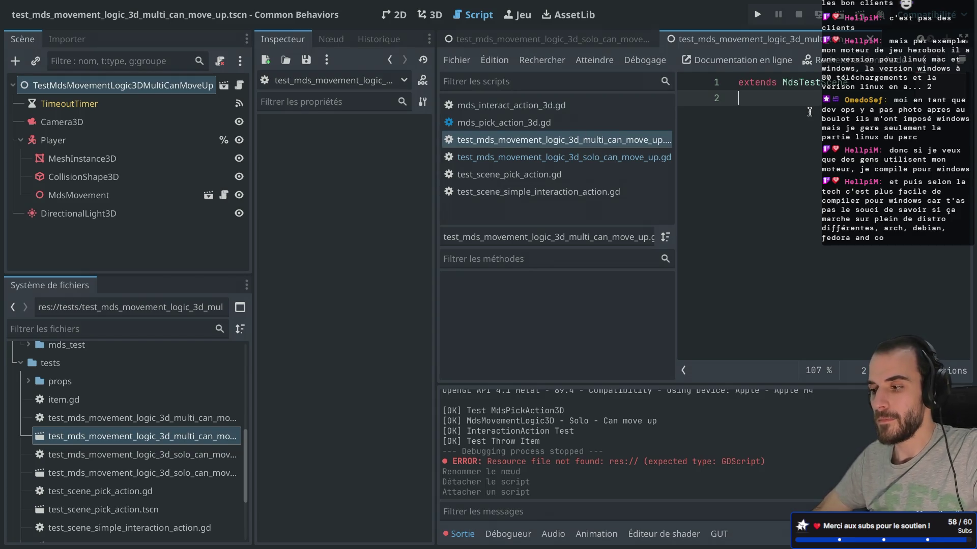
left_click(21, 140)
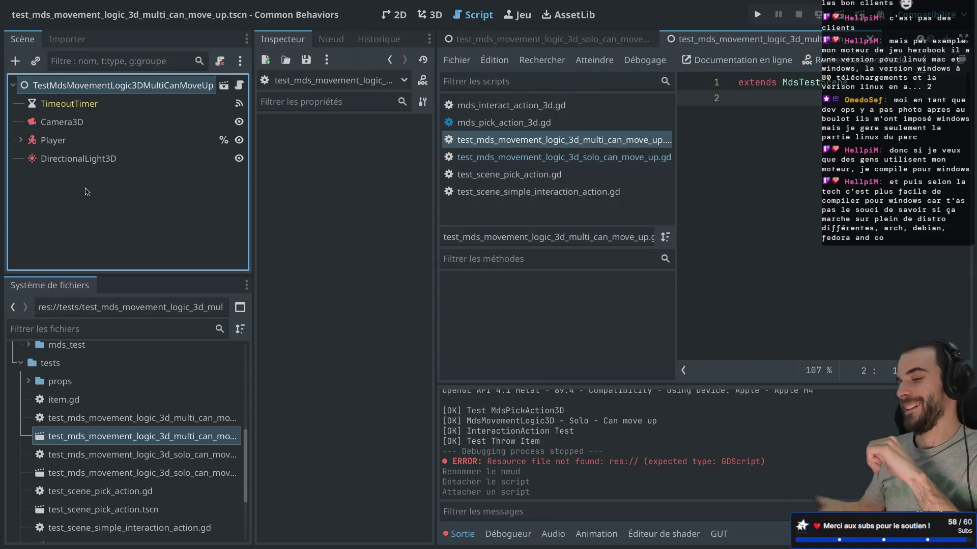
left_click(429, 15)
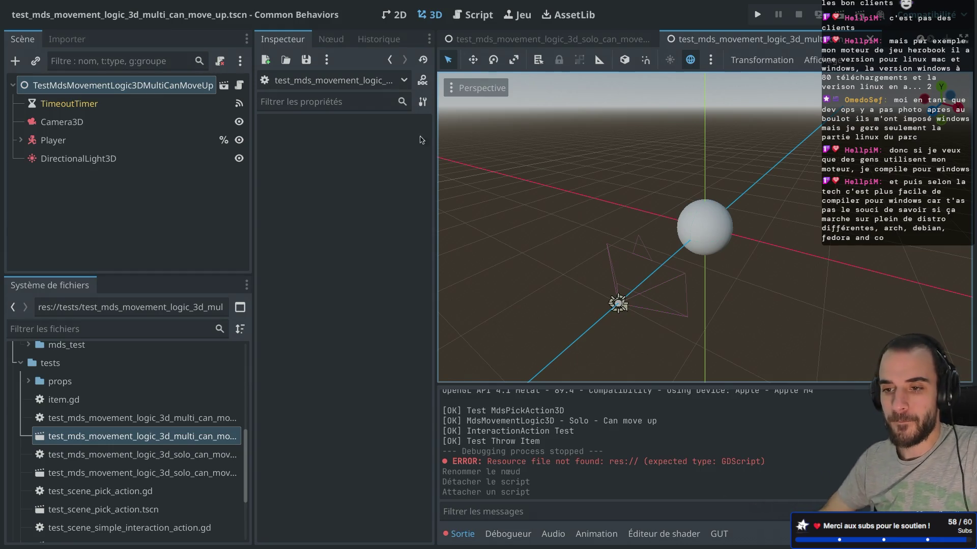
Step: Add a Node3D child named Server under the root
right_click(156, 89)
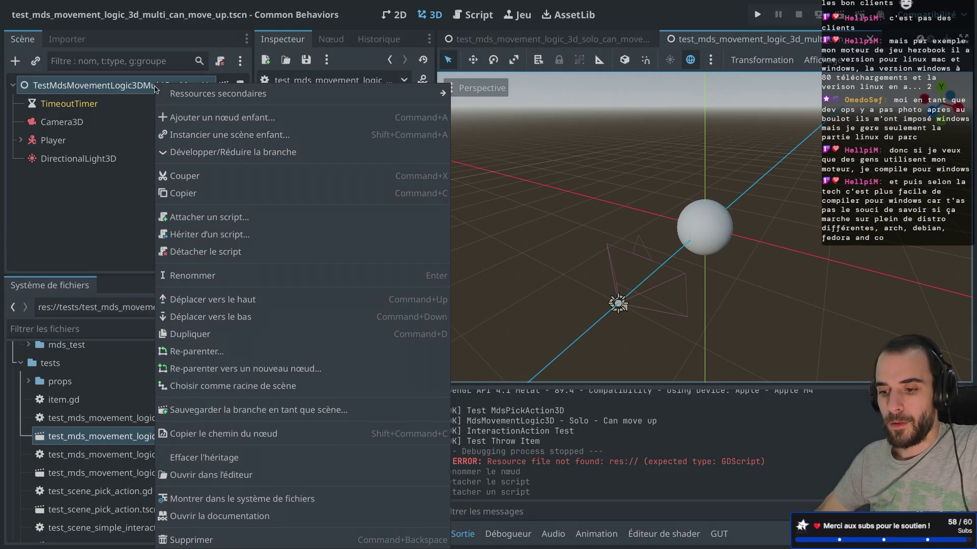
key("Escape")
key("super+a")
key("Escape")
right_click(123, 90)
key("Escape")
right_click(122, 89)
left_click(148, 122)
left_click(345, 218)
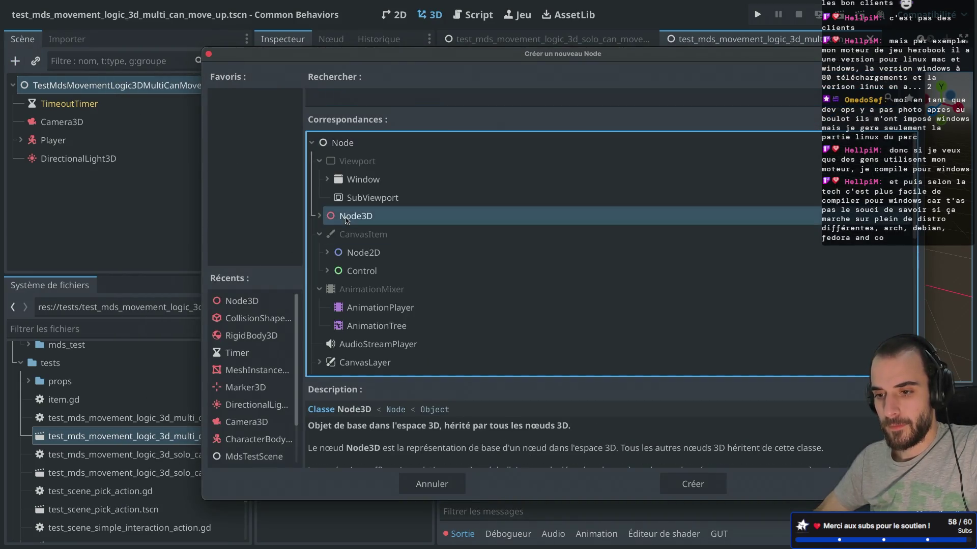
double_click(346, 218)
double_click(72, 178)
type("Serv")
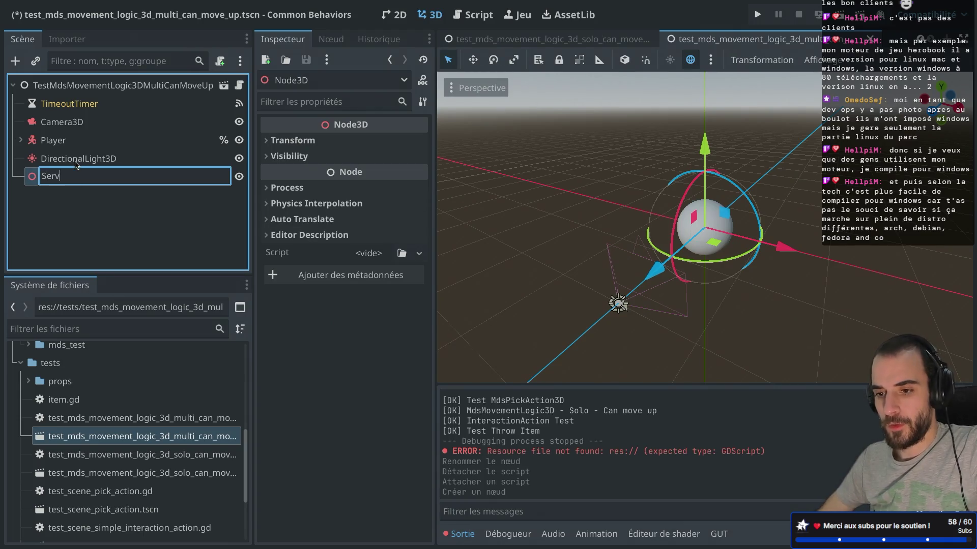
type("er")
key("Return")
Step: Move Camera3D, Player and DirectionalLight3D under Server
left_click(61, 122)
left_click(61, 140, "shift")
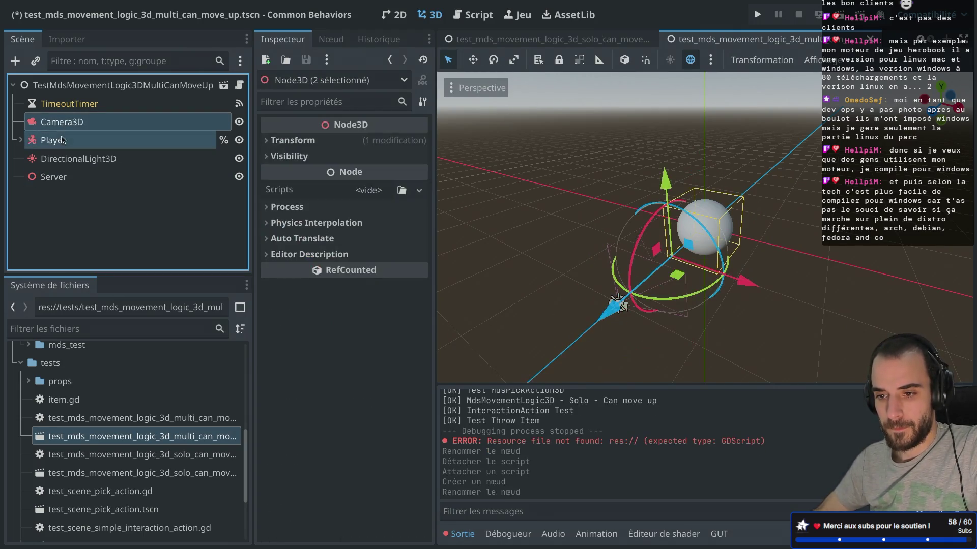
left_click(62, 158, "shift")
left_click_drag(73, 129, 64, 176)
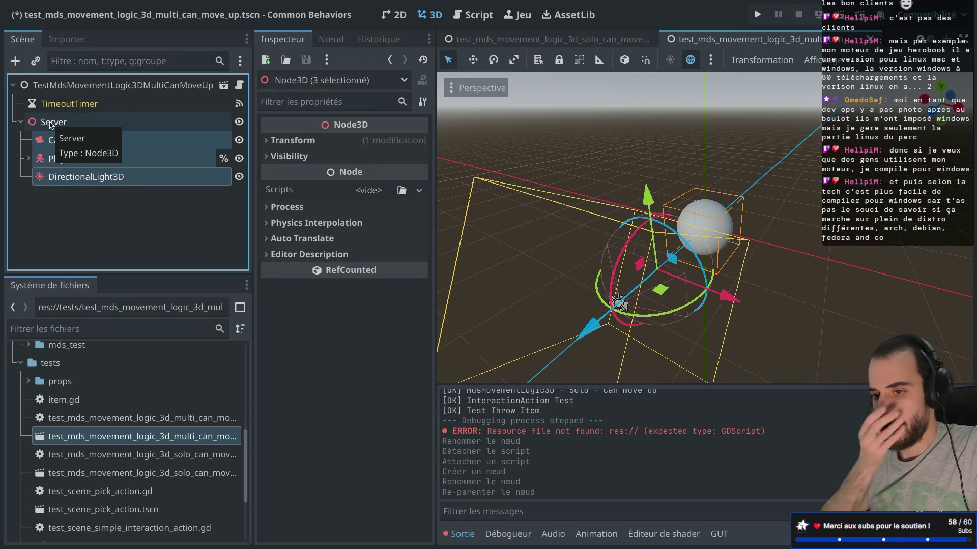
left_click(21, 122)
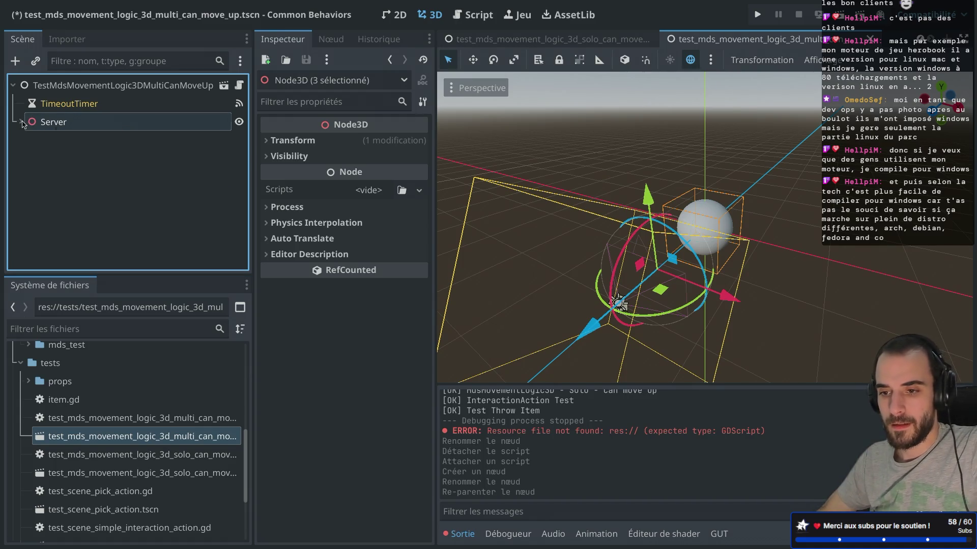
Step: Add a second Node3D child named Client under the root
left_click(82, 89)
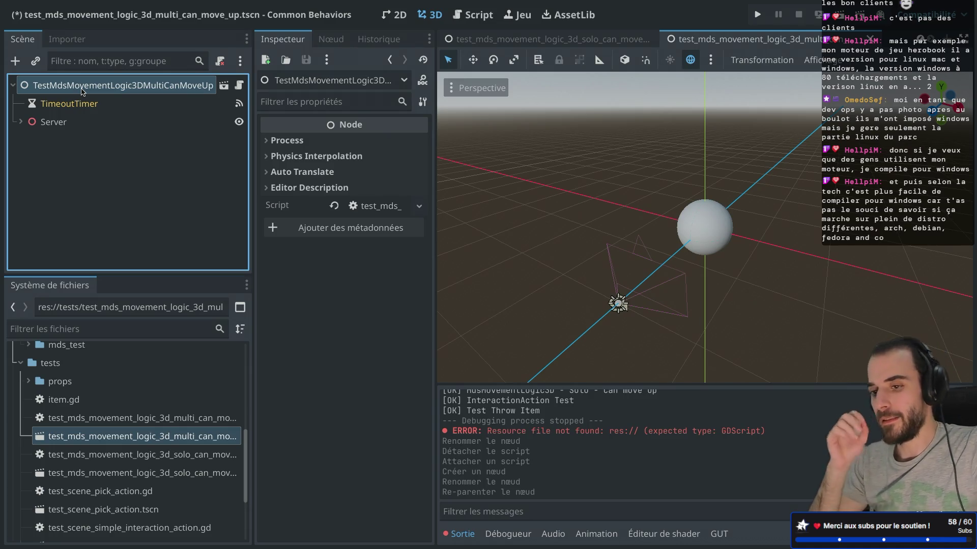
key("ctrl+a")
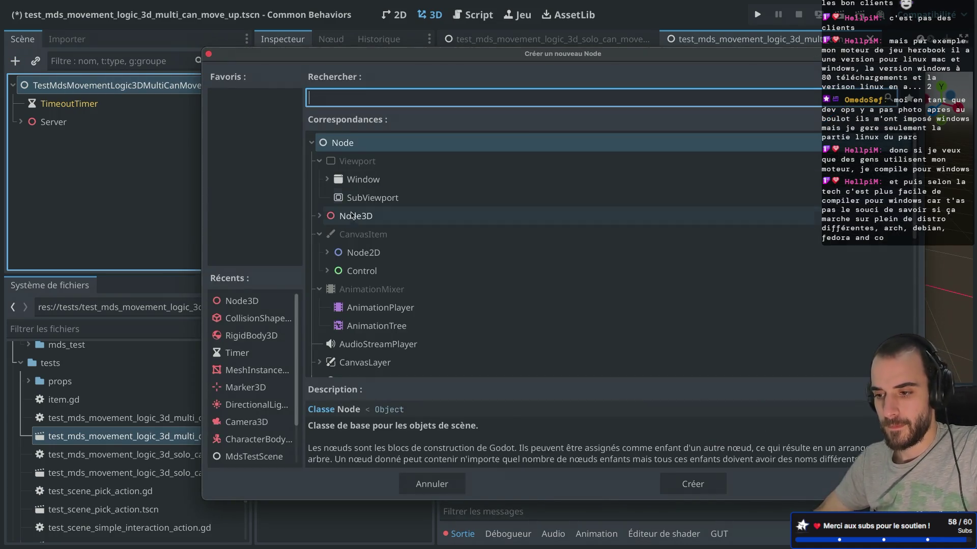
double_click(351, 218)
left_click(69, 142)
type("Clie")
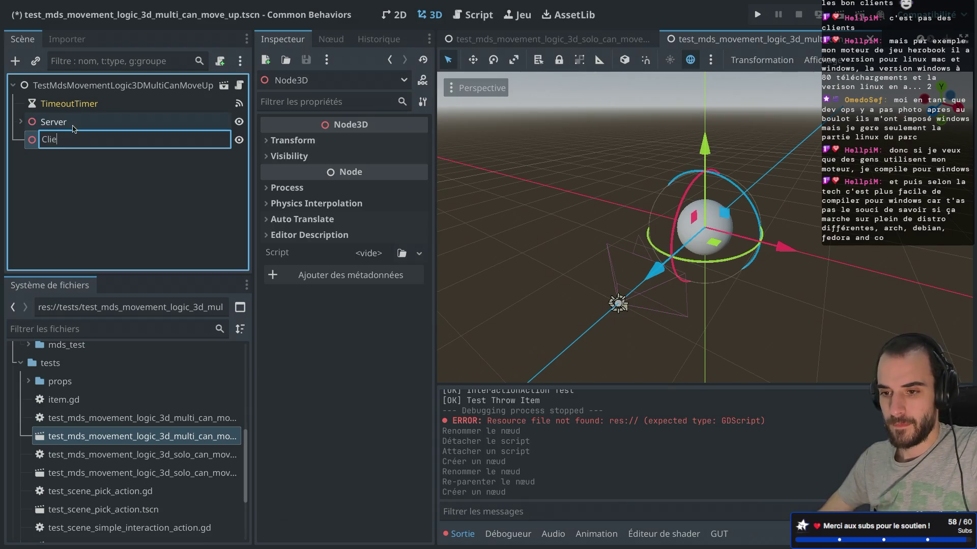
key("Return")
left_click(56, 124)
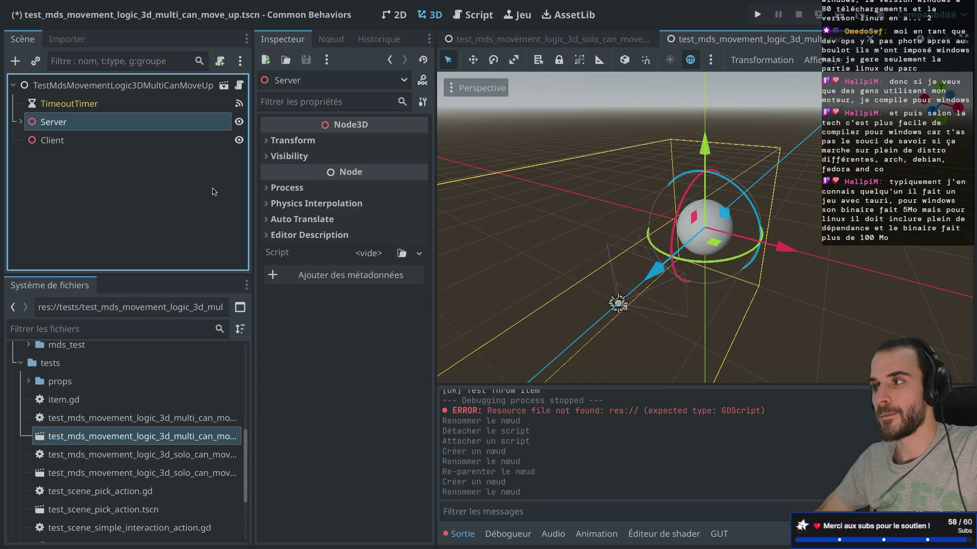
left_click(20, 122)
scroll(690, 206, "up", 4)
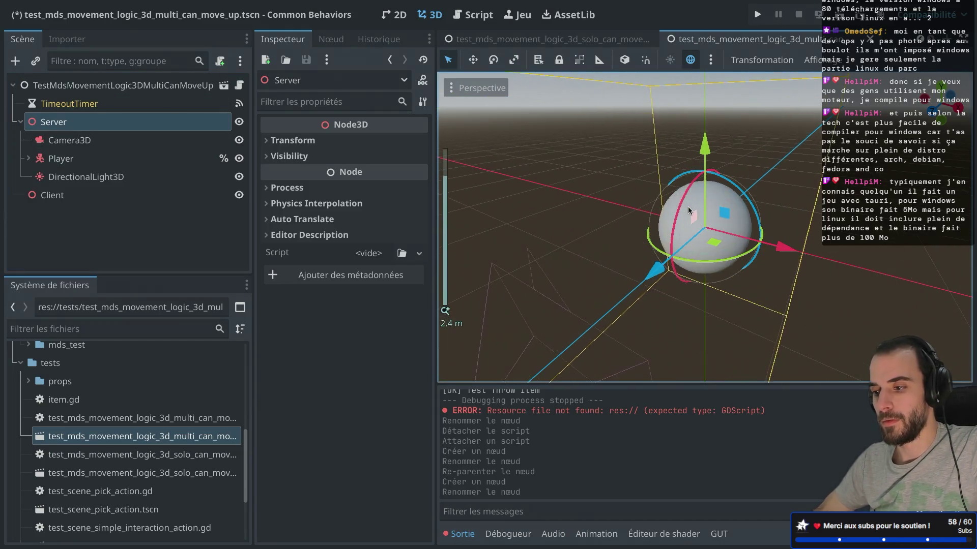
key("KP_4")
key("KP_4")
key("KP_4")
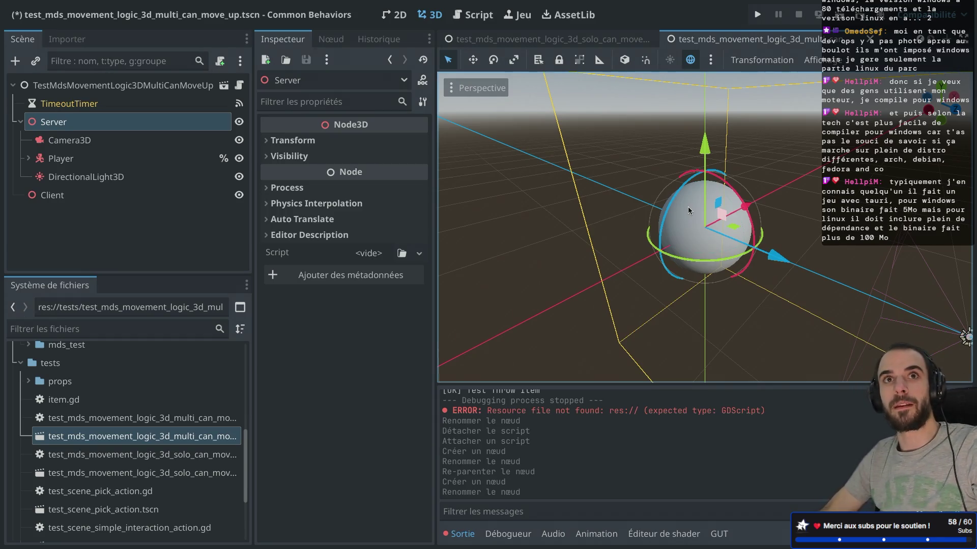
key("KP_4")
key("KP_4")
key("KP_4")
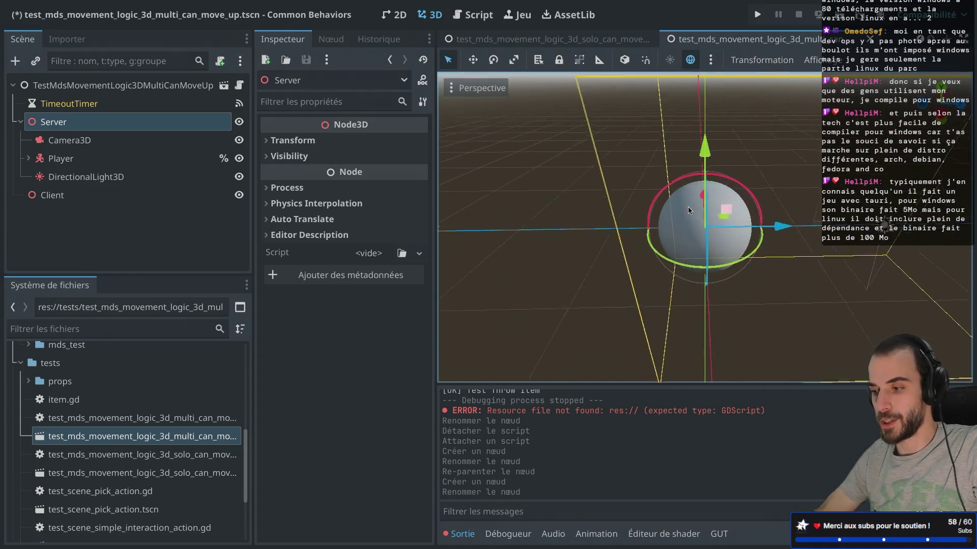
key("KP_4")
key("KP_4")
key("KP_4")
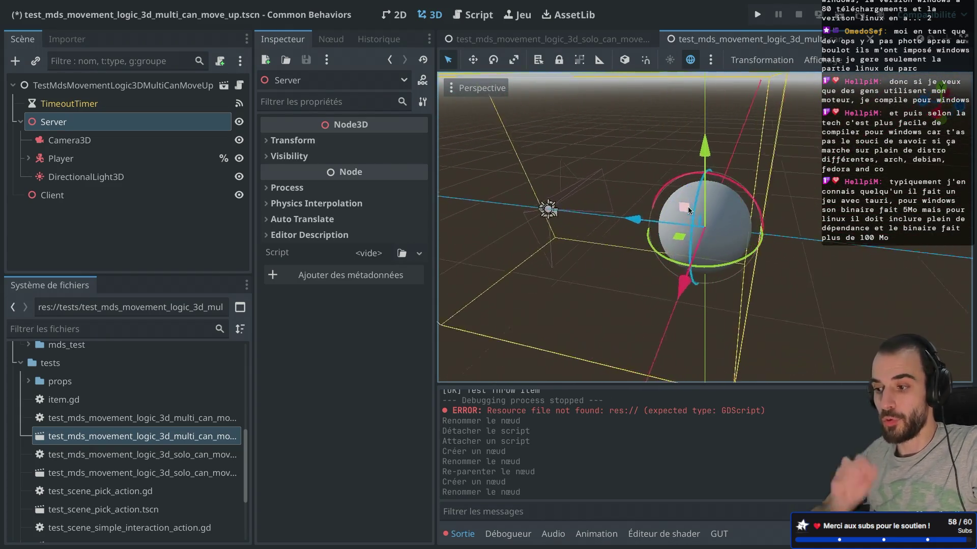
key("KP_4")
key("KP_4")
key("KP_4")
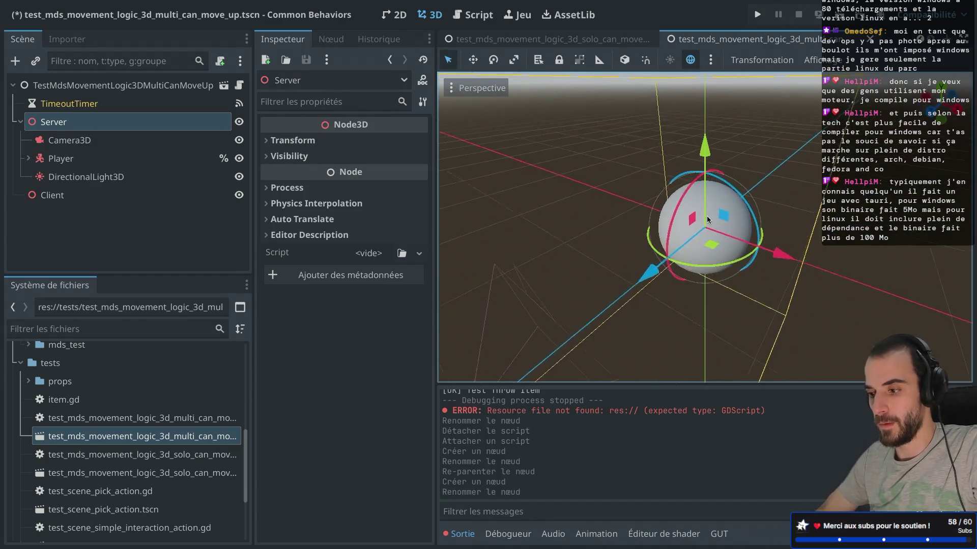
key("KP_8")
key("KP_8")
key("KP_8")
key("KP_8")
key("KP_8")
key("KP_8")
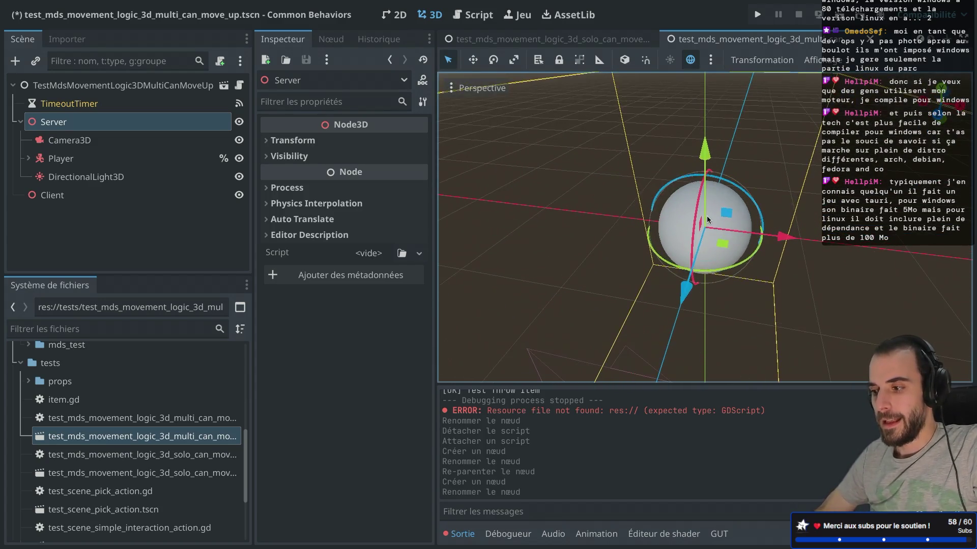
scroll(706, 215, "down", 5)
key("KP_1")
key("KP_8")
scroll(707, 215, "up", 5)
scroll(707, 216, "down", 2)
key("KP_2")
scroll(716, 213, "down", 2)
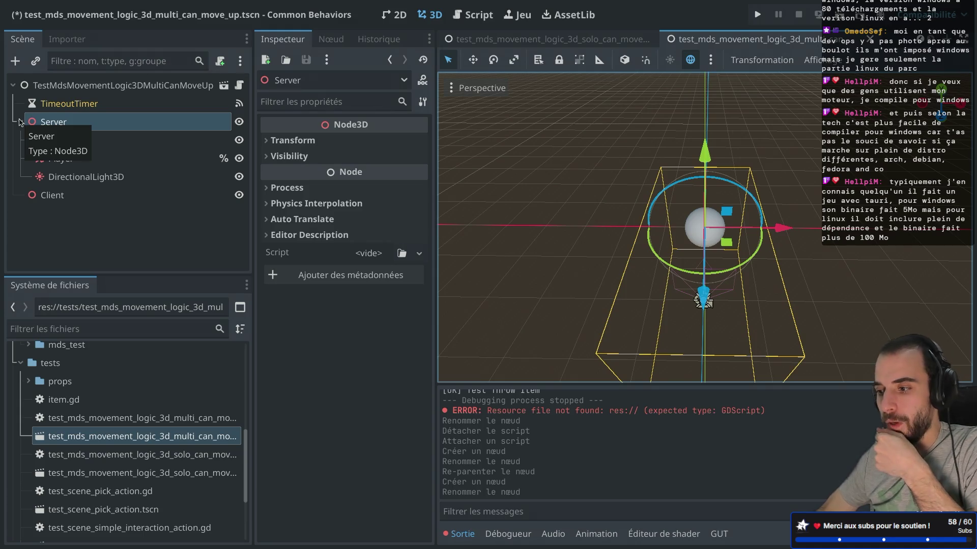
mouse_move(653, 162)
left_mouse_down()
mouse_move(664, 158)
mouse_move(498, 151)
left_mouse_up()
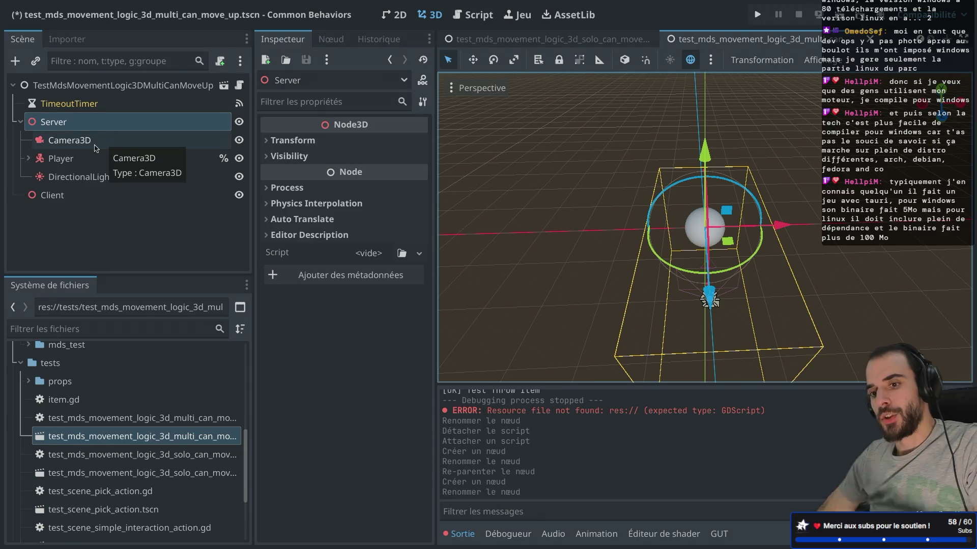
left_click(93, 141)
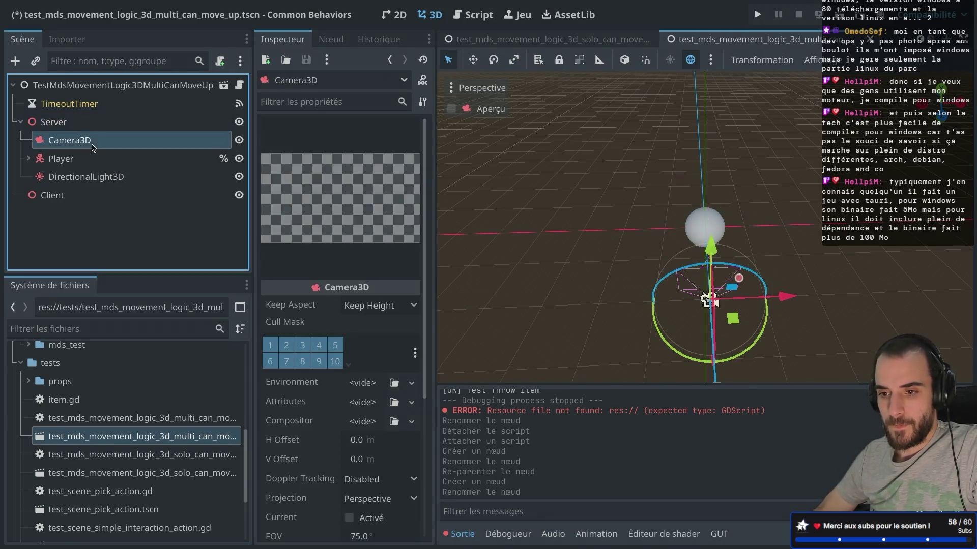
Step: Set the shared Transform Position X of Camera3D, Player and DirectionalLight3D to 2
left_click(92, 158, "ctrl")
left_click(91, 176, "ctrl")
scroll(712, 239, "down", 3)
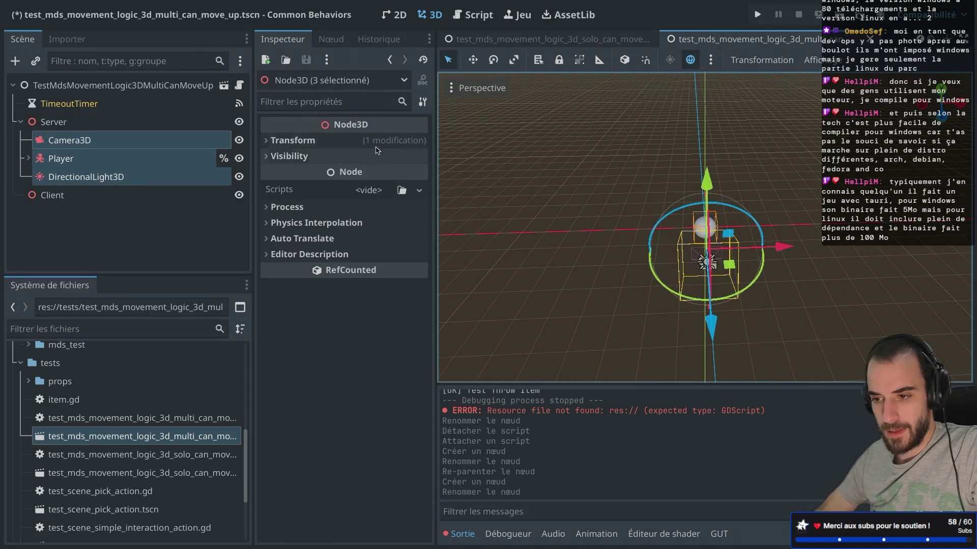
left_click(305, 141)
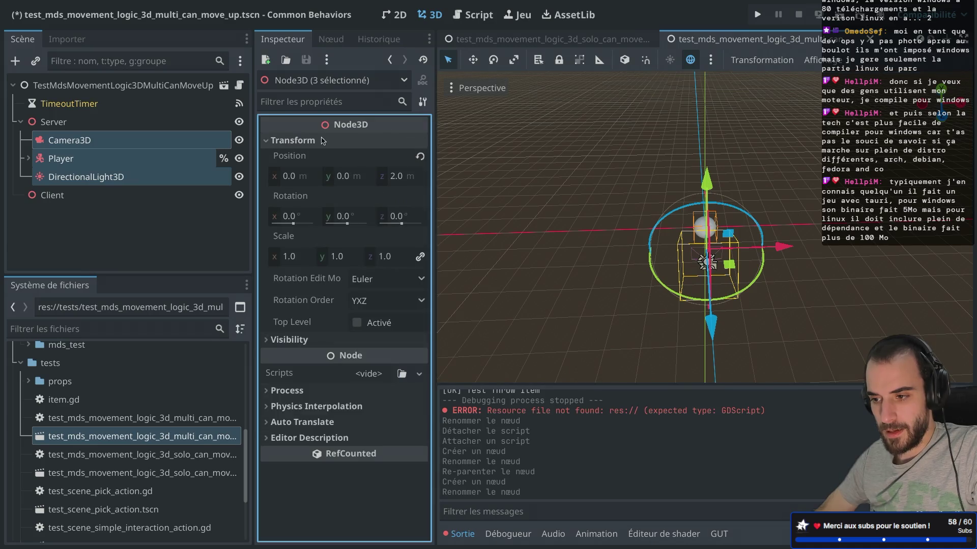
left_click(296, 179)
type("1")
key("Return")
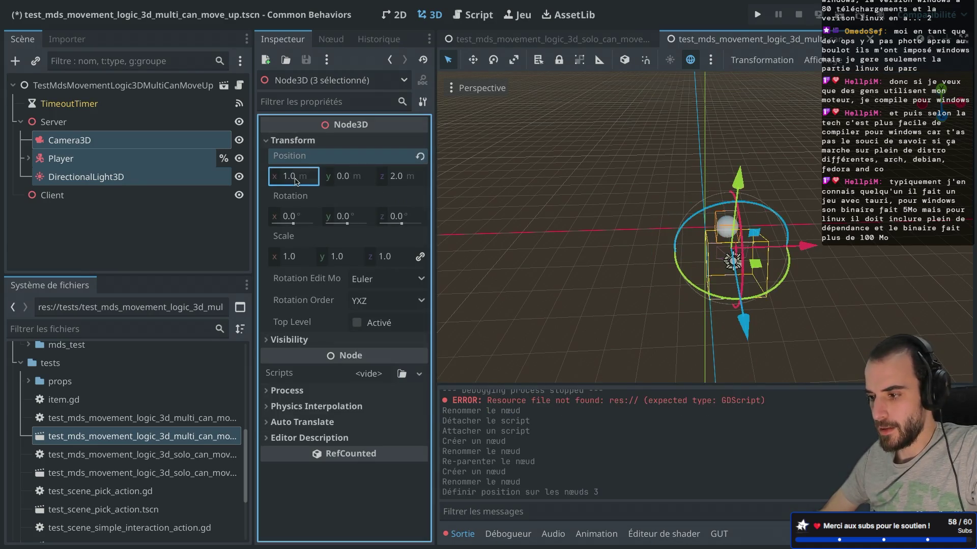
left_click(299, 180)
type("2")
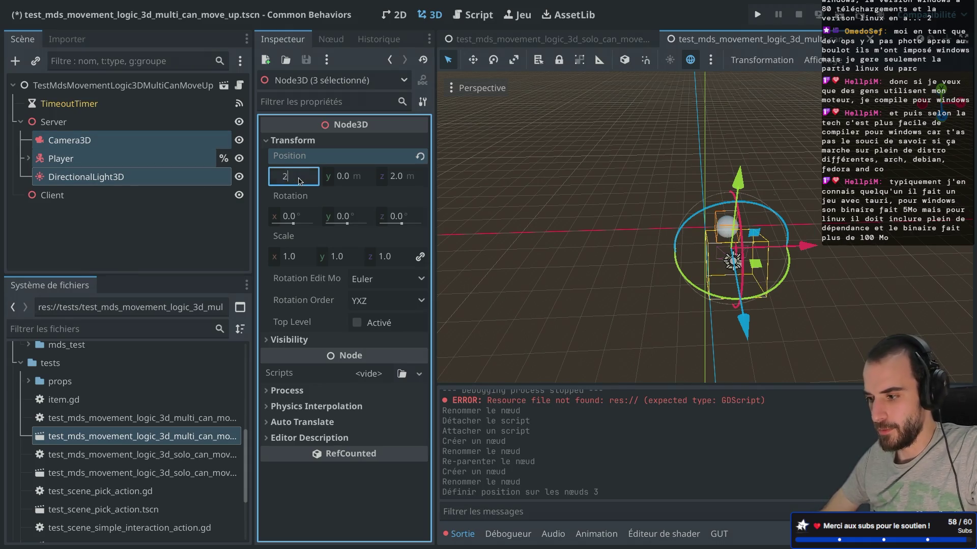
key("Return")
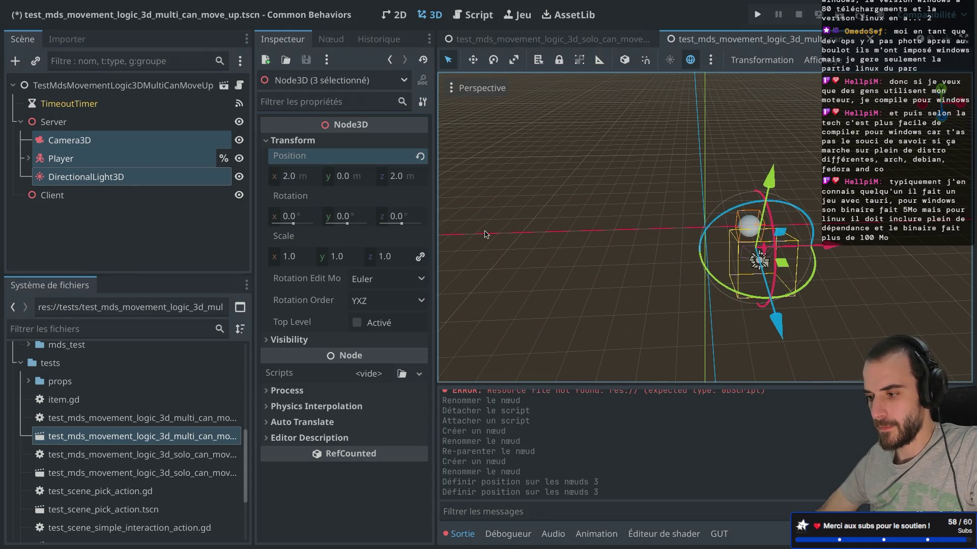
Step: Drag Camera3D and DirectionalLight3D out of Server to sit directly under the root
left_click(152, 140)
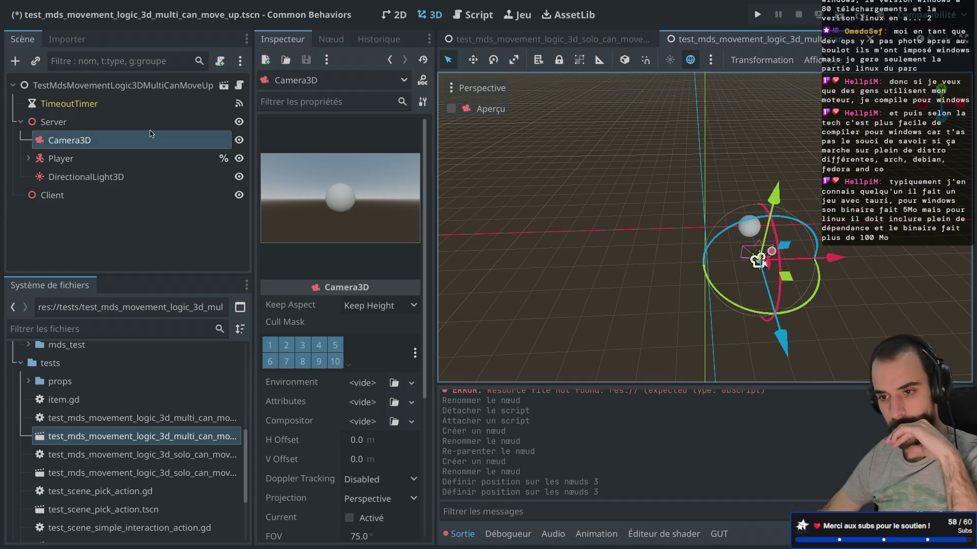
left_click_drag(96, 140, 74, 133)
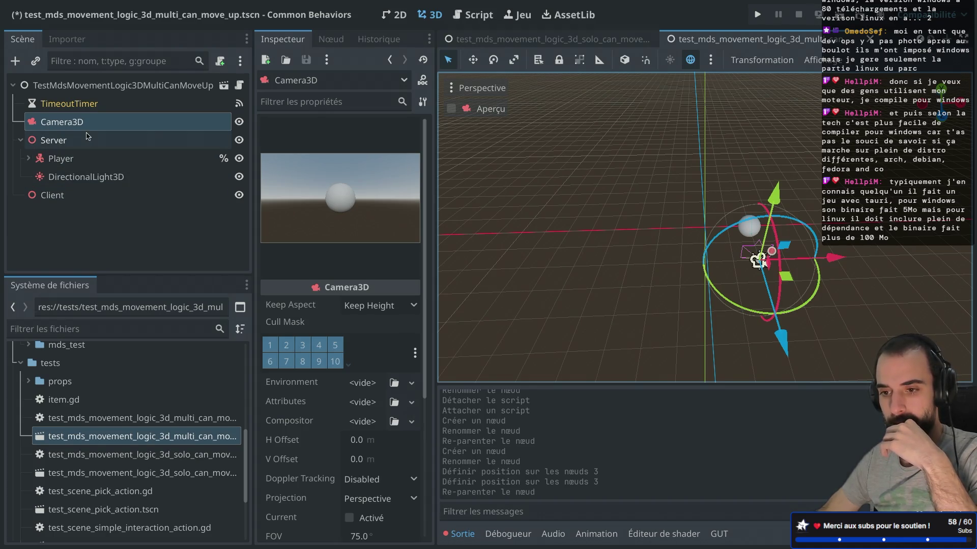
left_click_drag(79, 176, 67, 136)
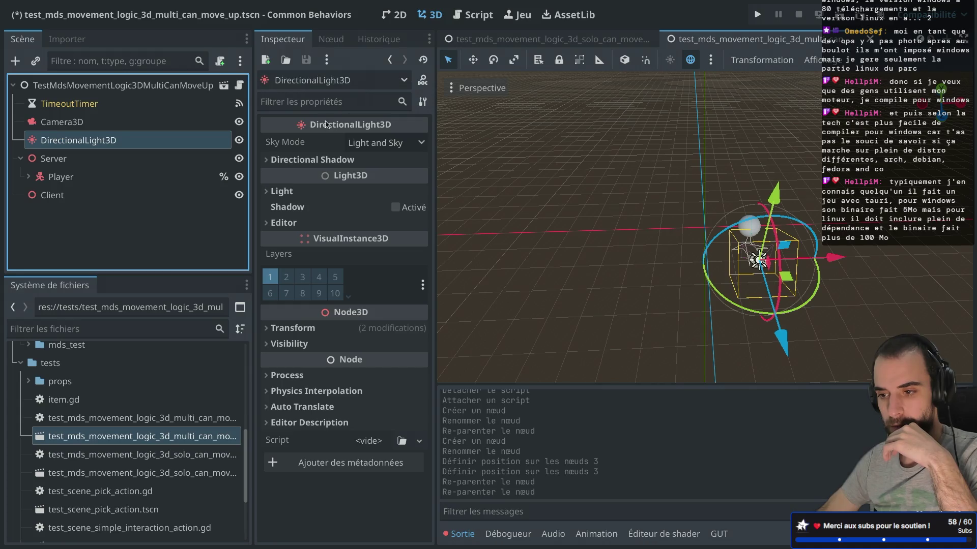
Step: Set DirectionalLight3D's Position X and Z to 0
left_click(292, 329)
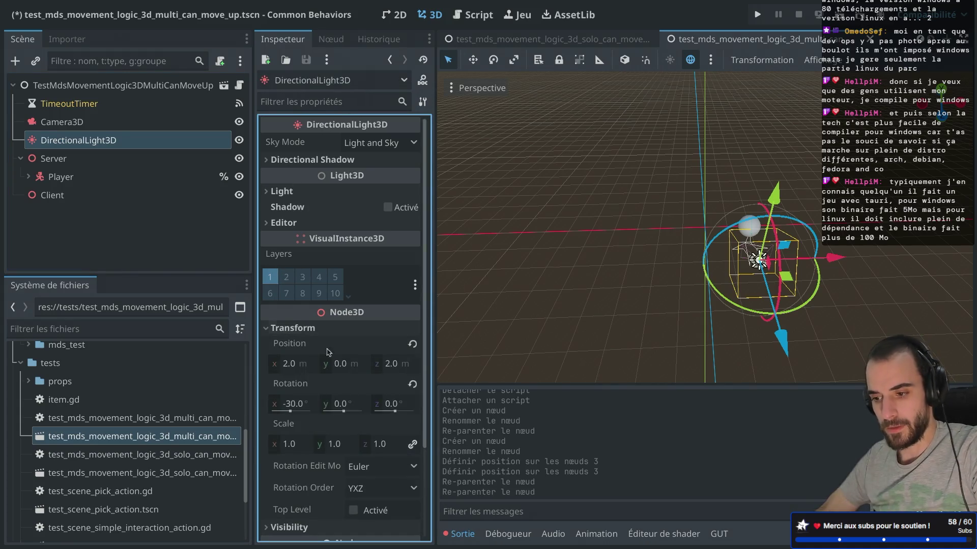
left_click(292, 365)
type("0")
key("Return")
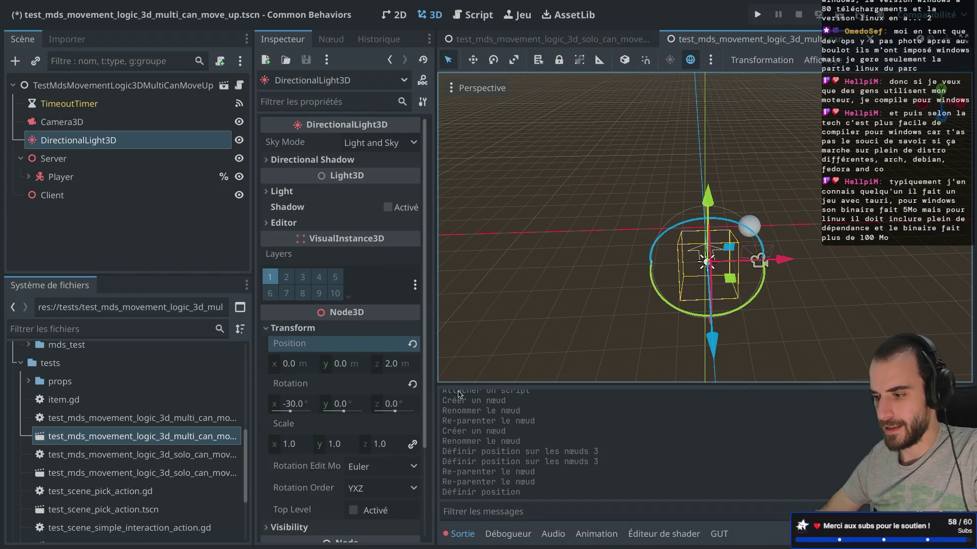
left_click_drag(821, 223, 821, 223)
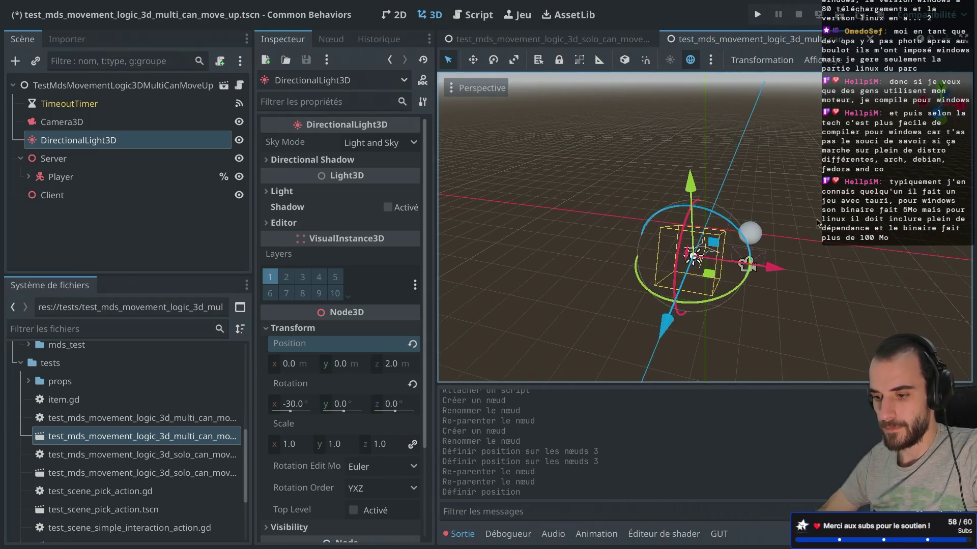
left_click(389, 370)
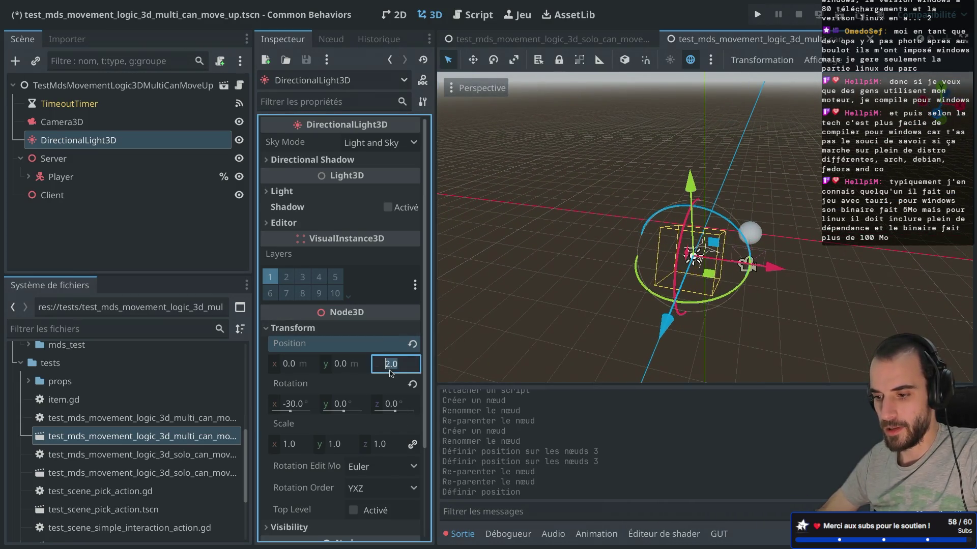
type("0")
key("Return")
mouse_move(704, 290)
left_mouse_down()
mouse_move(813, 186)
mouse_move(465, 165)
left_mouse_up()
left_click(113, 124)
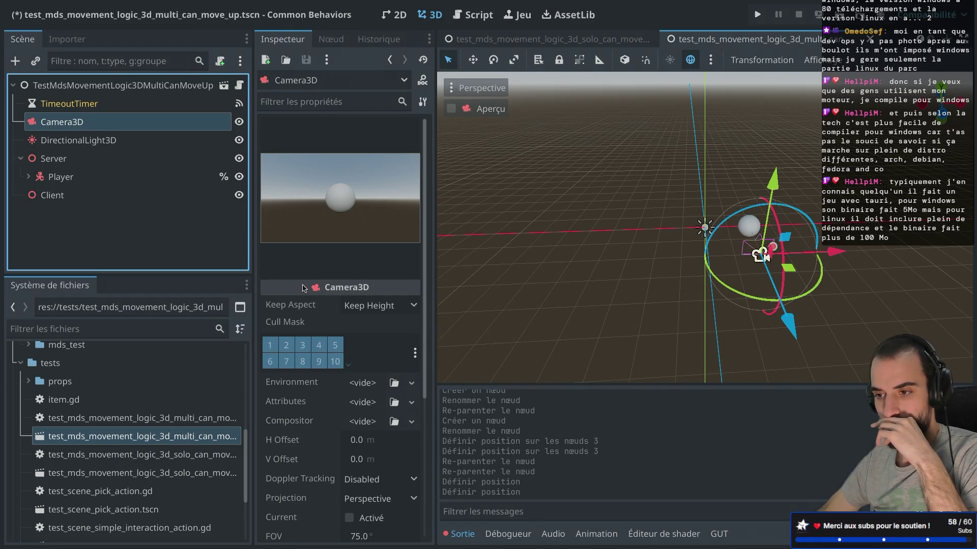
Step: Set Camera3D's Position to X 0 and Z 3, checking the result in the camera preview
scroll(303, 289, "down", 5)
left_click(301, 395)
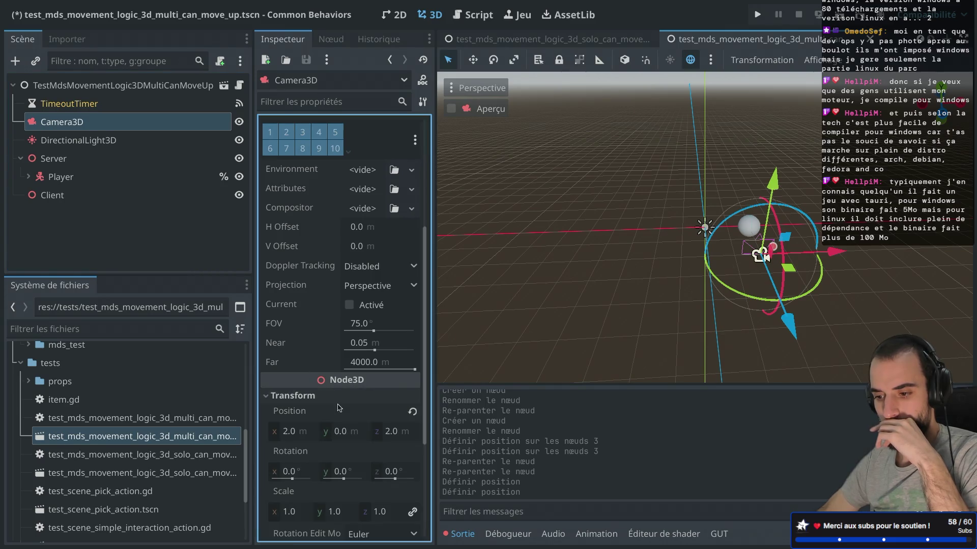
left_click(289, 432)
type("0")
key("Return")
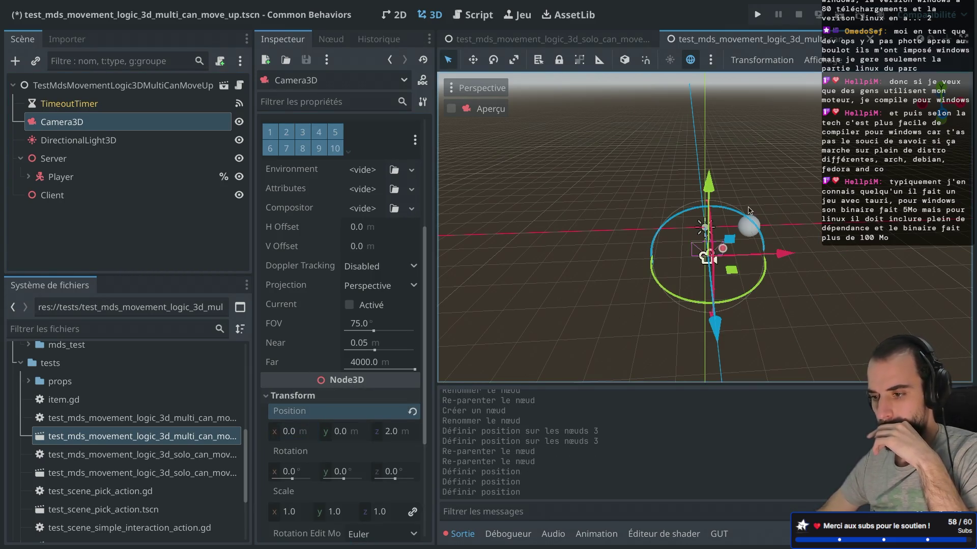
left_click(451, 109)
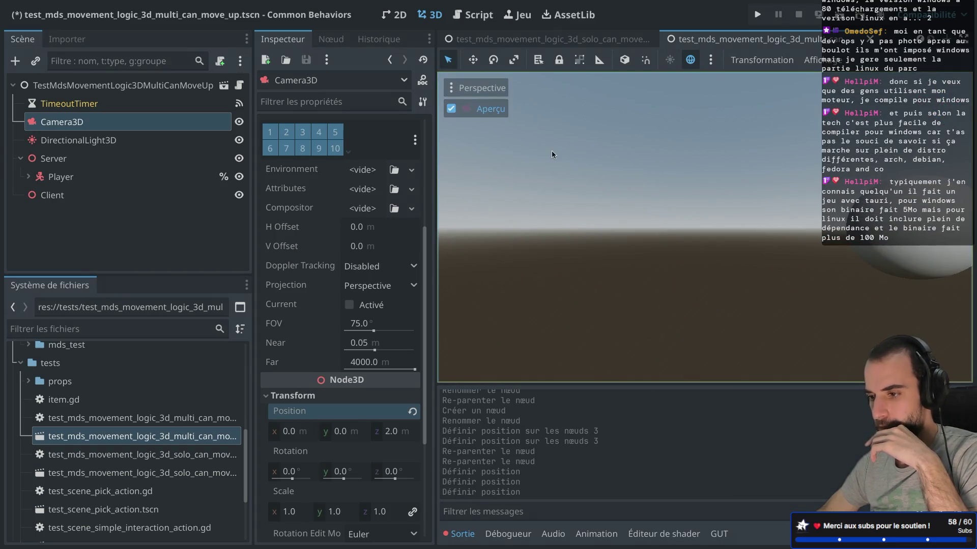
left_click(460, 114)
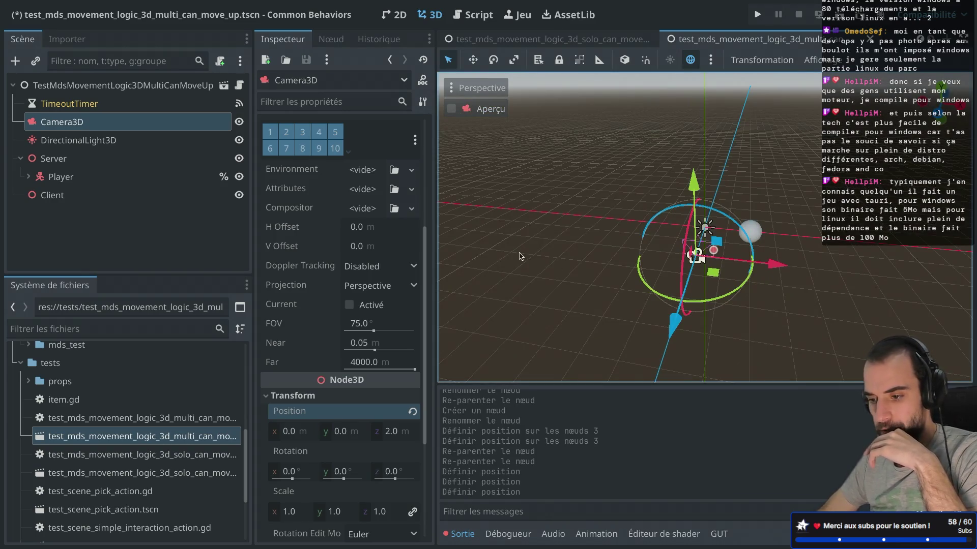
left_click(391, 433)
type("3")
key("Return")
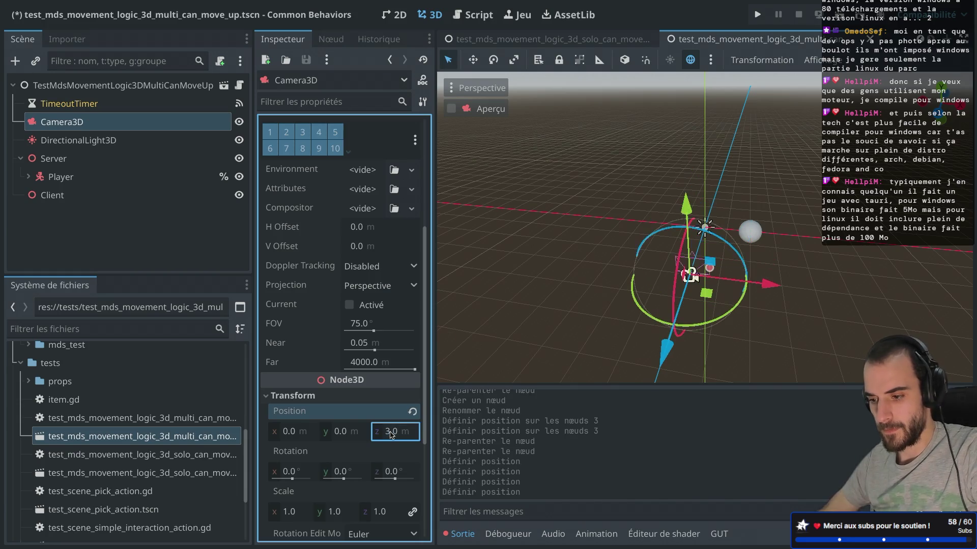
left_click(478, 110)
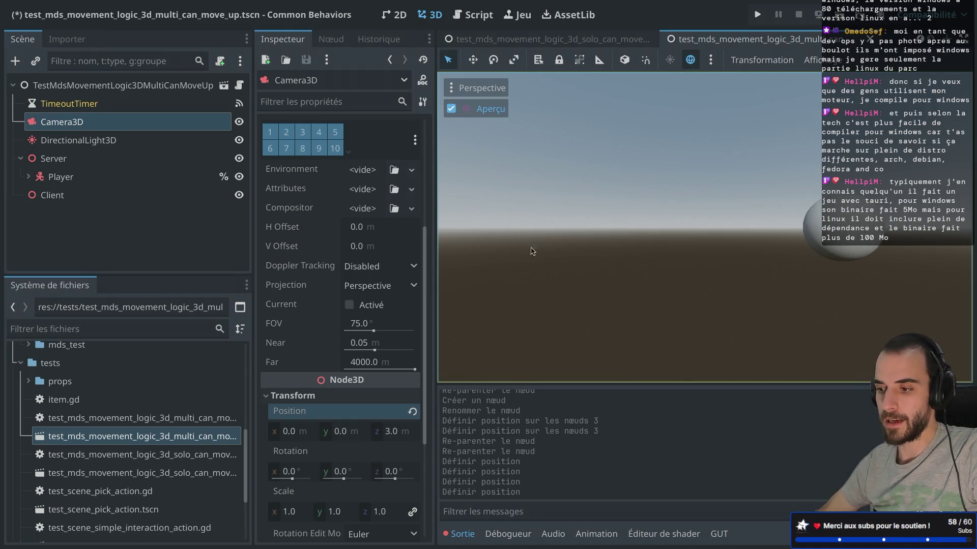
left_click(451, 109)
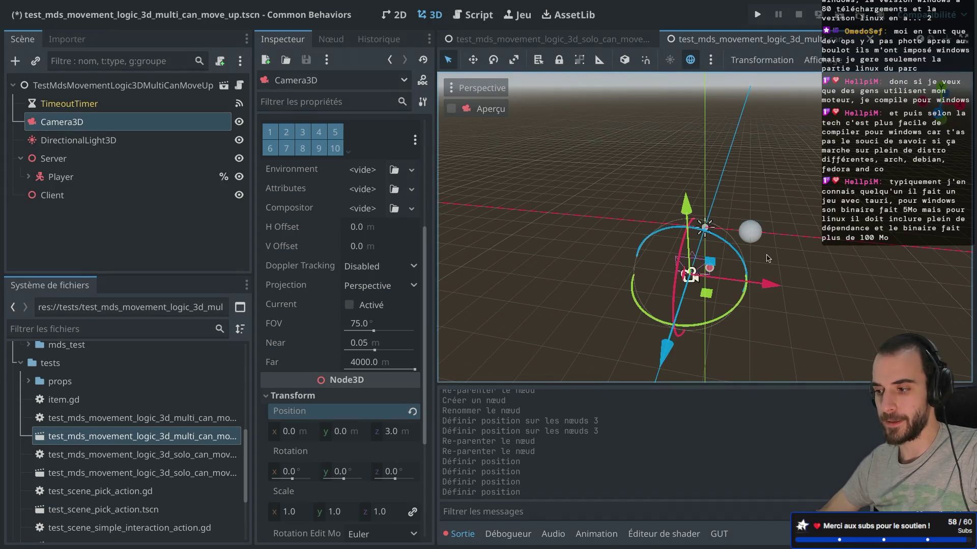
Step: Review the Client and Server nodes in the Scene dock, then switch to the browser
left_click(48, 195)
left_click(19, 160)
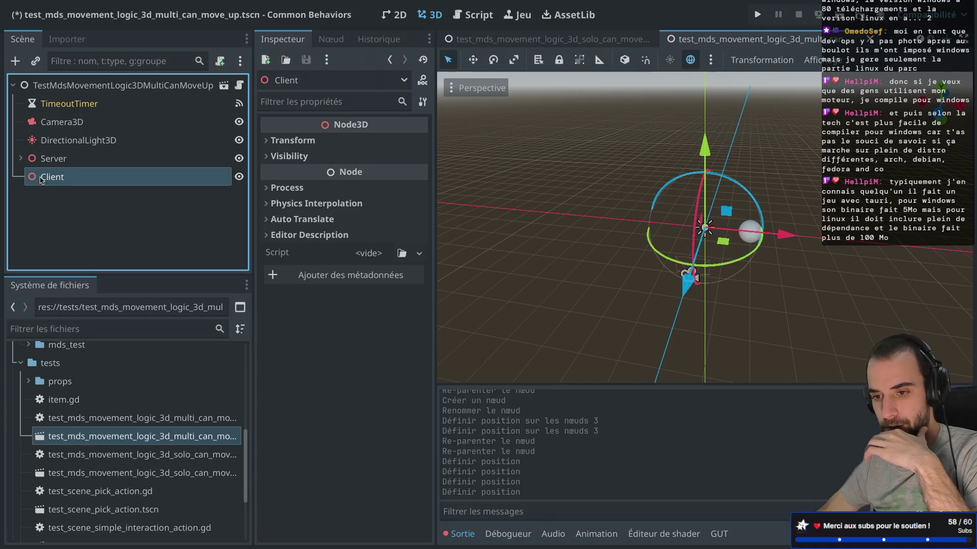
left_click(21, 160)
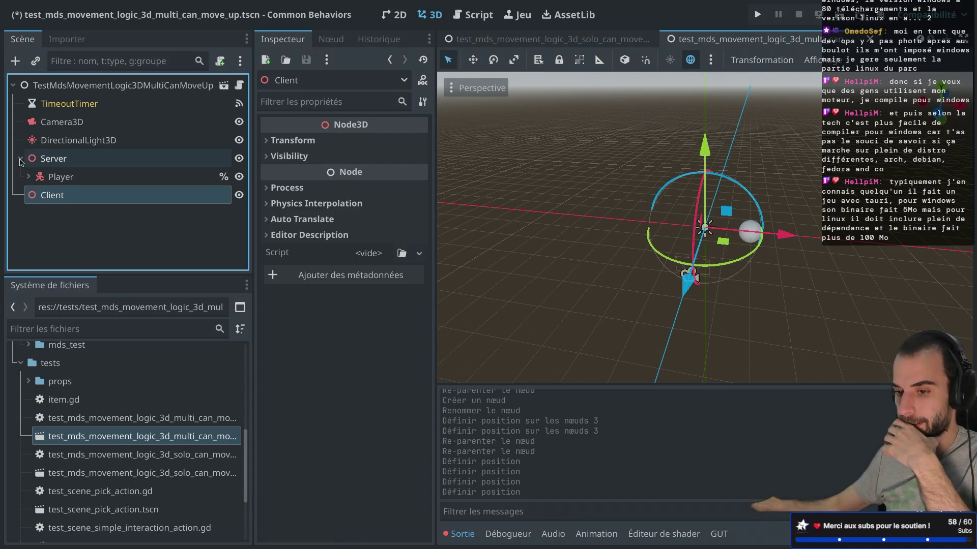
key("ctrl+alt+Right")
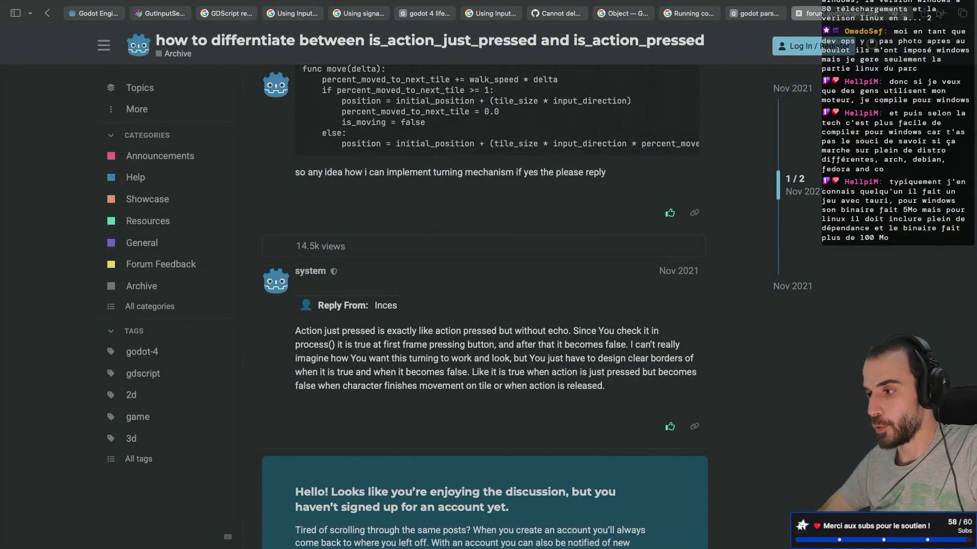
Step: Search Google for Godot multiplayer in a new tab
left_click(938, 14)
type("webrtc offer")
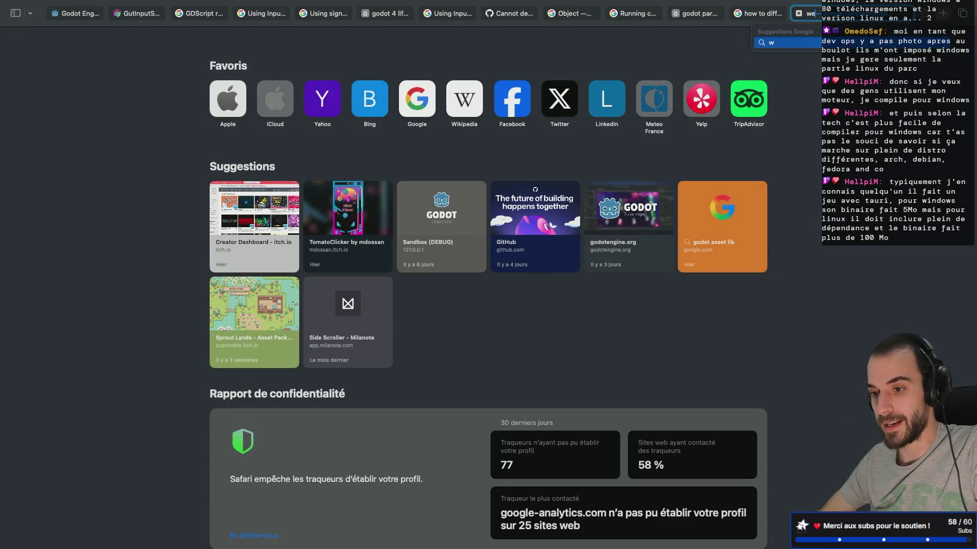
key("BackSpace")
key("BackSpace")
key("BackSpace")
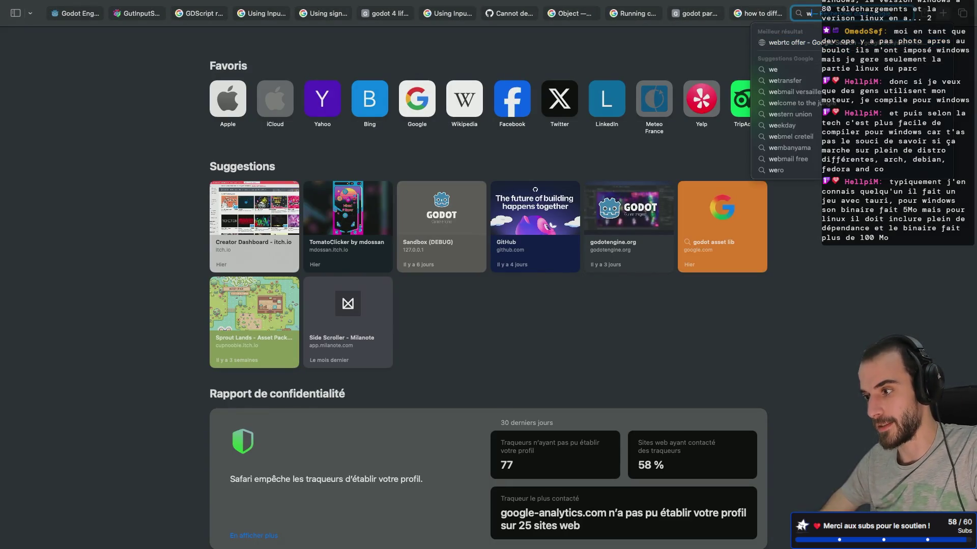
type("godot multip")
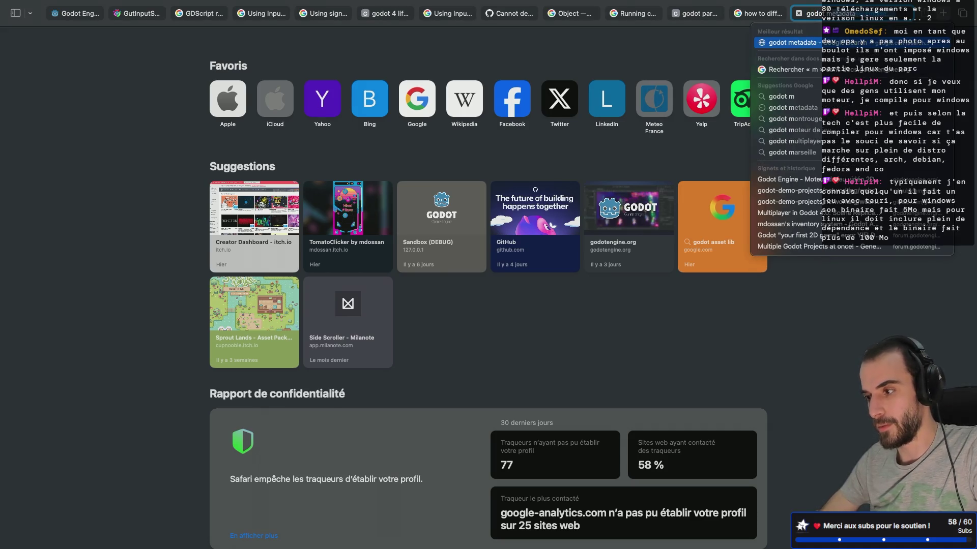
key("Return")
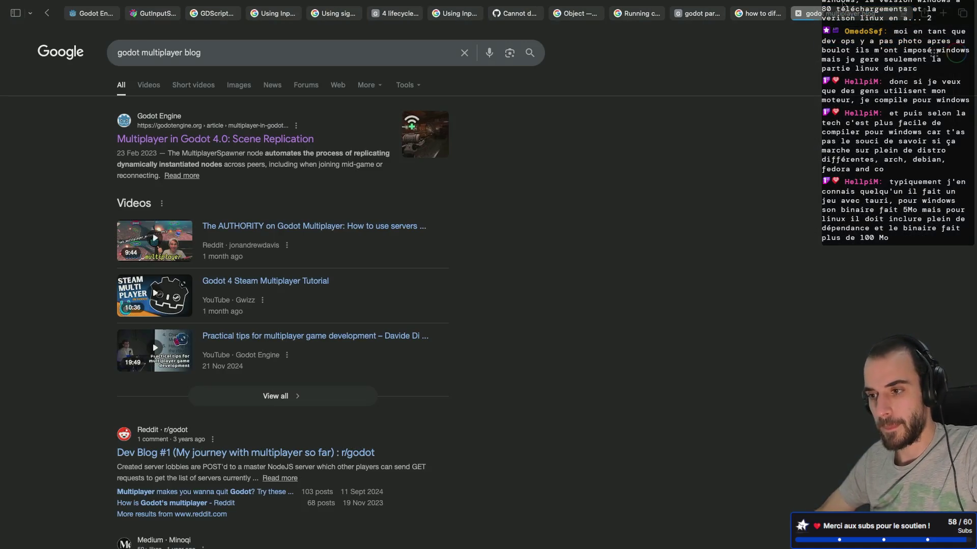
Step: Close the stale GDScript research tabs
left_click(191, 20)
key("ctrl+w")
key("ctrl+w")
key("ctrl+w")
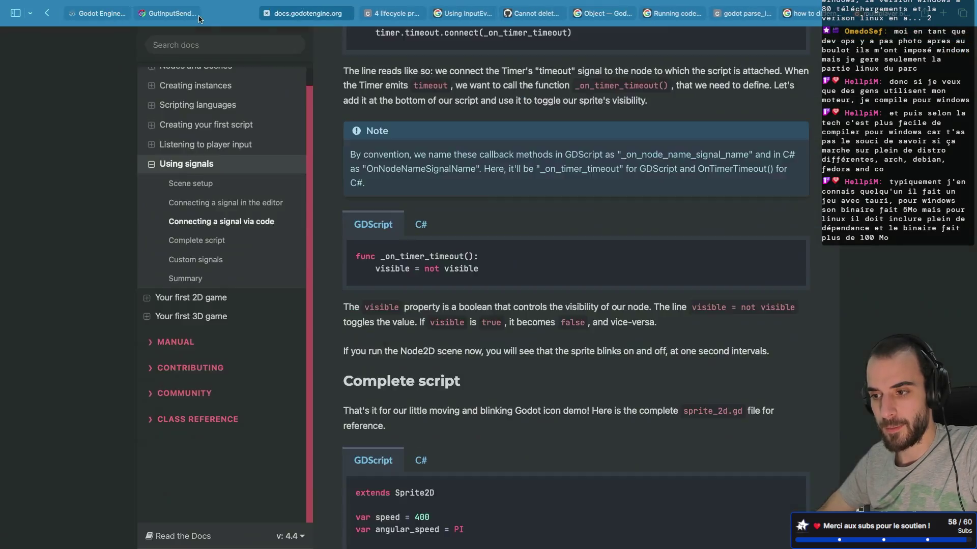
key("ctrl+w")
key("ctrl+w")
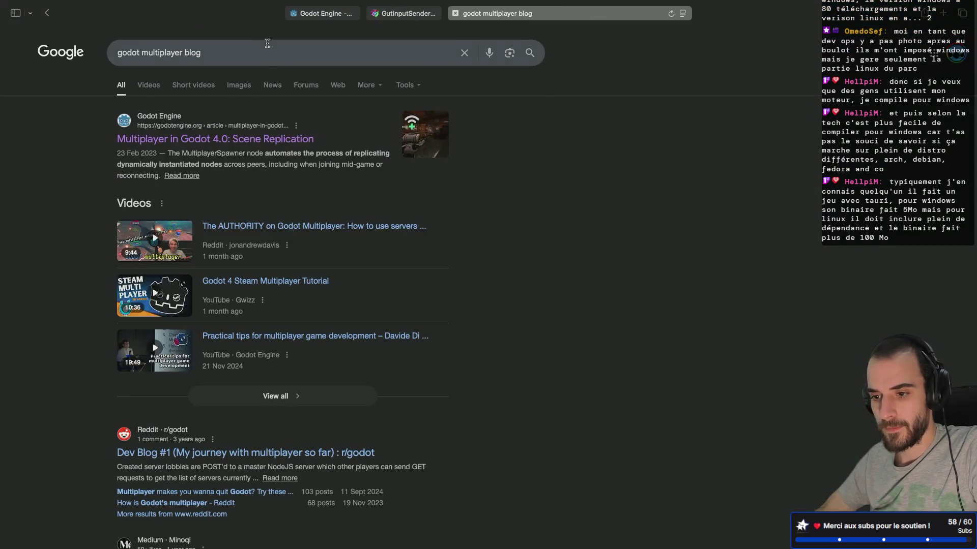
Step: Skim the Scene Replication article, then open the High-level multiplayer docs page from the results
left_click(185, 138)
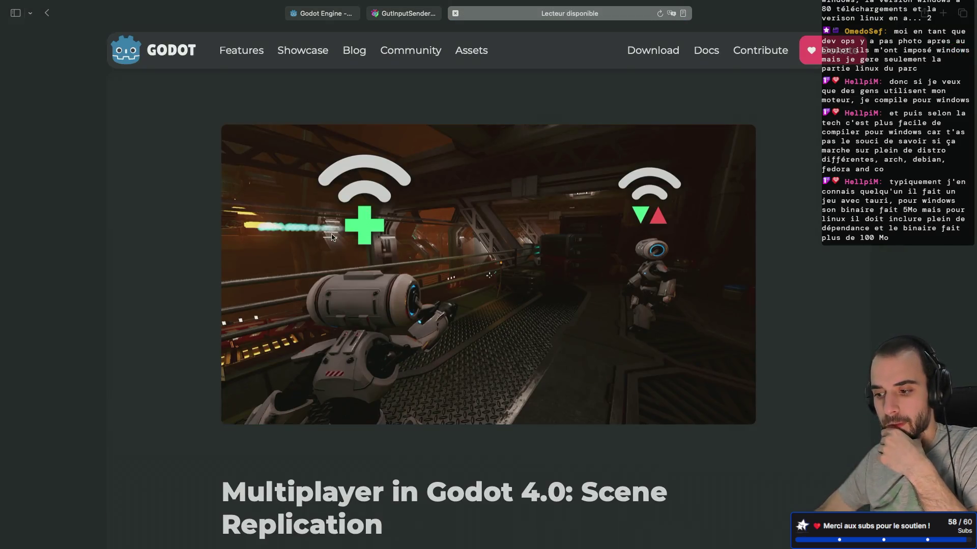
scroll(332, 237, "down", 15)
scroll(331, 237, "down", 5)
key("super+bracketleft")
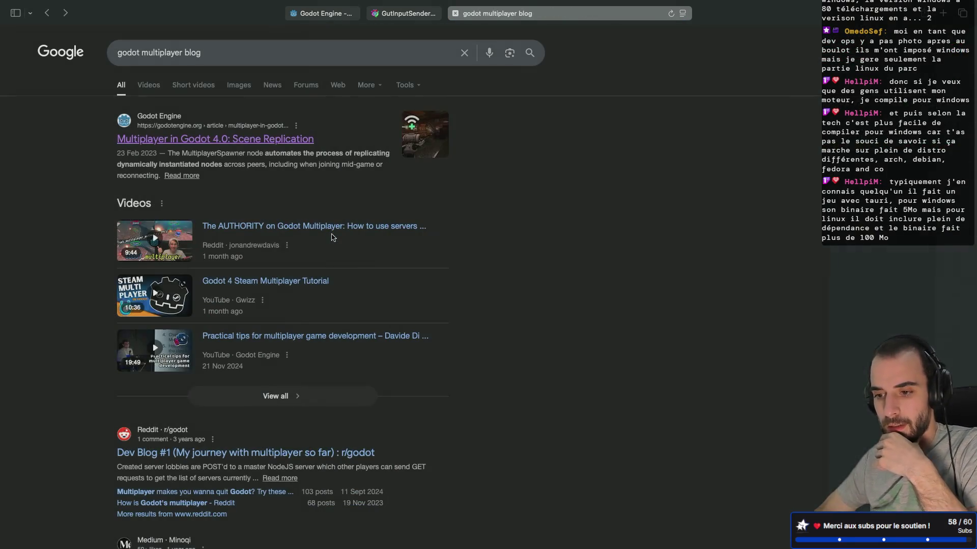
scroll(331, 236, "down", 4)
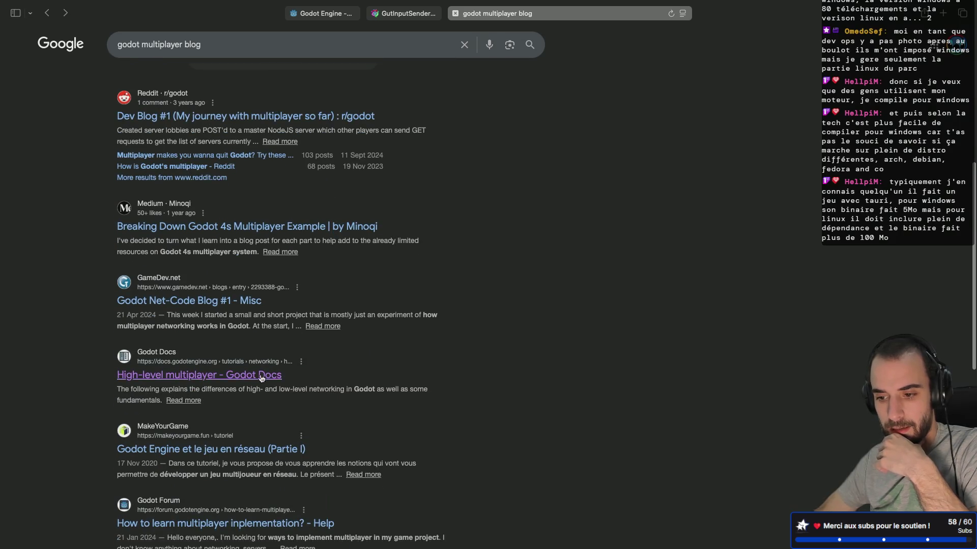
left_click(235, 376)
Step: Select the three Create server code lines under Initializing the network, then return to Godot
scroll(574, 299, "down", 10)
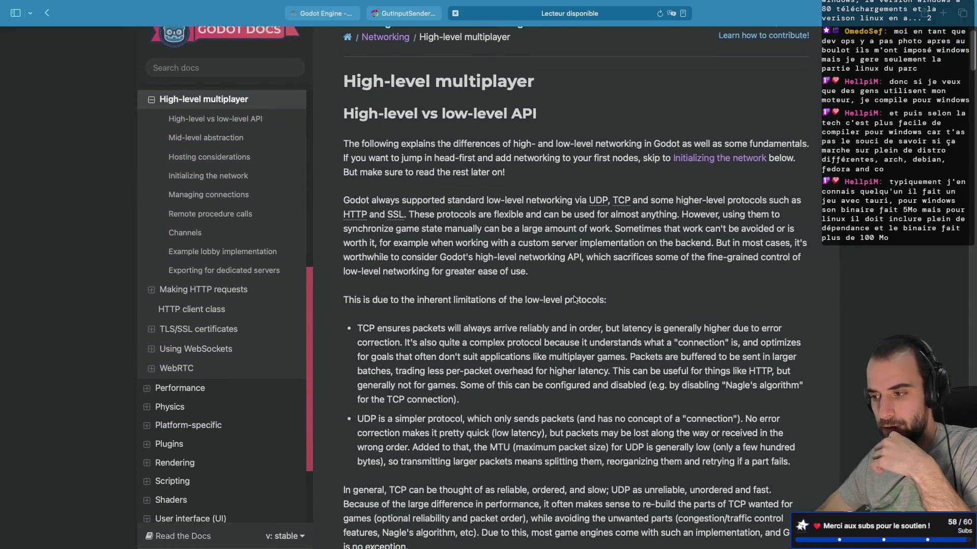
scroll(574, 299, "down", 15)
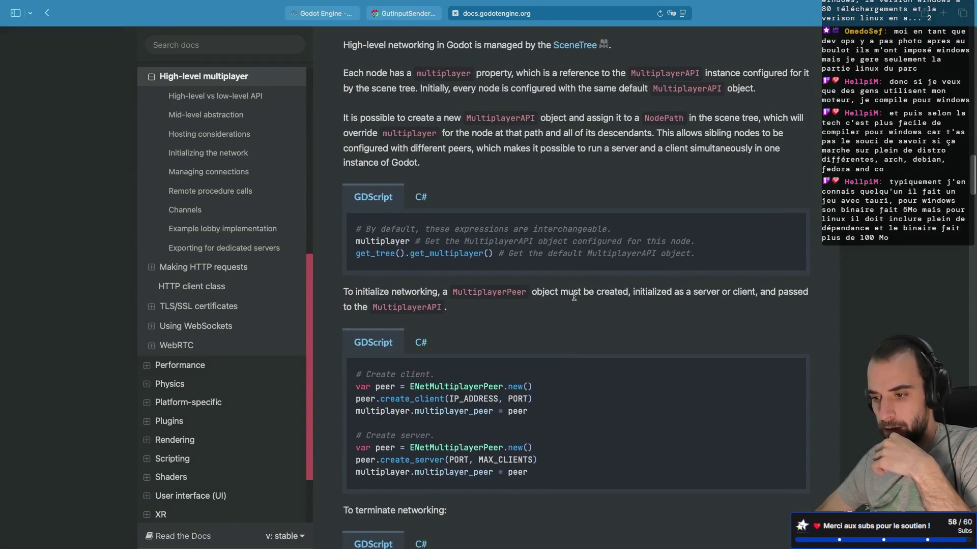
scroll(573, 297, "down", 1)
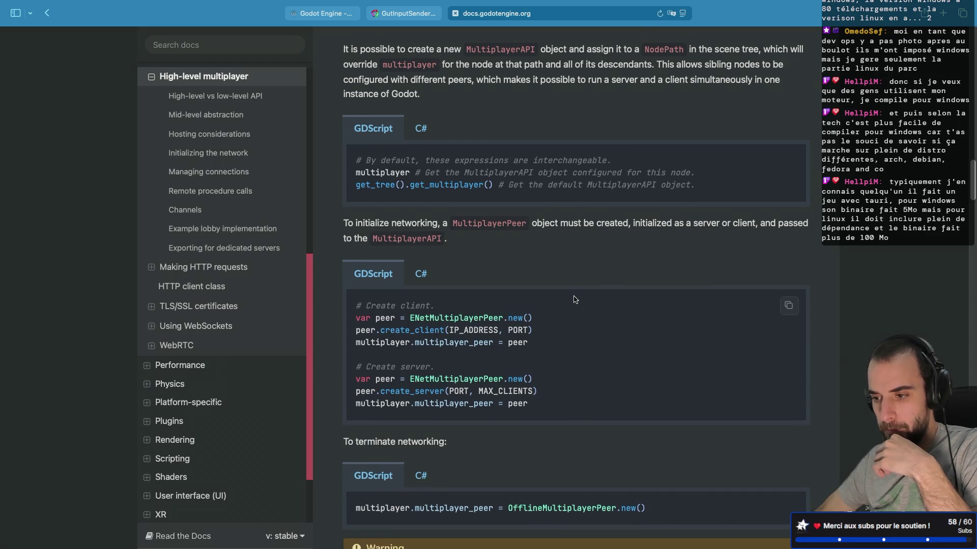
scroll(574, 299, "down", 1)
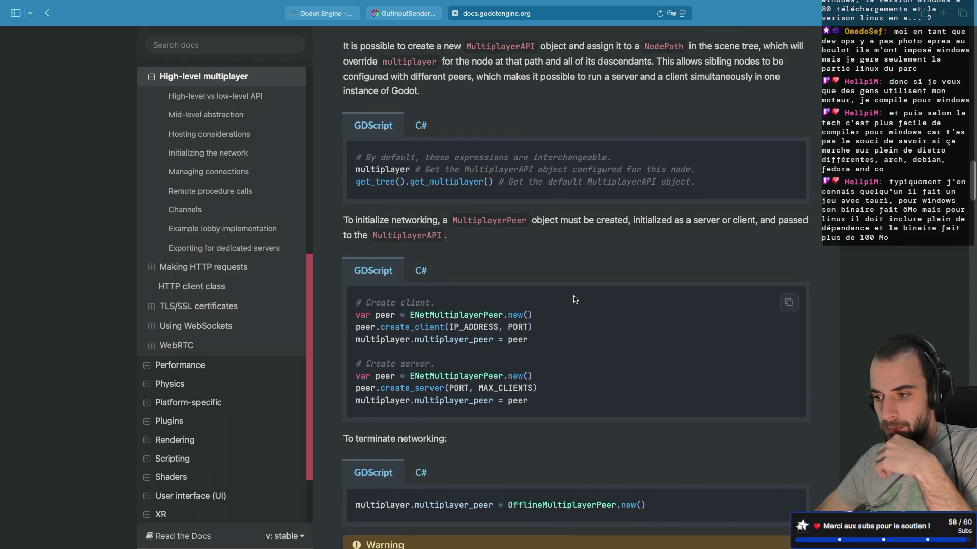
scroll(575, 299, "down", 5)
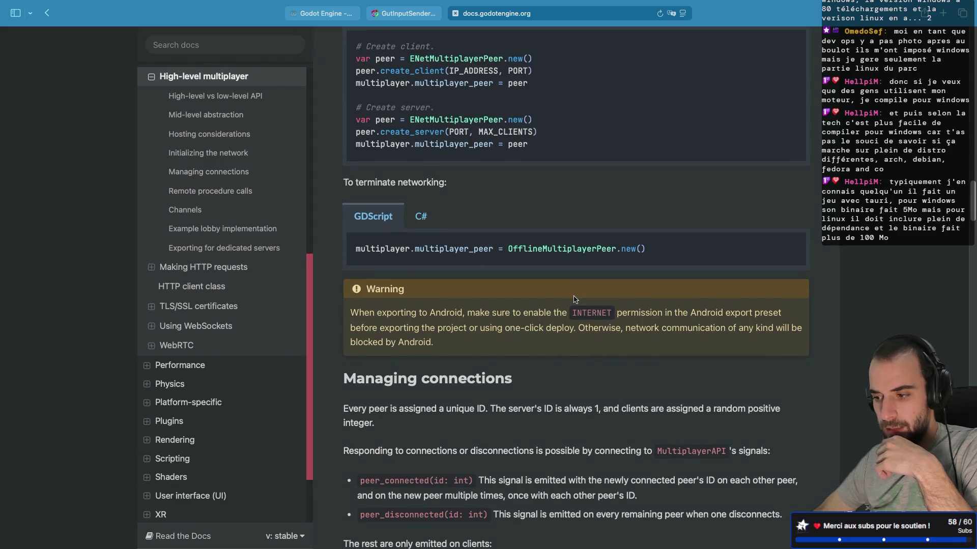
scroll(575, 299, "down", 12)
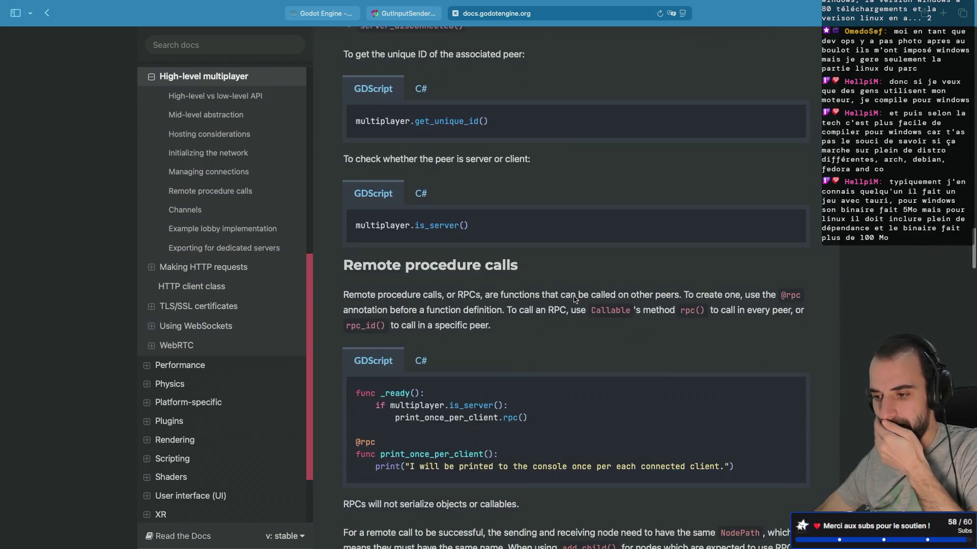
scroll(574, 296, "down", 10)
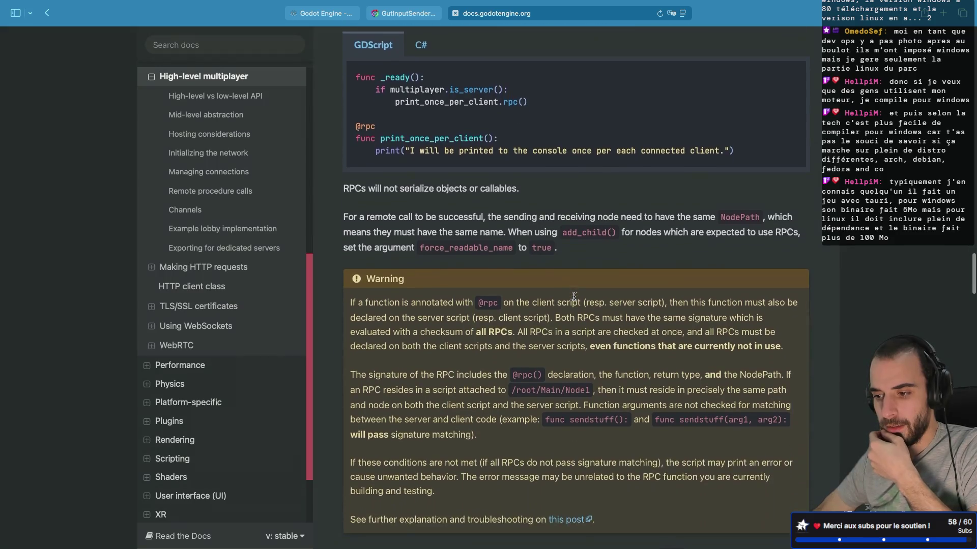
scroll(575, 298, "up", 10)
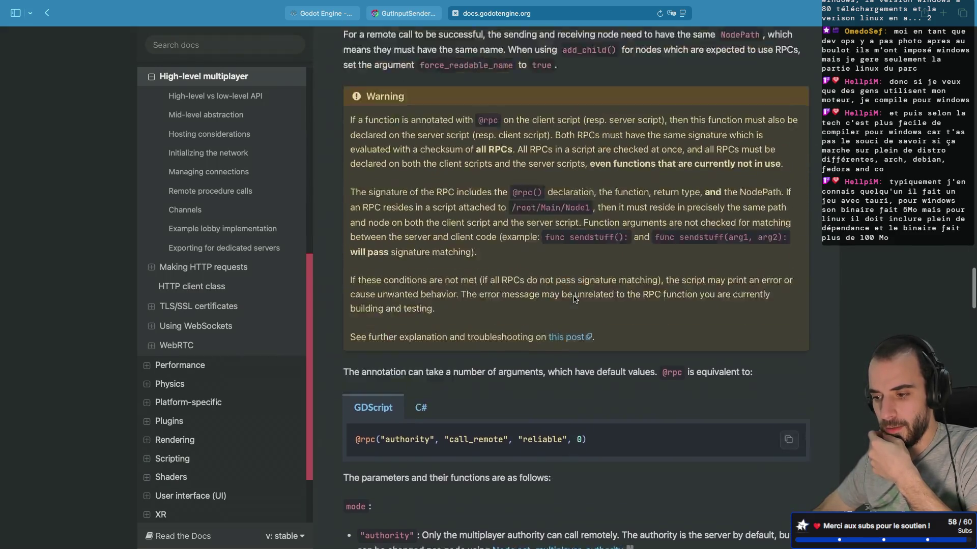
scroll(575, 300, "up", 15)
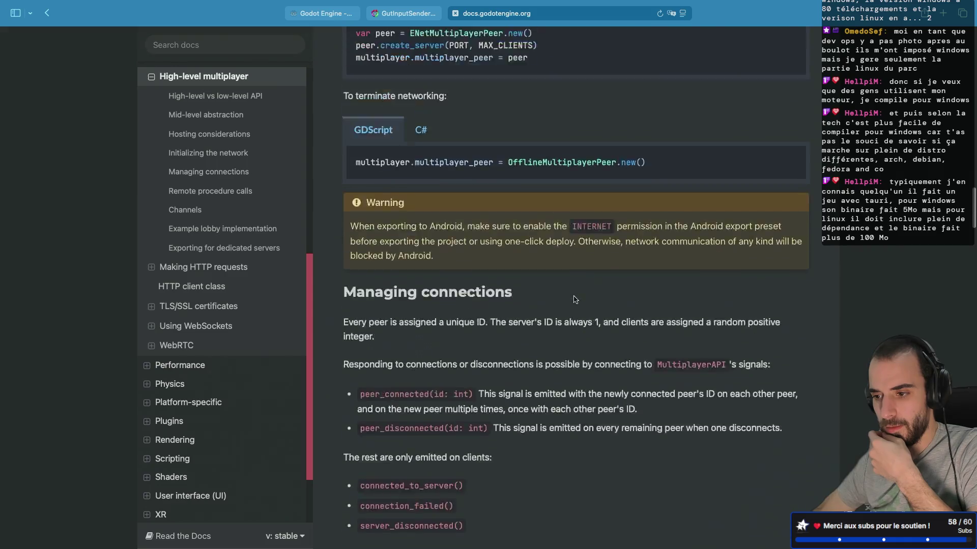
scroll(575, 299, "up", 2)
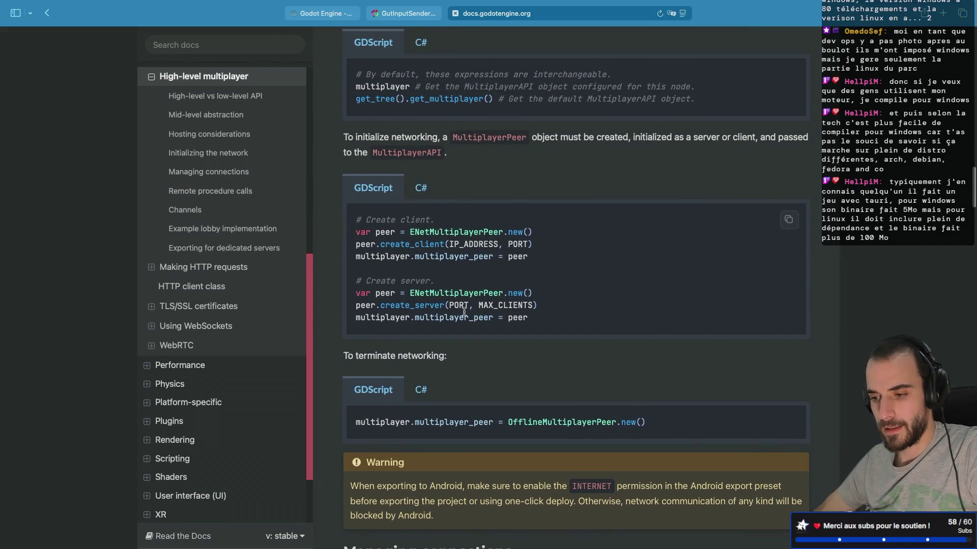
left_click_drag(533, 322, 336, 291)
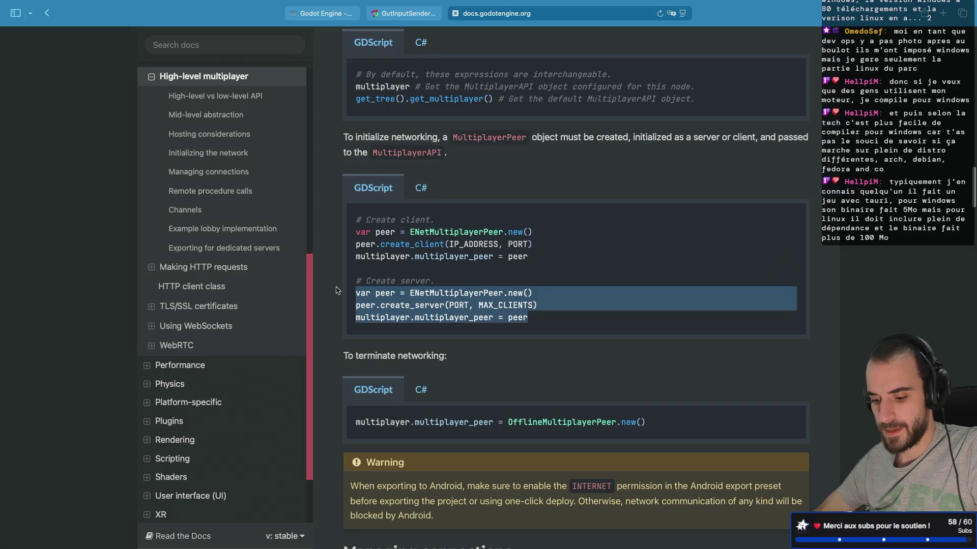
key("alt+Tab")
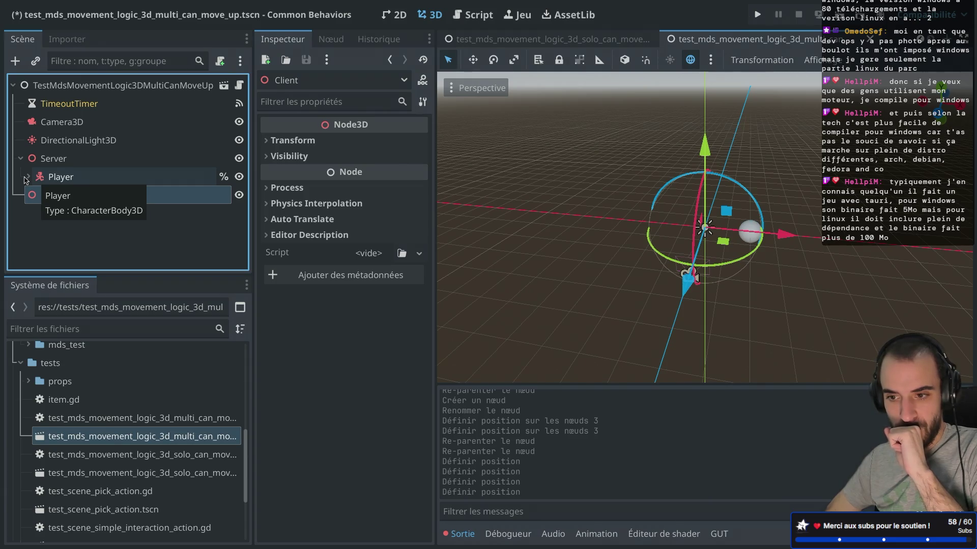
Step: Attach a new server.gd script to the Server node
left_click(66, 159)
right_click(76, 161)
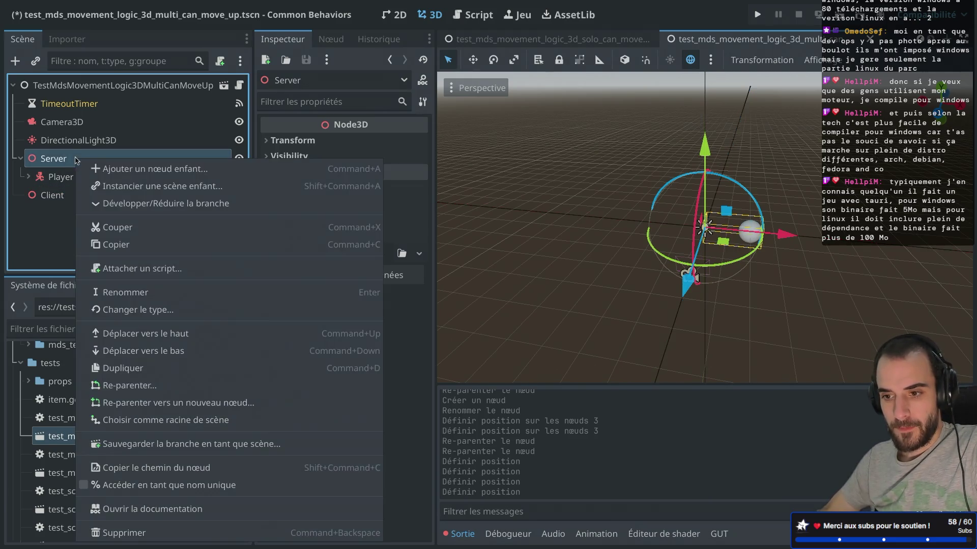
left_click(107, 266)
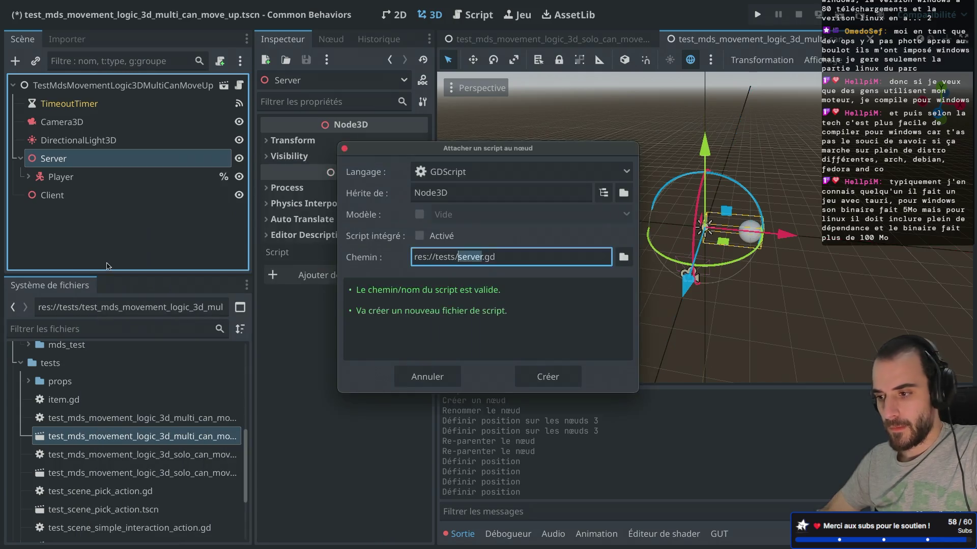
left_click(548, 377)
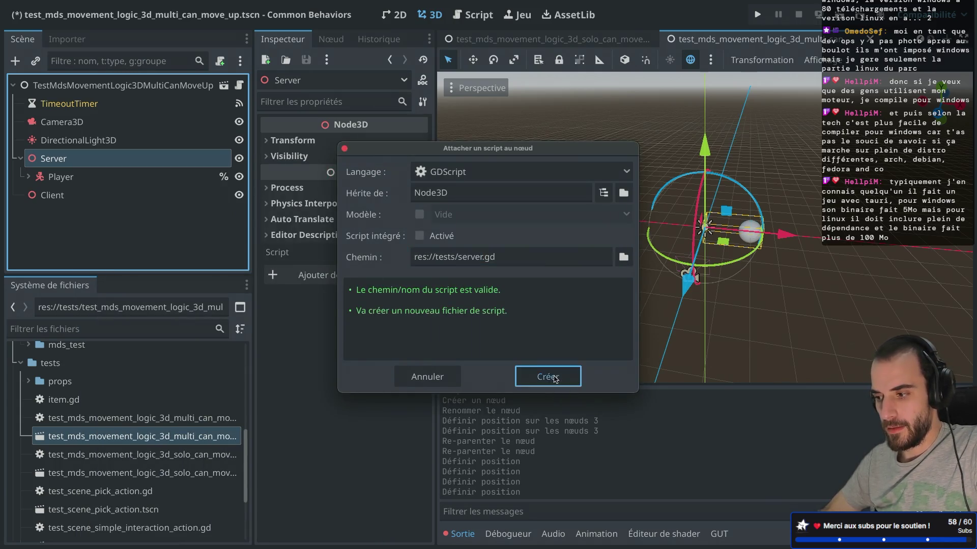
Step: Add a _ready function holding the pasted ENet server code, indent it, and save server.gd
left_click(764, 112)
key("Return")
key("ctrl+shift+F11")
type("rea")
key("Return")
key("Return")
type("var peer = ENetMultiplayerPeer.new() peer.create_server(PORT, MAX_CLIENTS) multiplayer.multiplayer_peer = peer")
left_click(307, 145)
key("Tab")
left_click(307, 161)
key("Tab")
key("ctrl+s")
Step: Replace PORT with 7777 and MAX_CLIENTS with 1 in create_server, then save
left_click(331, 183)
left_click_drag(331, 183, 302, 111)
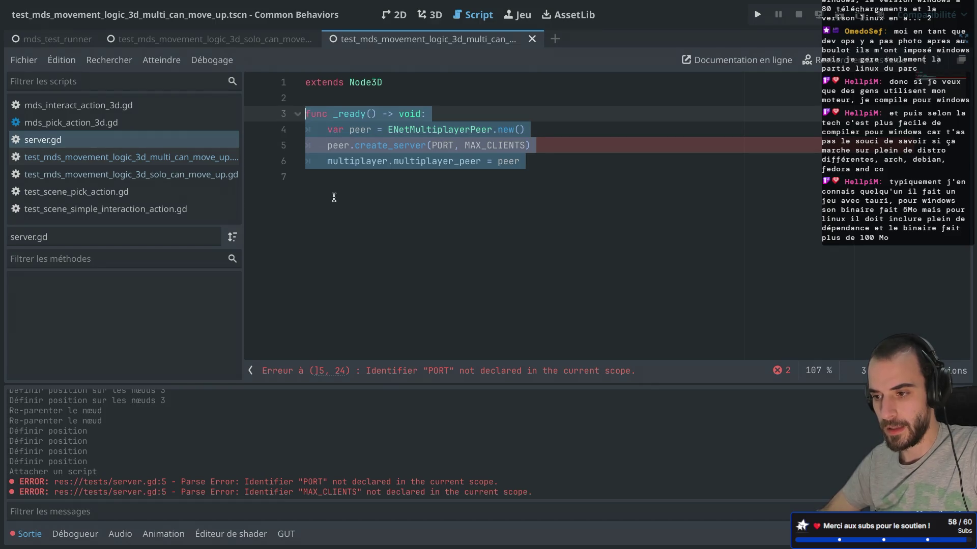
left_click(334, 197)
double_click(437, 146)
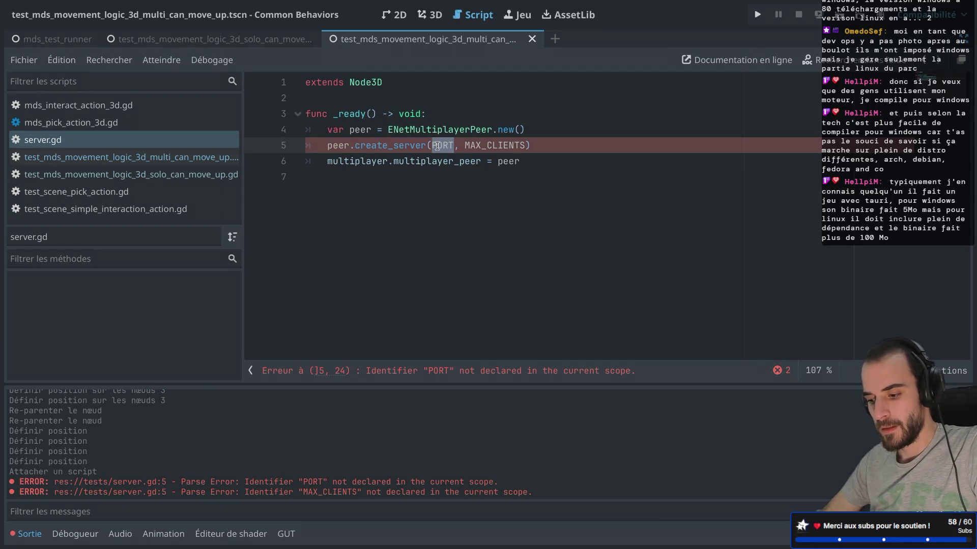
type("7777")
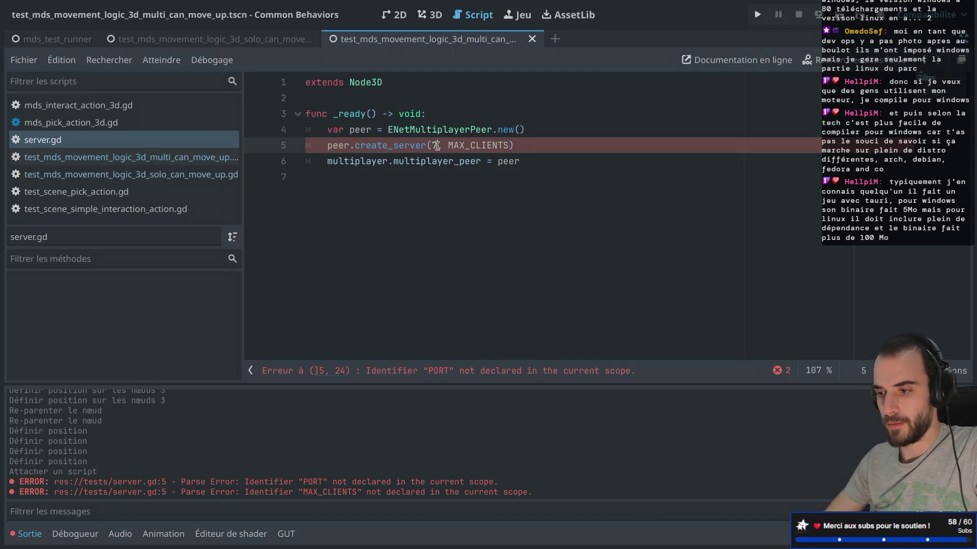
double_click(476, 144)
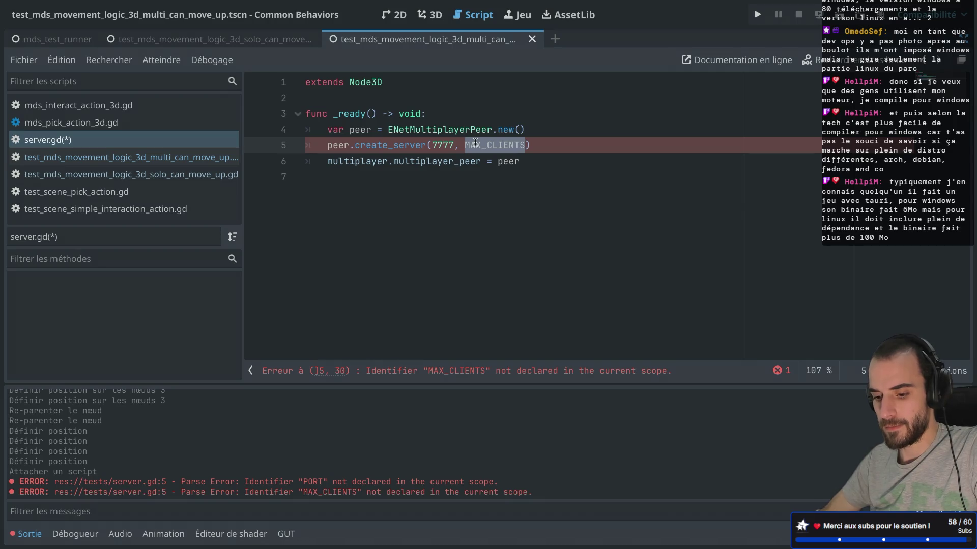
type("1")
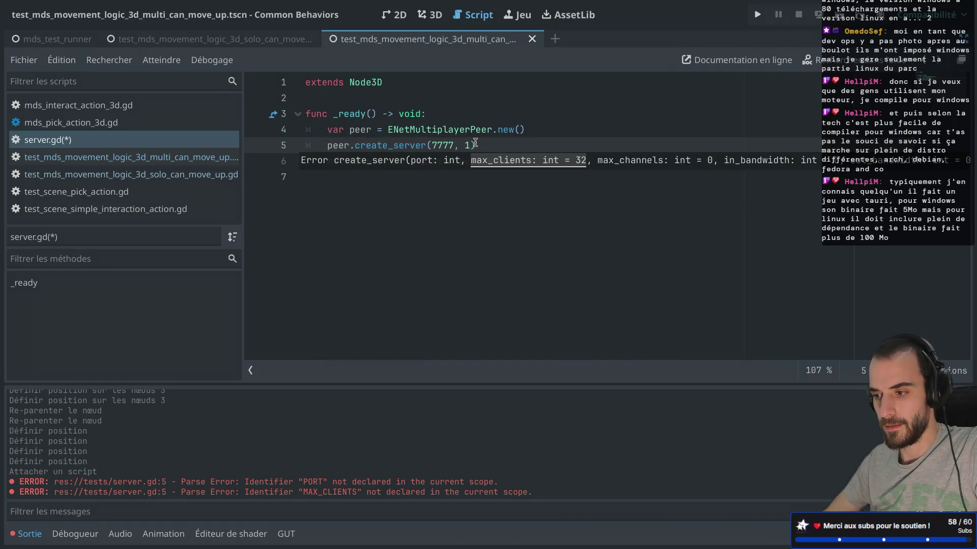
left_click(502, 131)
key("ctrl+s")
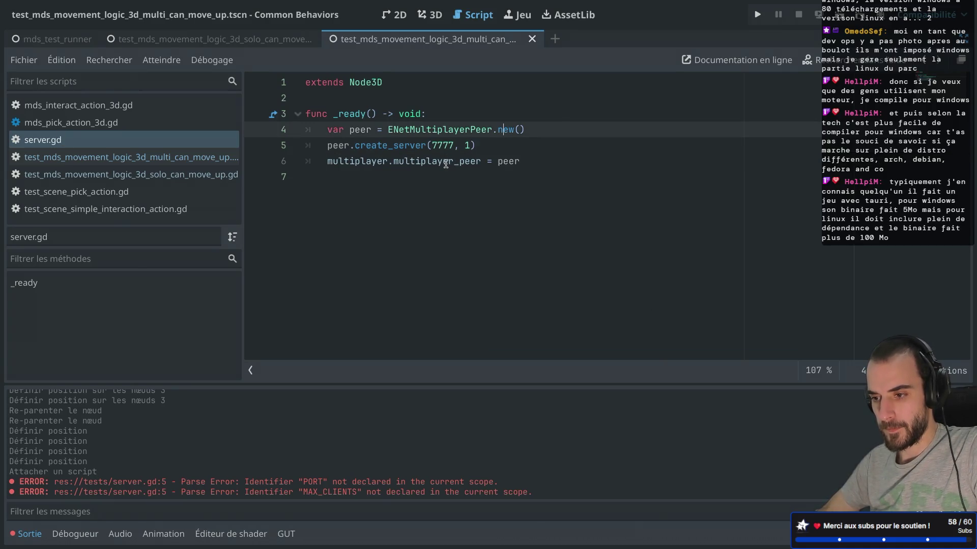
Step: Select the whole _ready function for reuse and restore the side docks
left_click(329, 175)
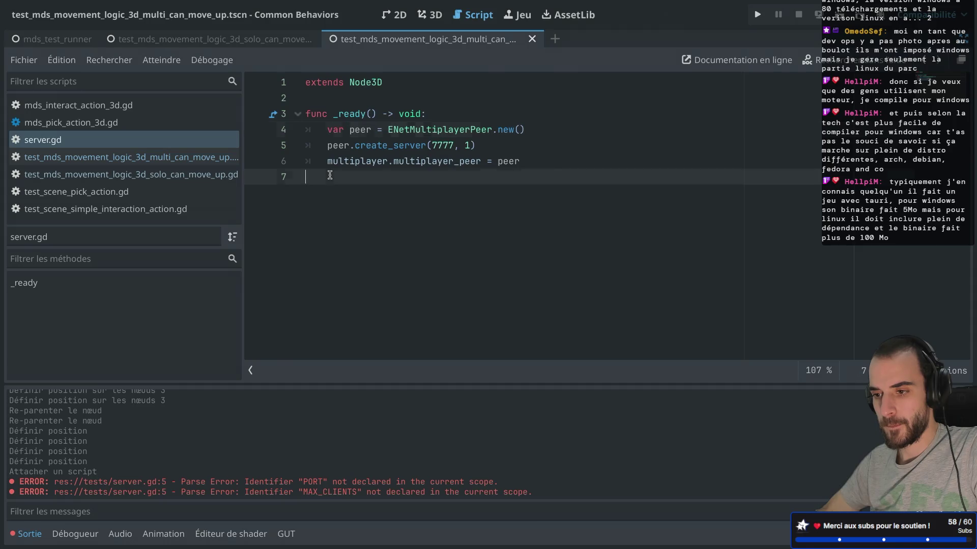
left_click_drag(330, 175, 297, 111)
key("ctrl+c")
key("ctrl+super+d")
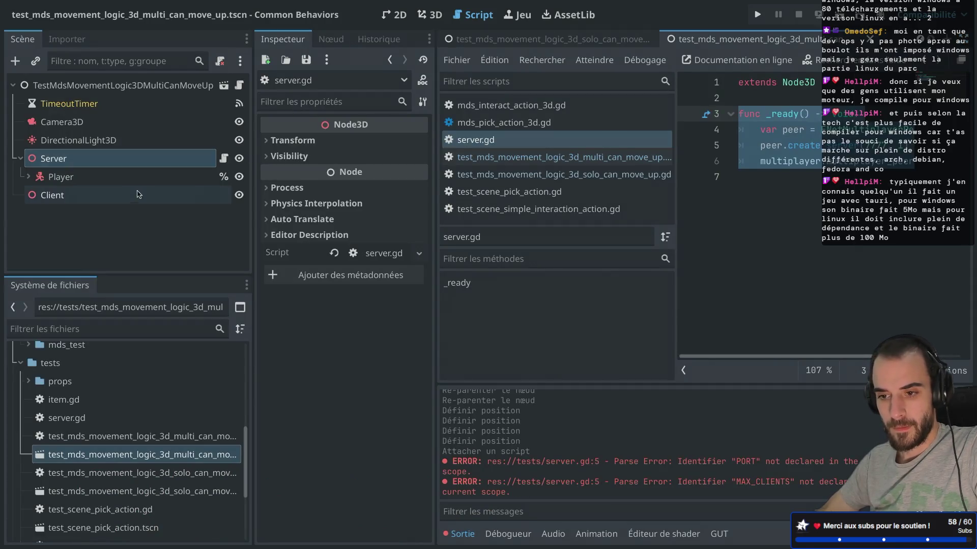
Step: Attach a new client.gd script to the Client node and paste in the server _ready code
left_click(52, 194)
right_click(150, 196)
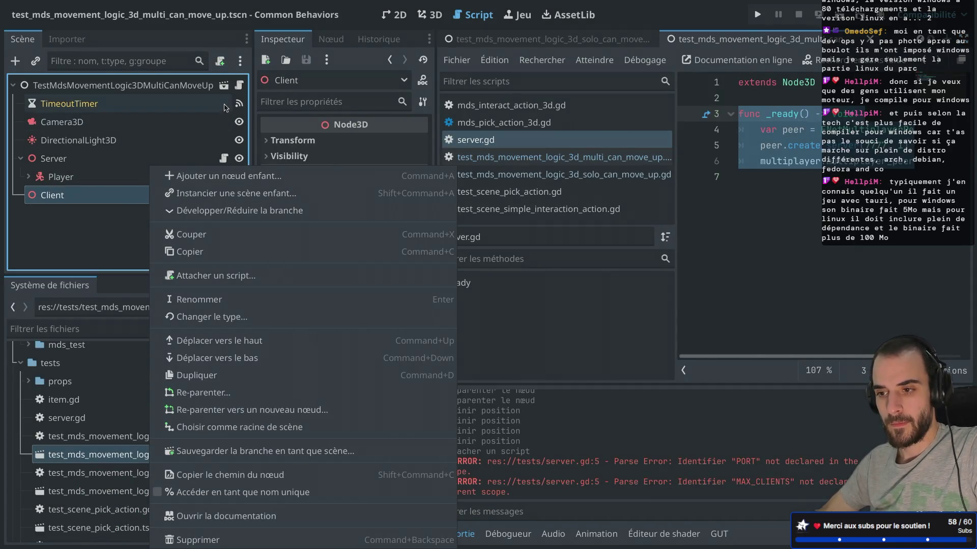
left_click(220, 60)
left_click(220, 61)
left_click(536, 372)
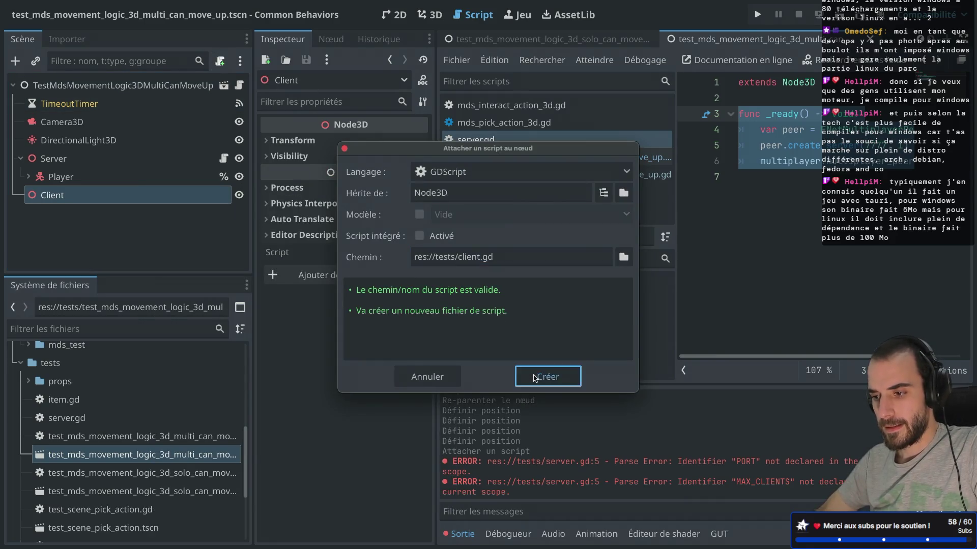
left_click(477, 131)
key("ctrl+v")
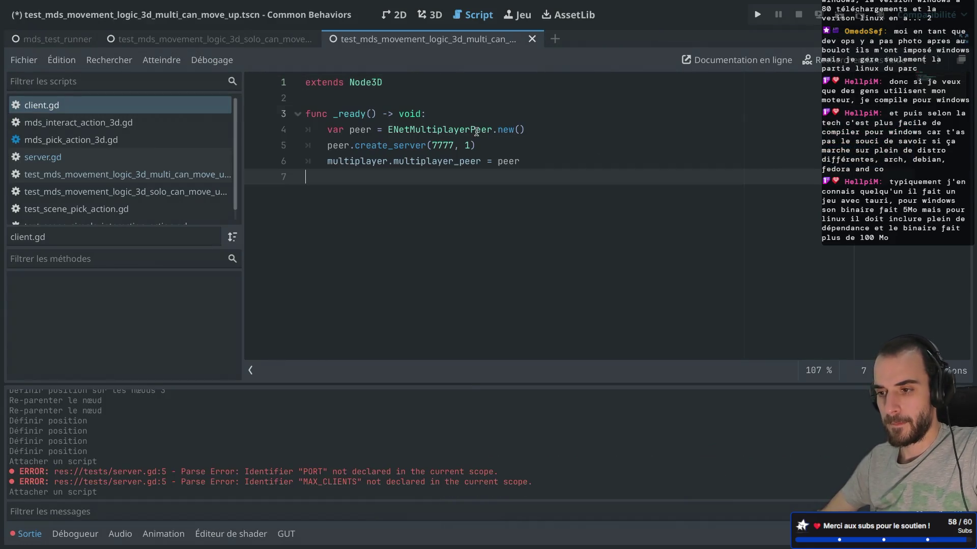
Step: Copy the three-line client-creation snippet from the multiplayer docs
key("super+Tab")
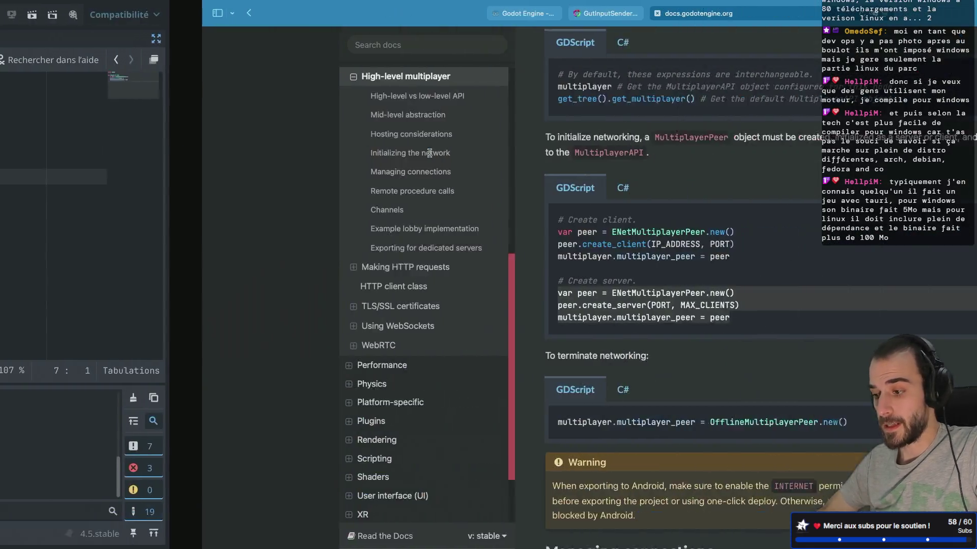
left_click_drag(531, 257, 336, 235)
key("ctrl+c")
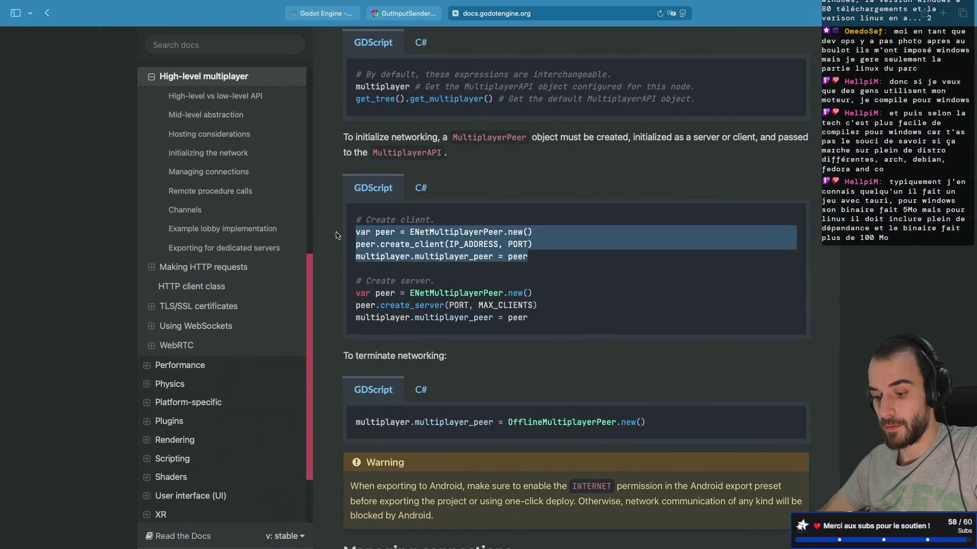
key("super+Tab")
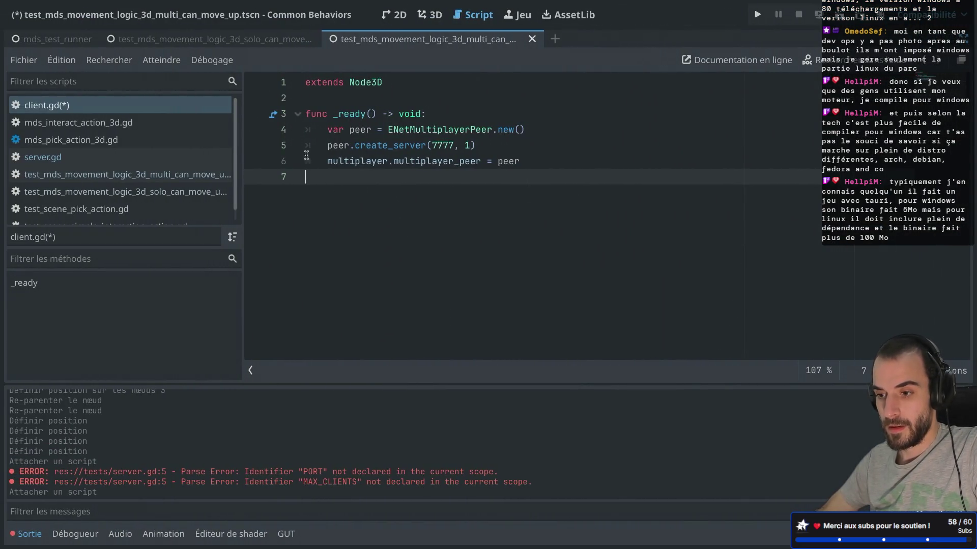
Step: Replace the server lines in client.gd with the client snippet, indented into _ready
left_click_drag(309, 177, 298, 127)
key("ctrl+v")
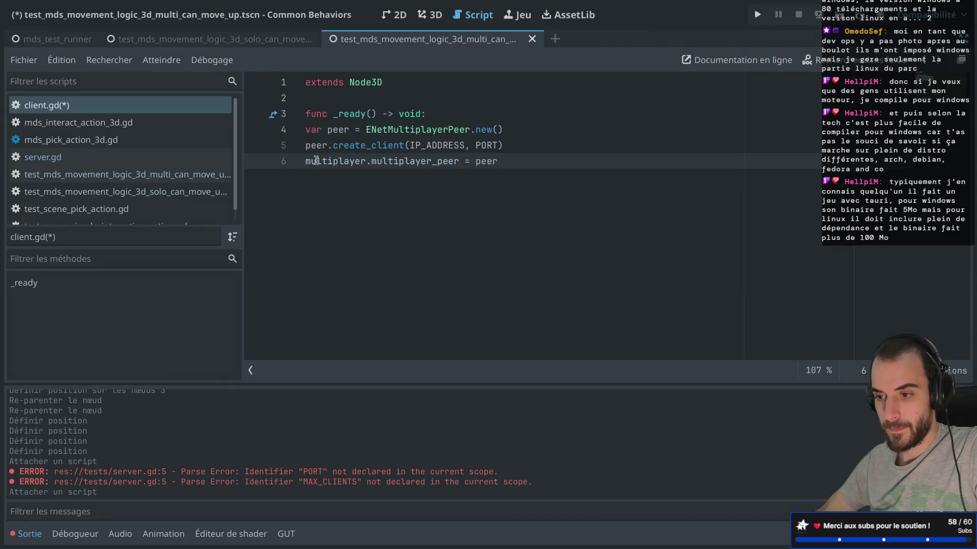
left_click_drag(316, 160, 316, 129)
key("Tab")
Step: Set the client address to "localhost" and the port to 7777, then save client.gd
double_click(474, 147)
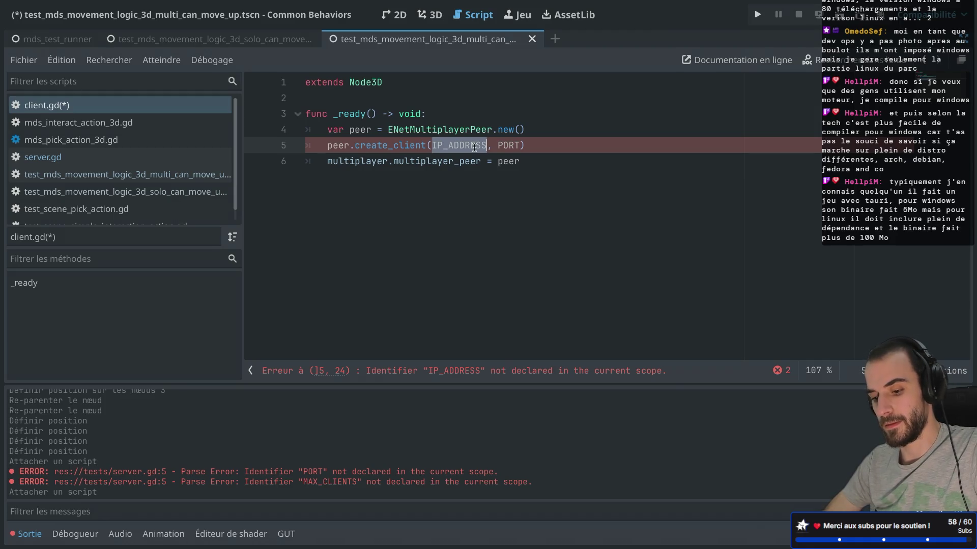
type("\"")
type("1")
double_click(474, 146)
type("localhost")
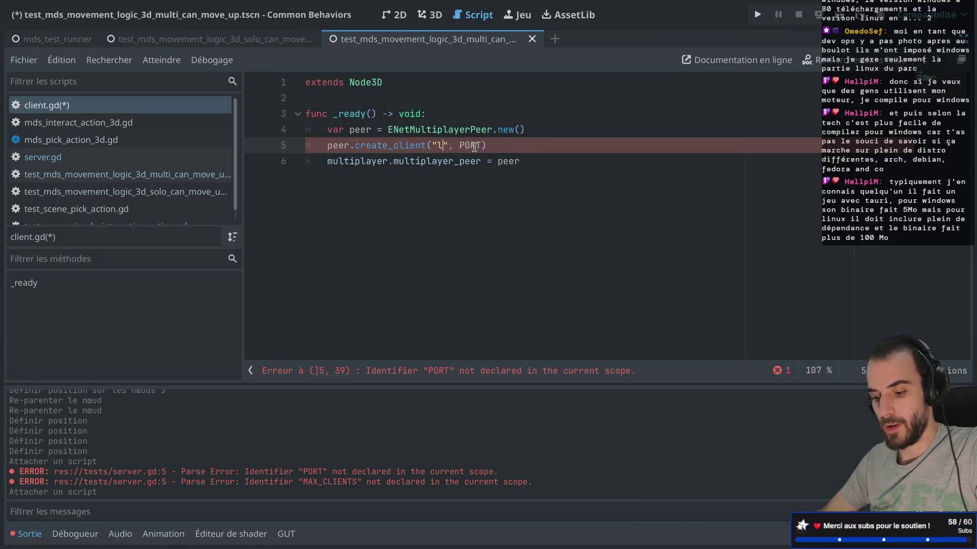
double_click(508, 145)
type("7777")
key("ctrl+s")
Step: Review the create_client line, then go back to the multiplayer docs in the browser
double_click(514, 145)
left_click(498, 161)
mouse_move(498, 161)
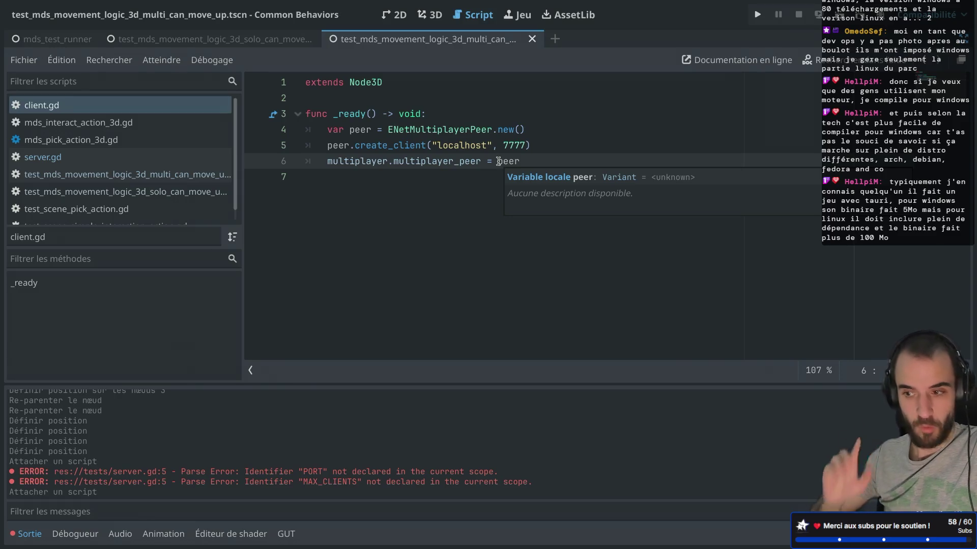
left_click(498, 146)
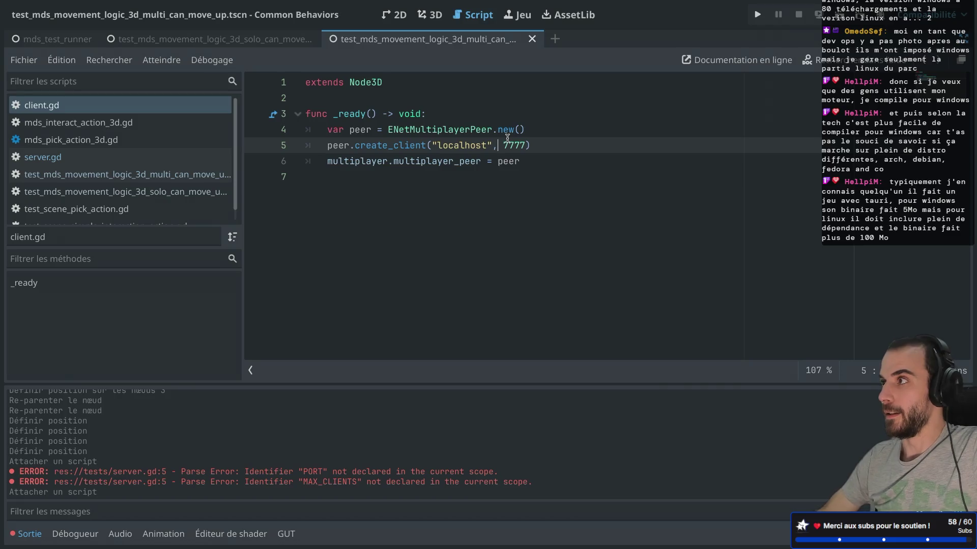
key("ctrl+alt+Left")
key("ctrl+alt+Right")
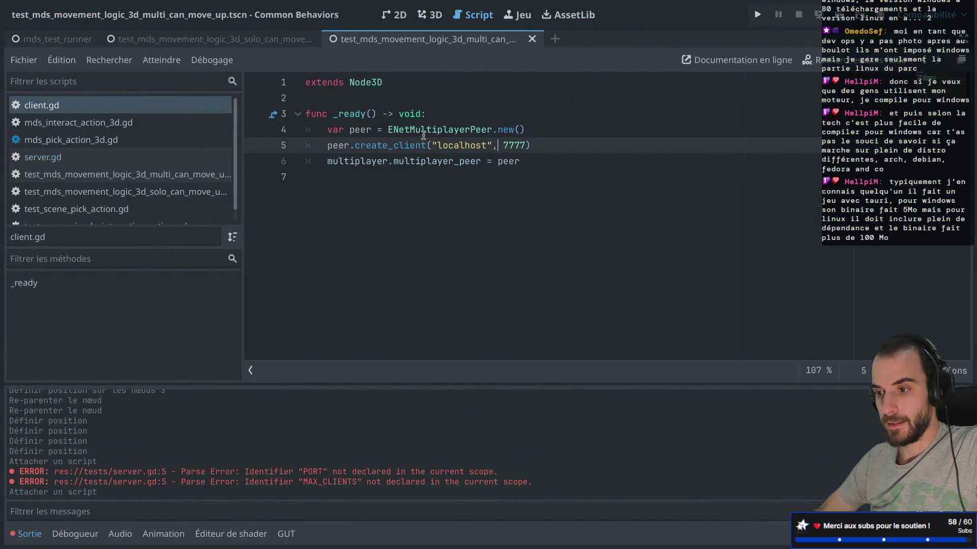
key("ctrl+shift+F11")
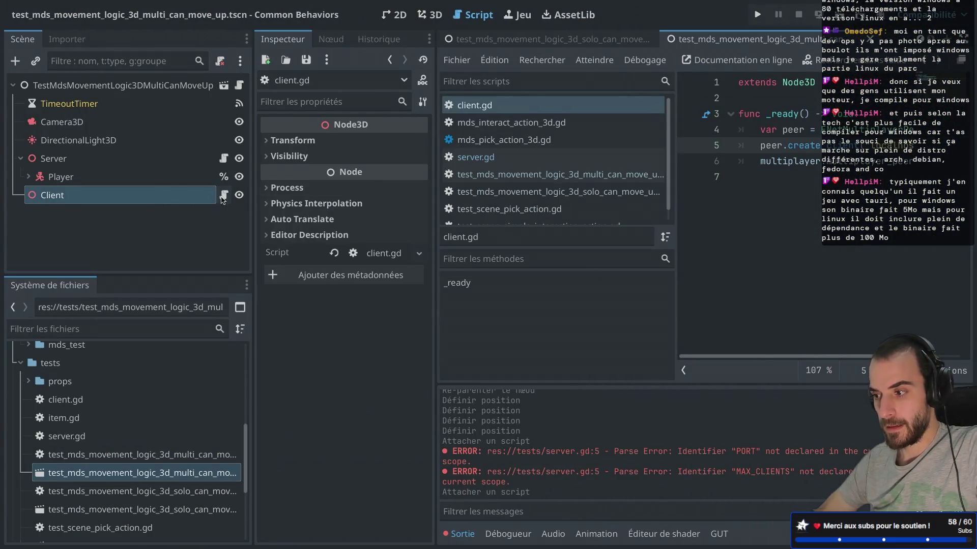
key("ctrl+shift+F11")
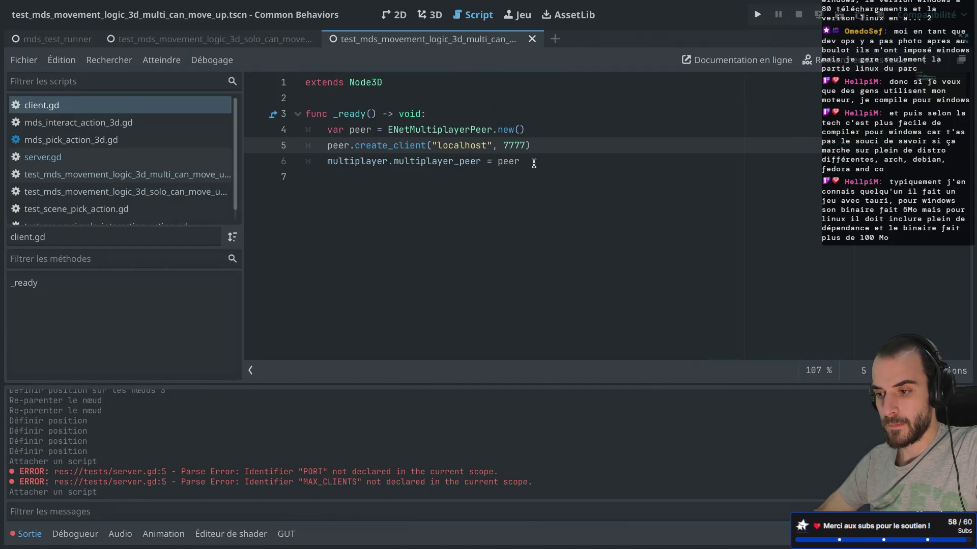
key("ctrl+alt+Right")
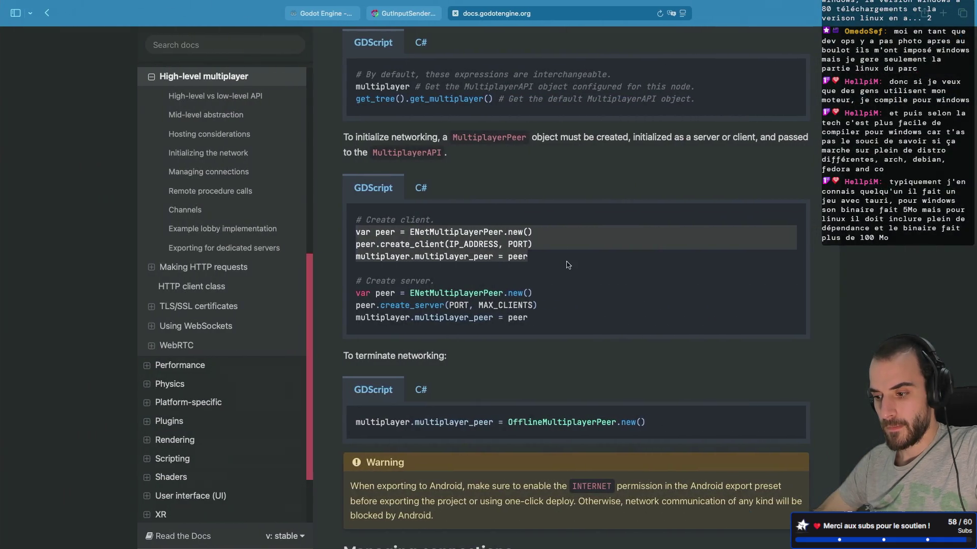
Step: Scroll the High-level multiplayer page through Managing connections and Remote procedure calls, then return to Godot
scroll(567, 265, "down", 9)
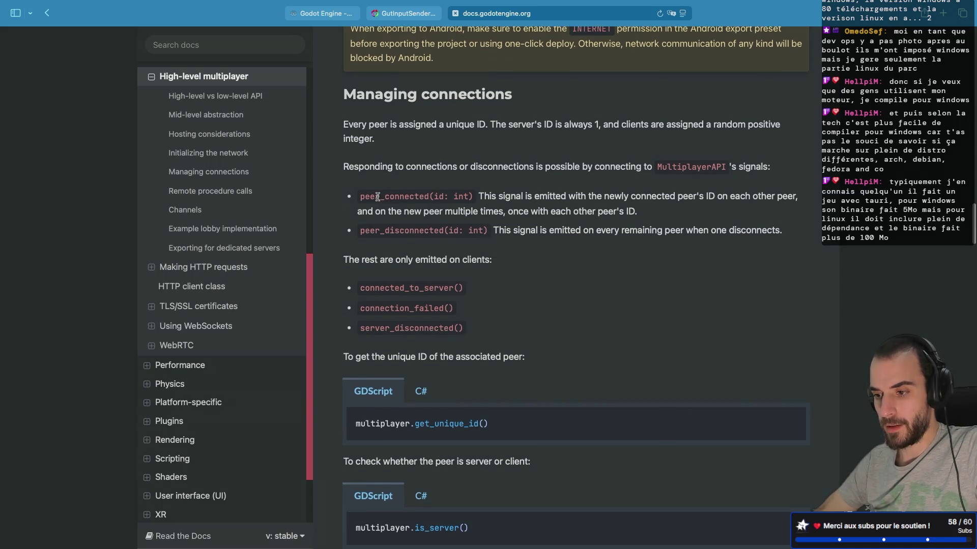
scroll(413, 206, "down", 8)
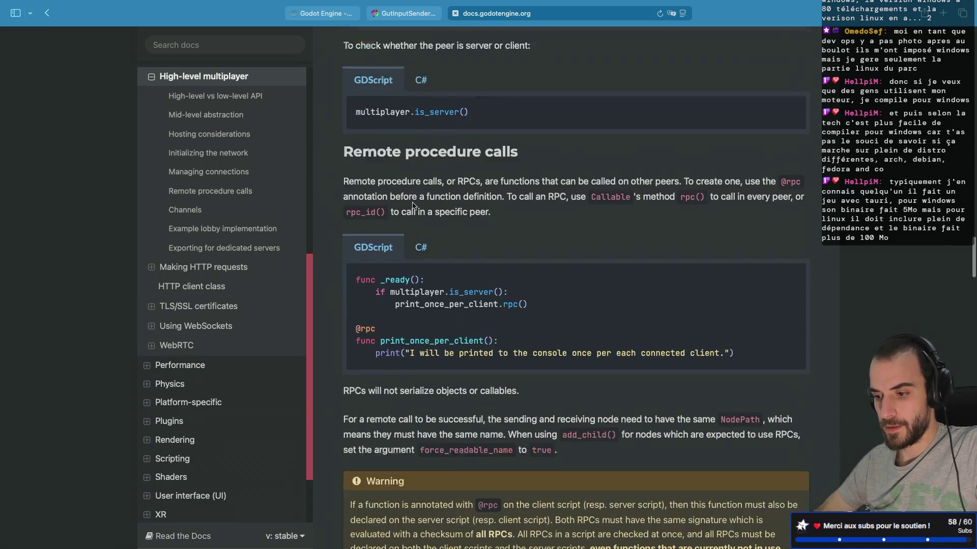
scroll(413, 205, "down", 1)
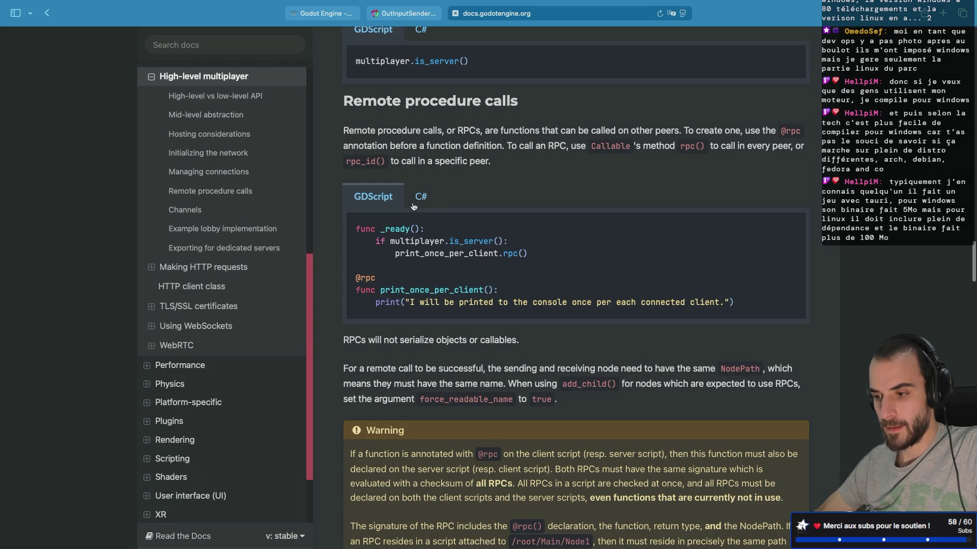
scroll(413, 205, "down", 6)
scroll(413, 206, "down", 9)
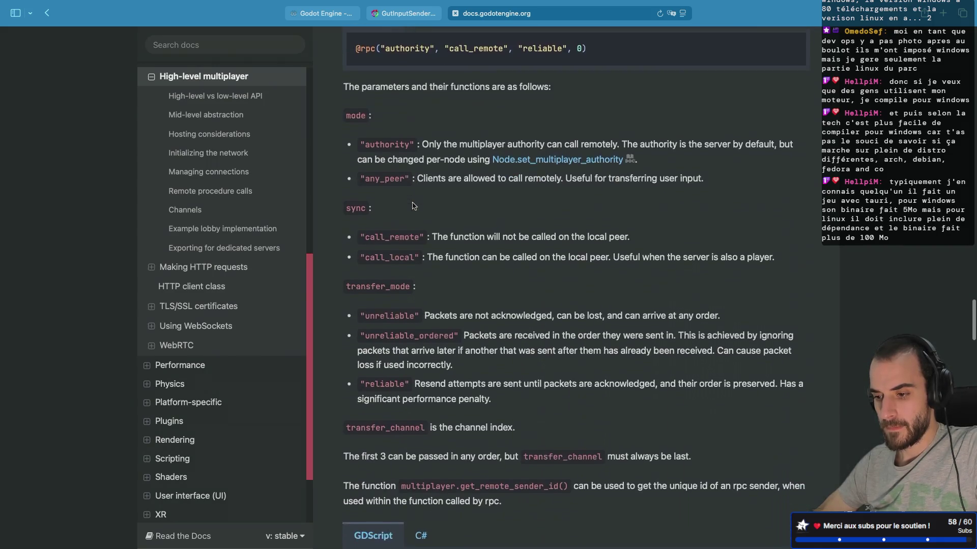
scroll(413, 205, "down", 5)
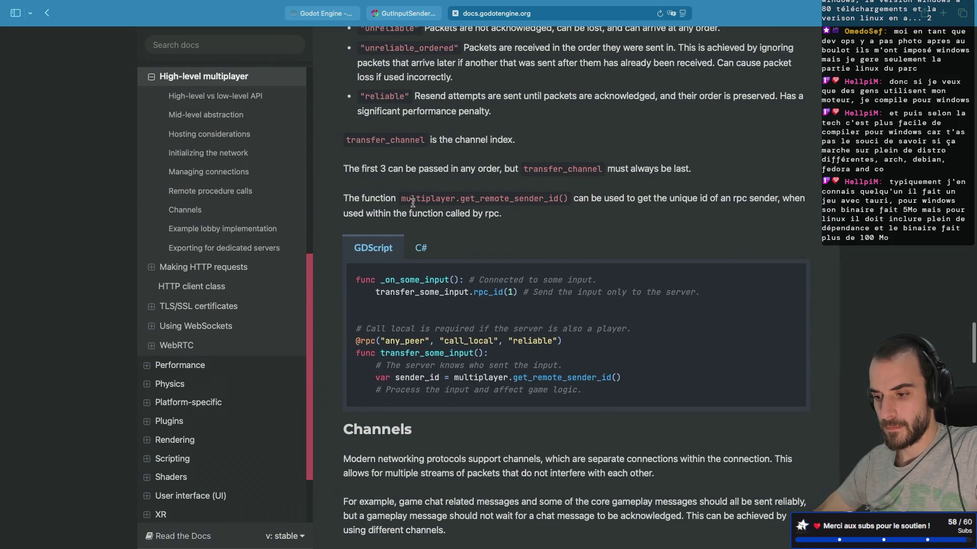
key("super+Tab")
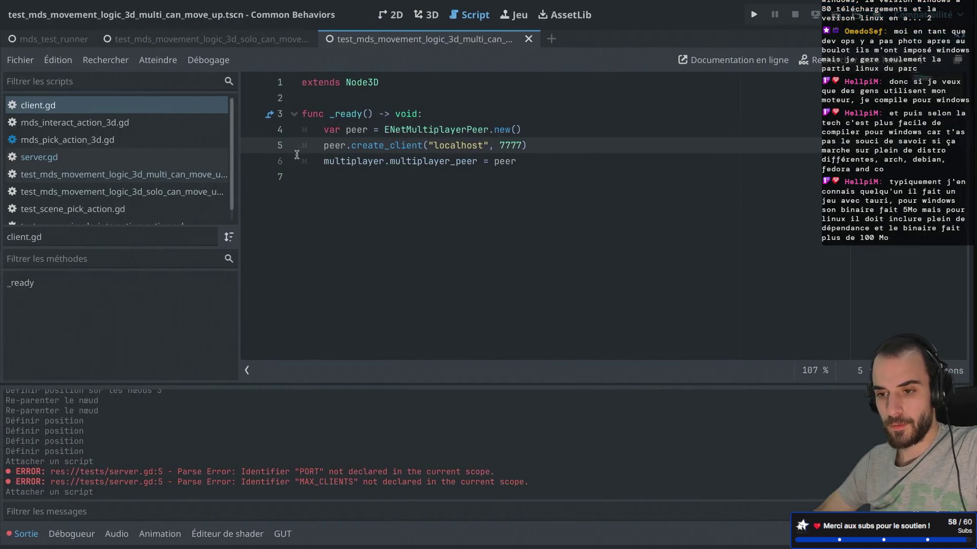
Step: Close the unneeded test scripts, including mds_interact_action_3d.gd and mds_pick_action_3d.gd
left_click(168, 126)
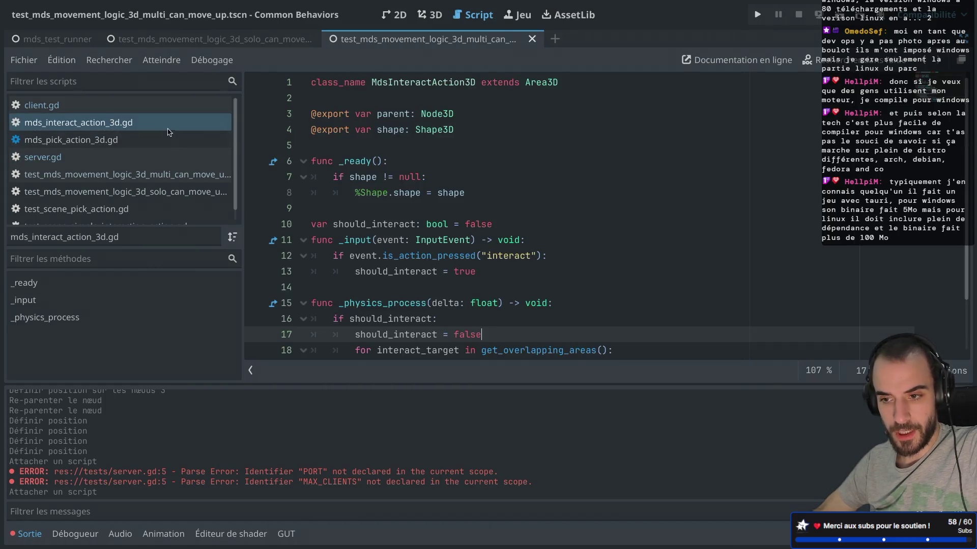
middle_click(137, 129)
middle_click(117, 128)
left_click(114, 139)
middle_click(113, 141)
middle_click(112, 143)
middle_click(111, 145)
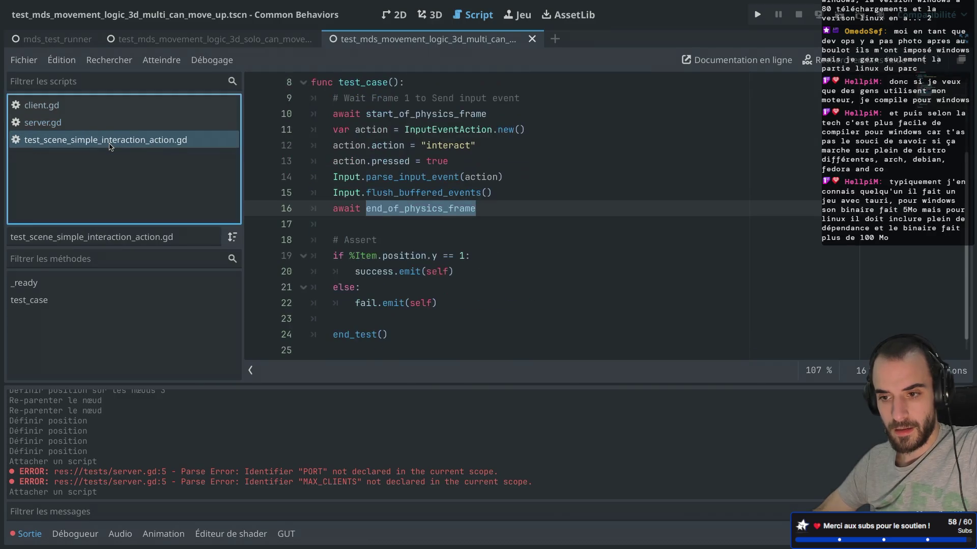
middle_click(109, 147)
Step: In server.gd's _ready, connect multiplayer.peer_connected to _on_peer_connected
left_click(552, 162)
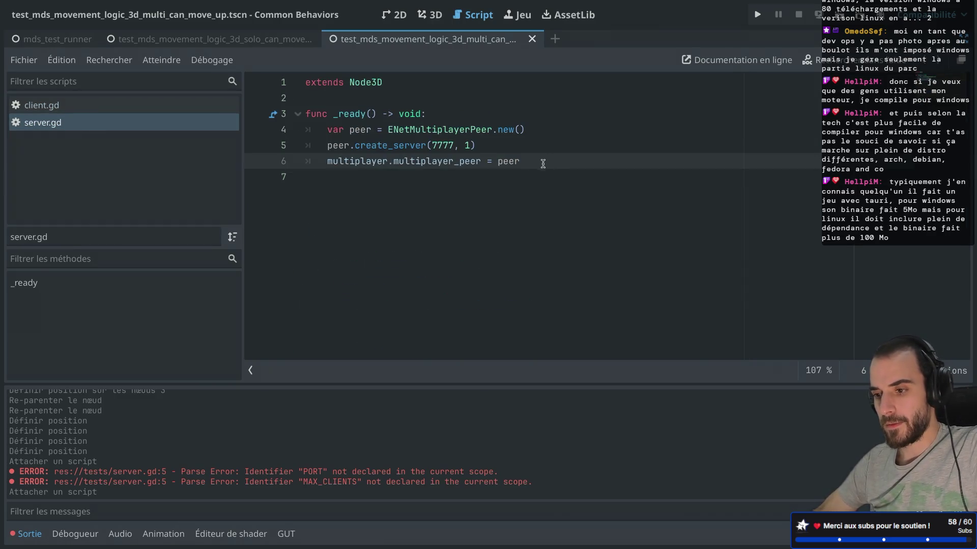
left_click(448, 185)
key("Tab")
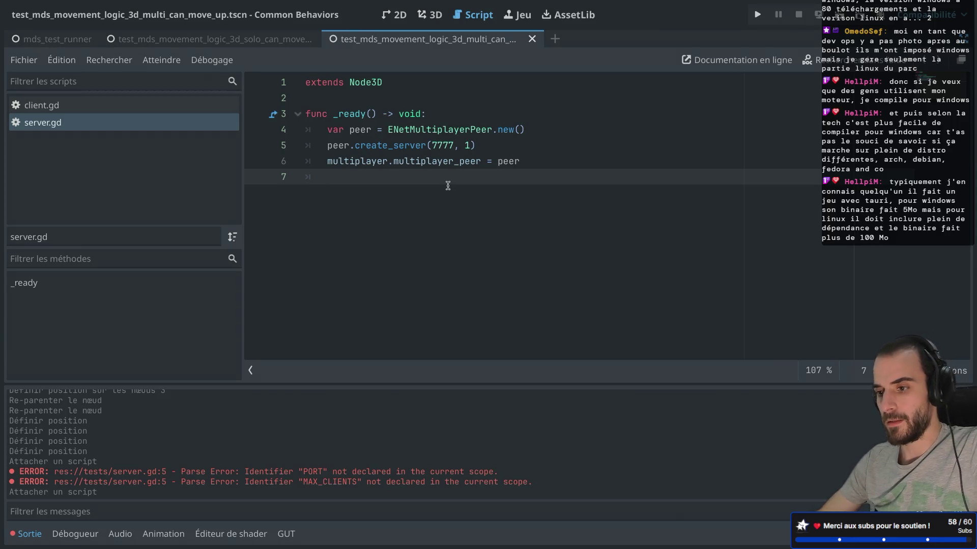
type("pee")
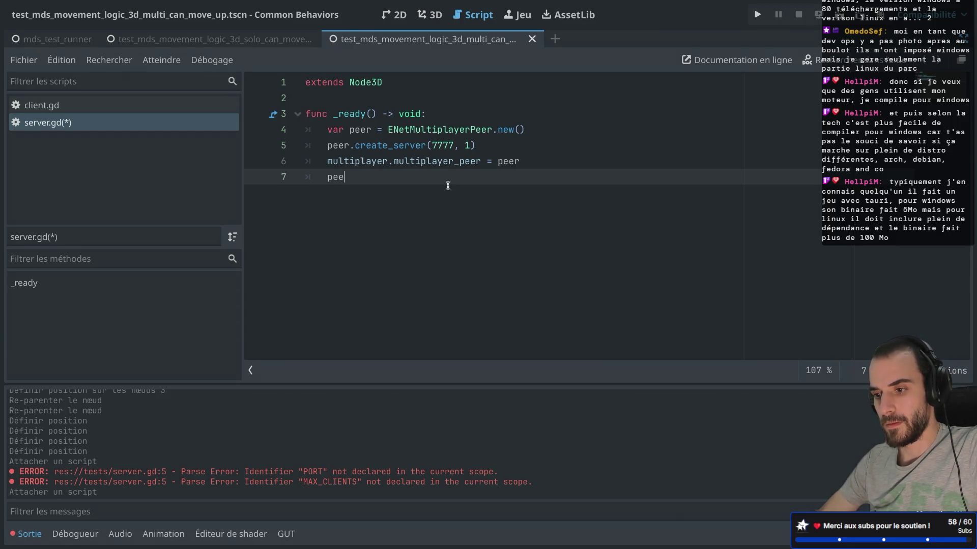
key("BackSpace")
key("BackSpace")
key("BackSpace")
type("mul")
key("Return")
type(".peed")
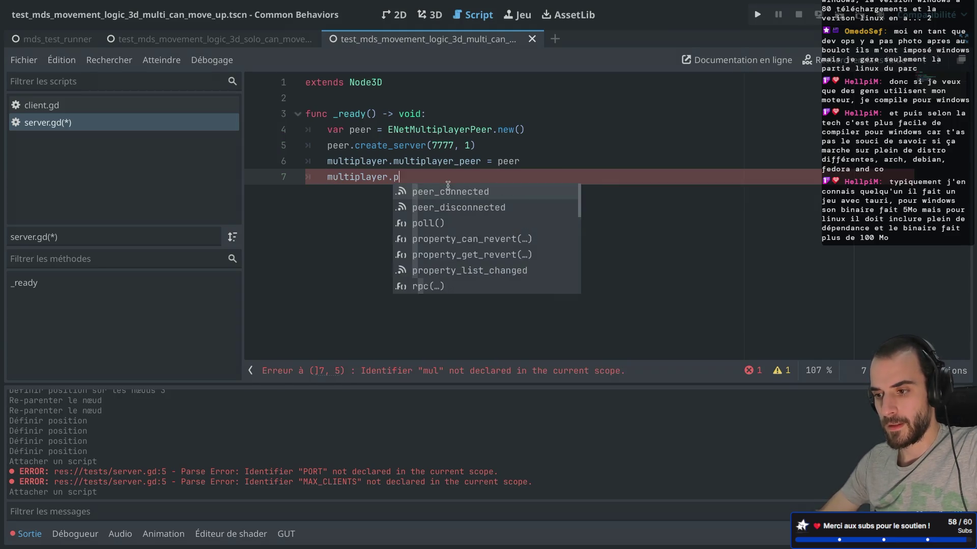
key("Down")
key("Return")
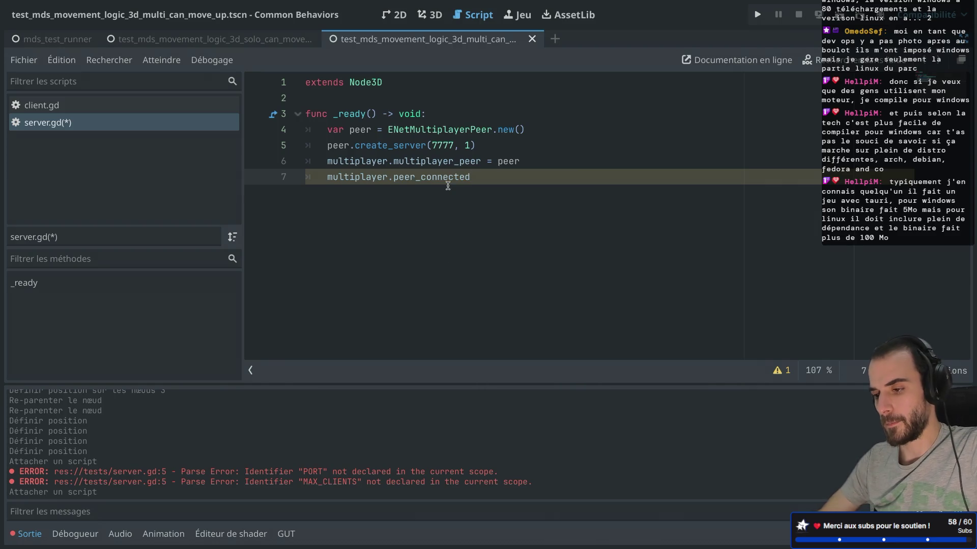
key("Return")
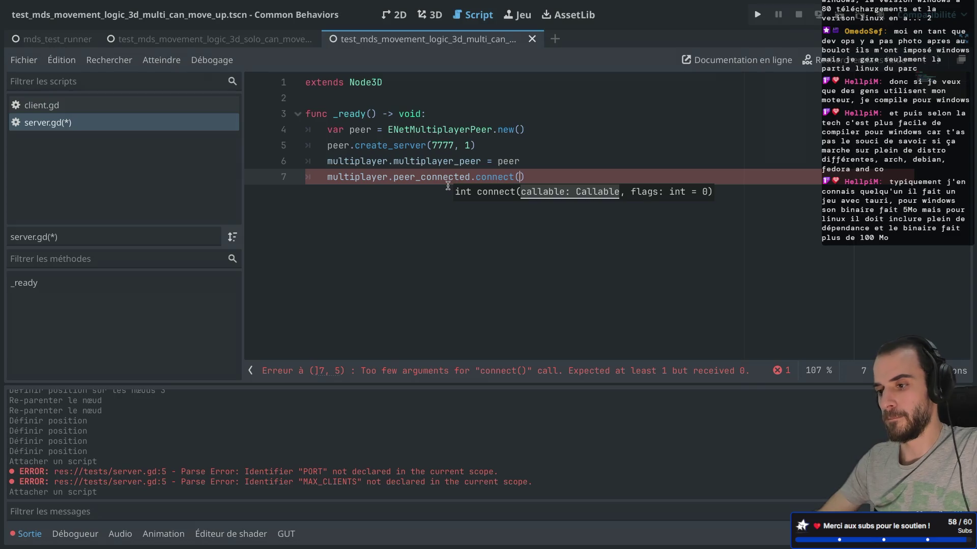
type("n_peer")
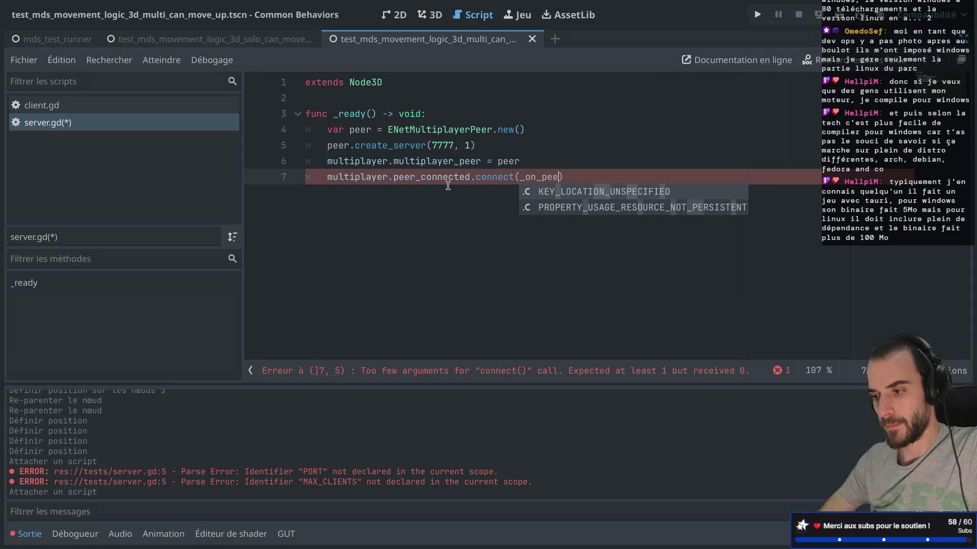
type("_connected")
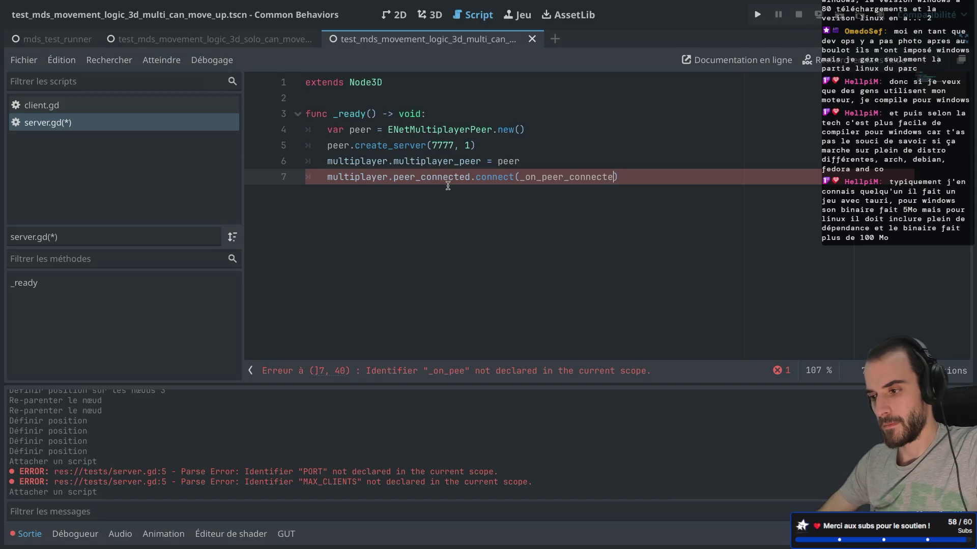
left_click(439, 178, "ctrl")
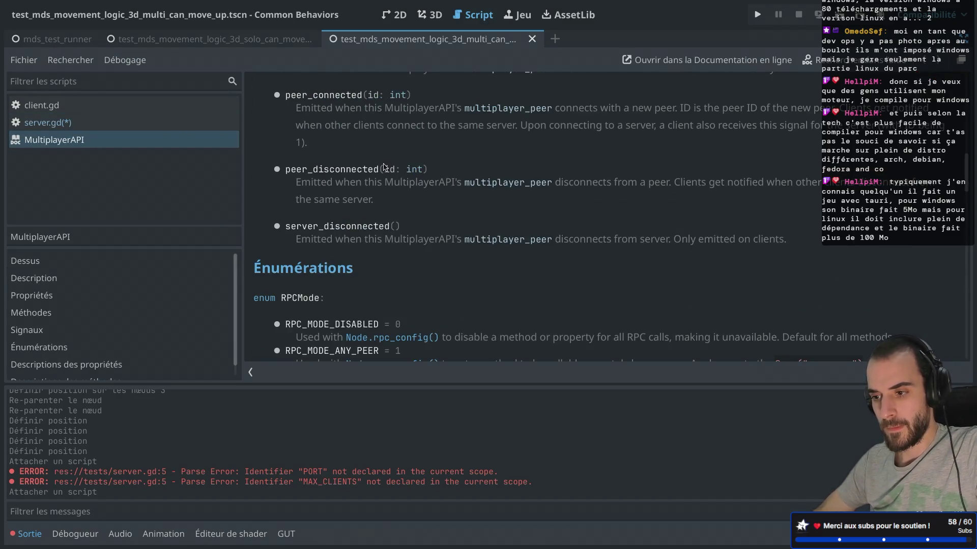
key("ctrl+w")
Step: Write func _on_peer_connected(peer_id: int) printing "Peer %s is connected" % str(peer_id), and save
key("Return")
key("Return")
type("func ")
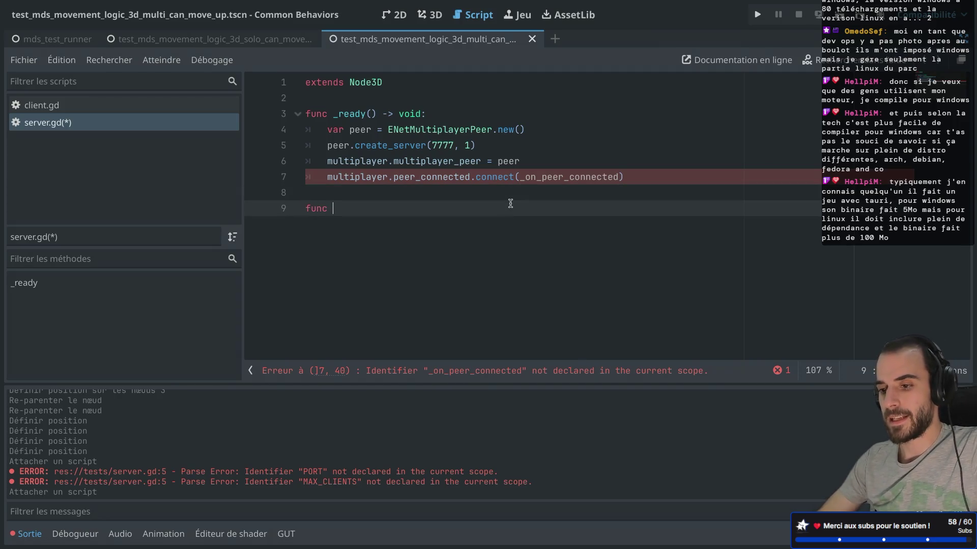
type("_on_peer_connected(")
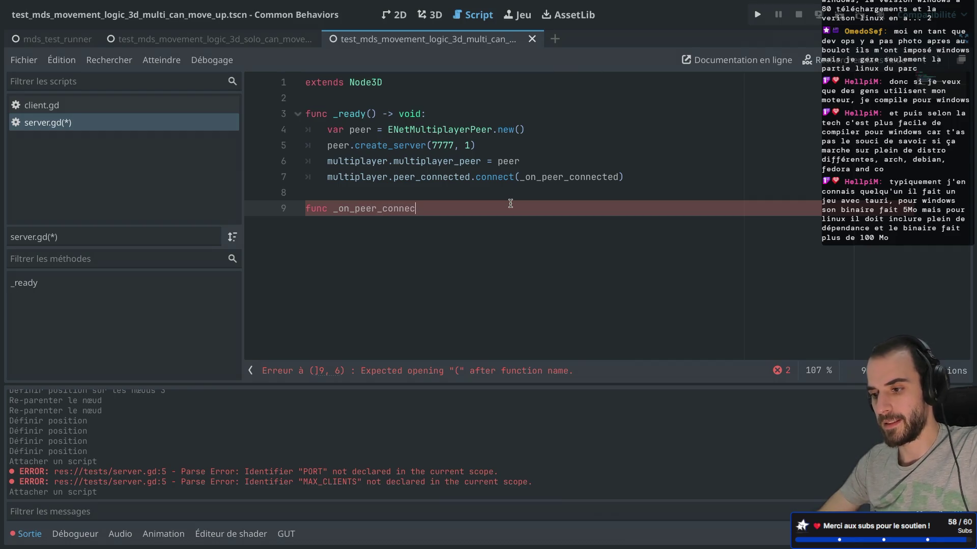
type("peer_id: int")
key("End")
key("Return")
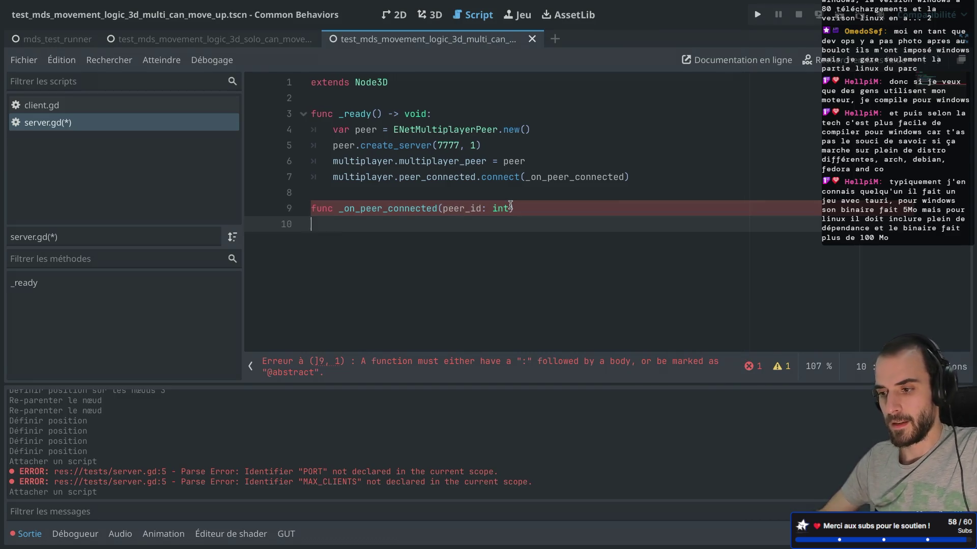
type("(\"")
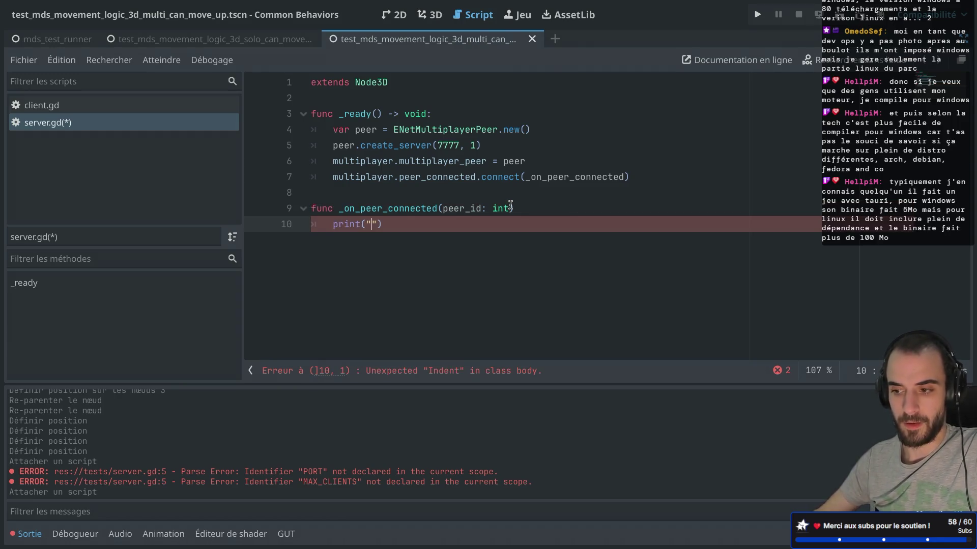
type("p")
key("BackSpace")
type("Peer")
type(" %s")
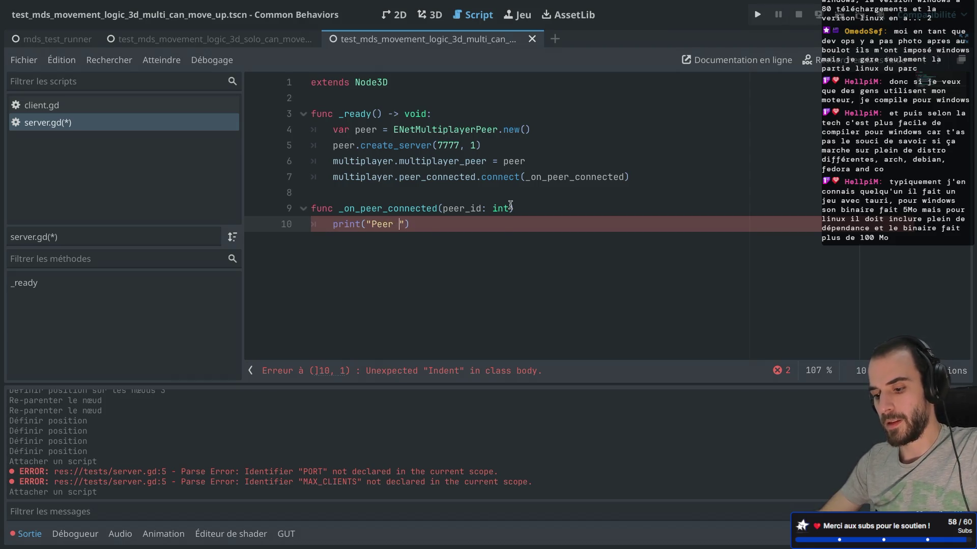
type(" is connected\"")
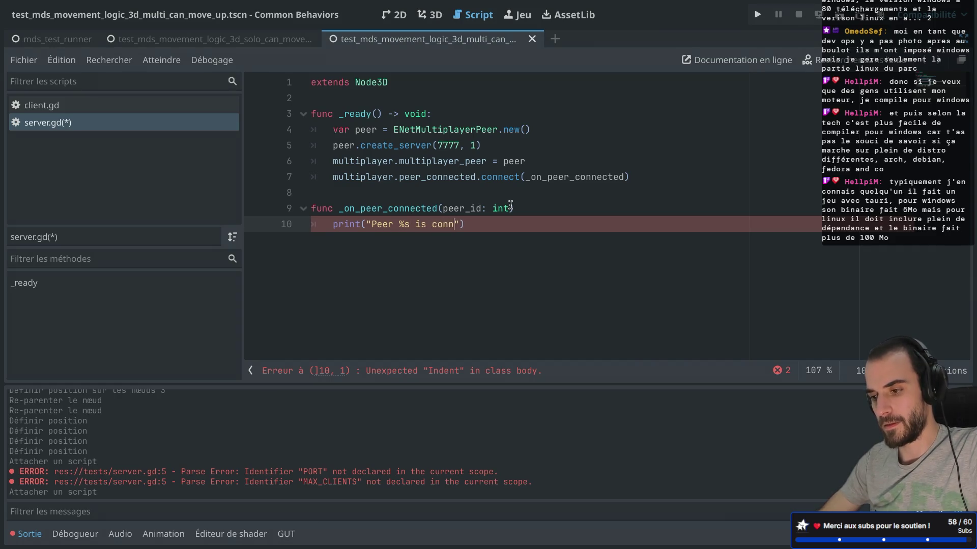
type(" % str(peer_id")
left_click(590, 197)
key("ctrl+s")
Step: Remove the extra blank line, add the missing colon to the handler declaration, and save
left_click(443, 228)
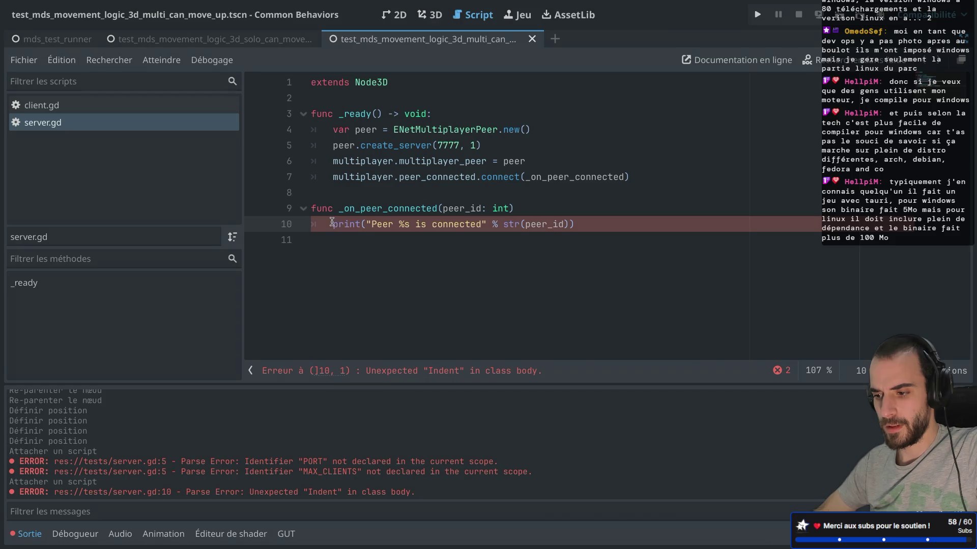
mouse_move(332, 223)
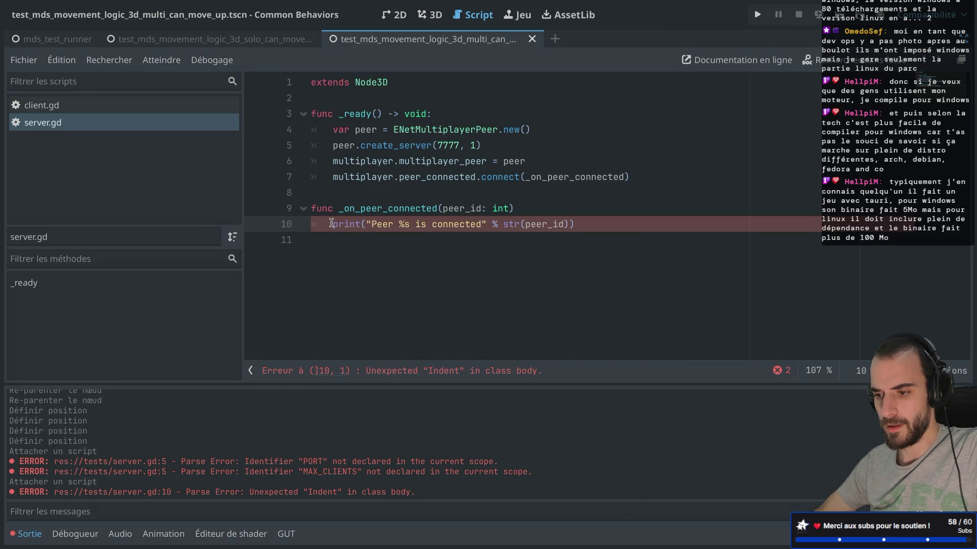
left_click(348, 249)
key("BackSpace")
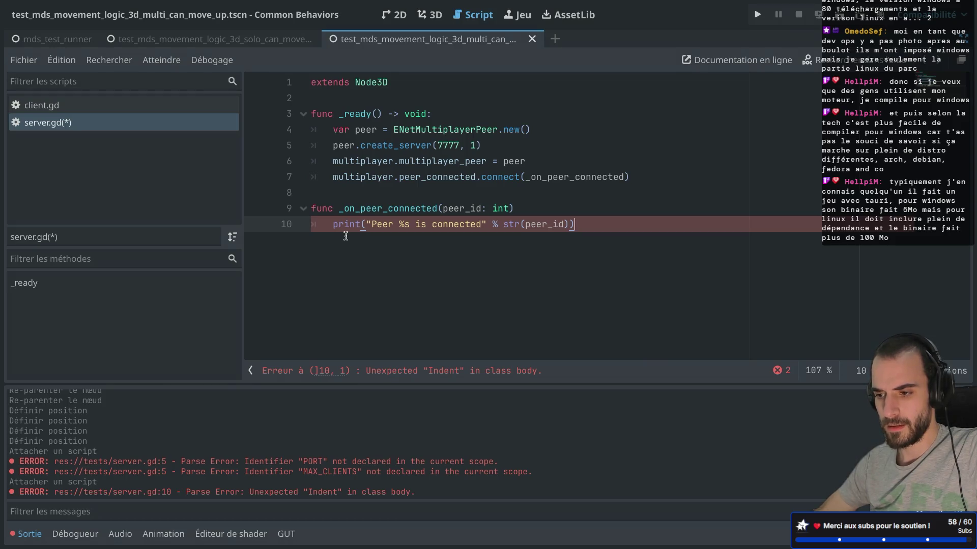
left_click(529, 209)
type(":")
key("ctrl+s")
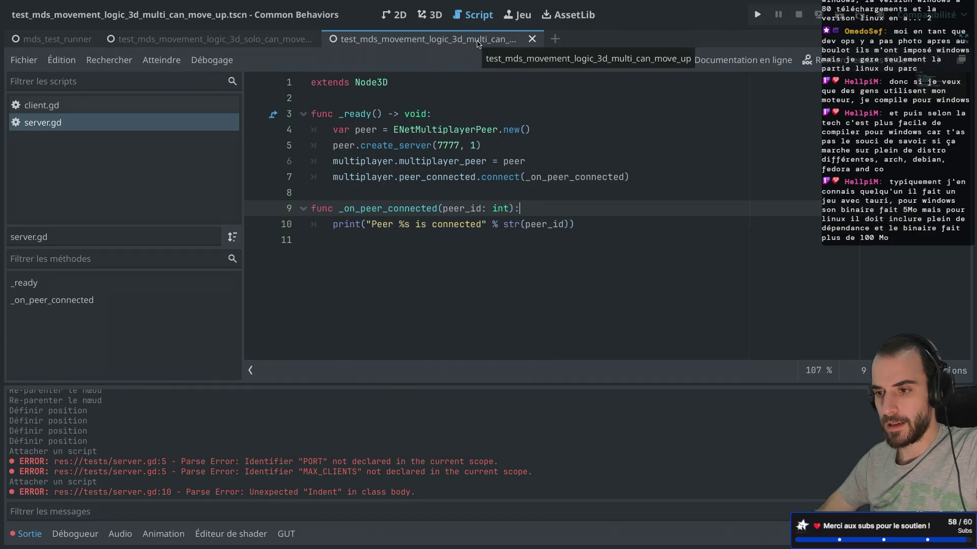
Step: Close the solo test scene and test-run the multi_can_move_up scene
left_click(280, 44)
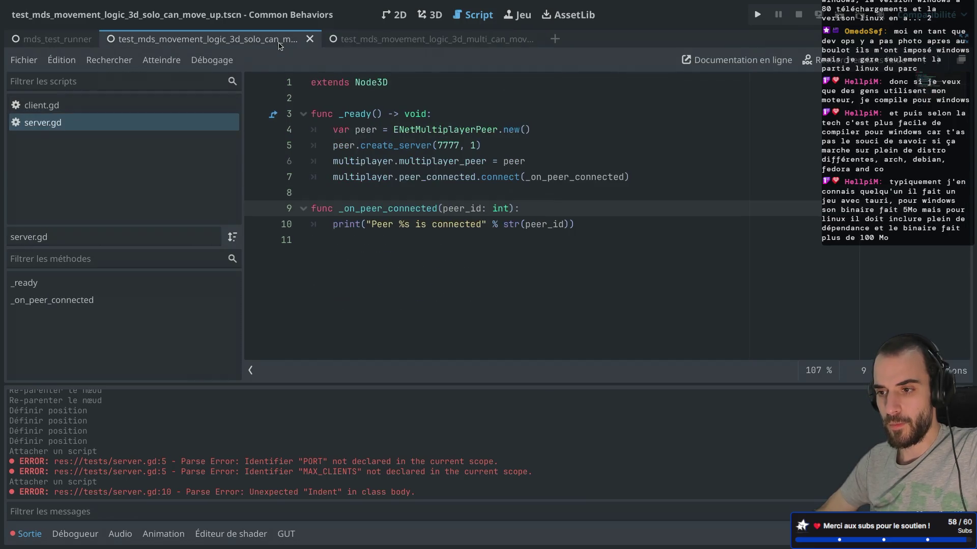
left_click(310, 39)
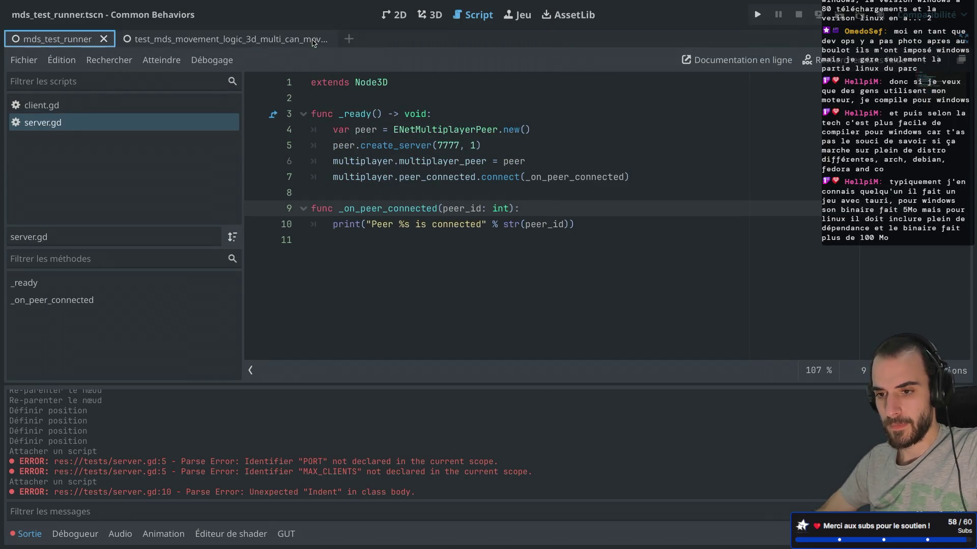
left_click(213, 43)
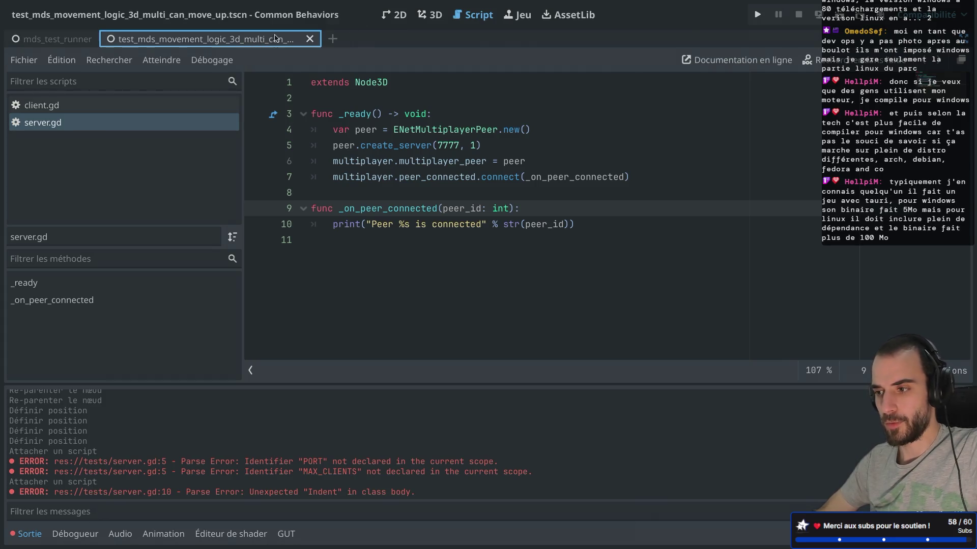
key("super+r")
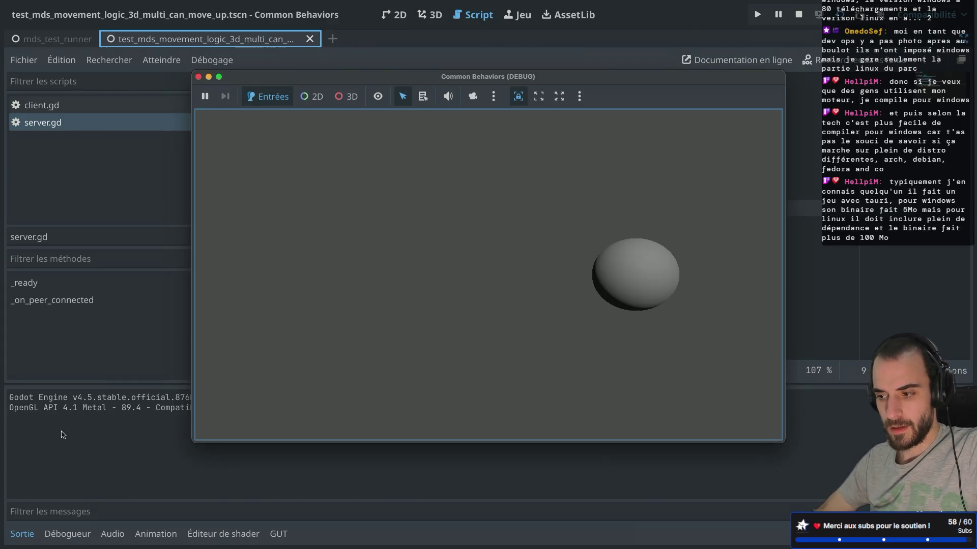
left_click(199, 77)
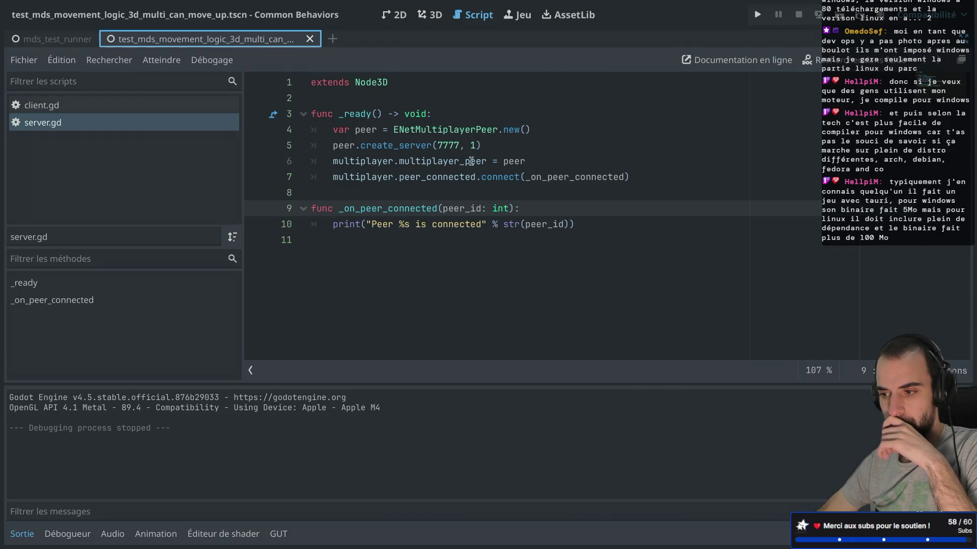
Step: Raise the create_server client limit from 1 to 10 and run the scene again
left_click(476, 146)
type("0")
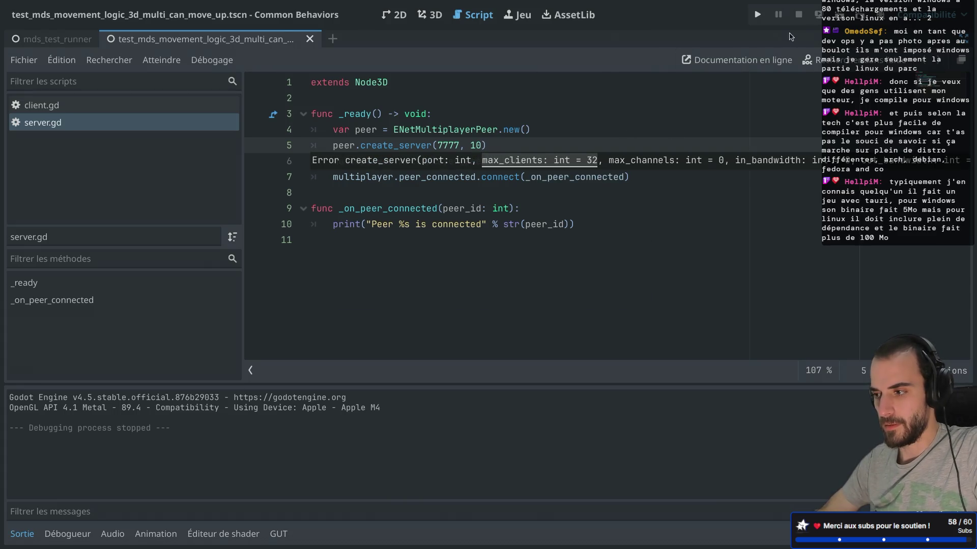
left_click(839, 14)
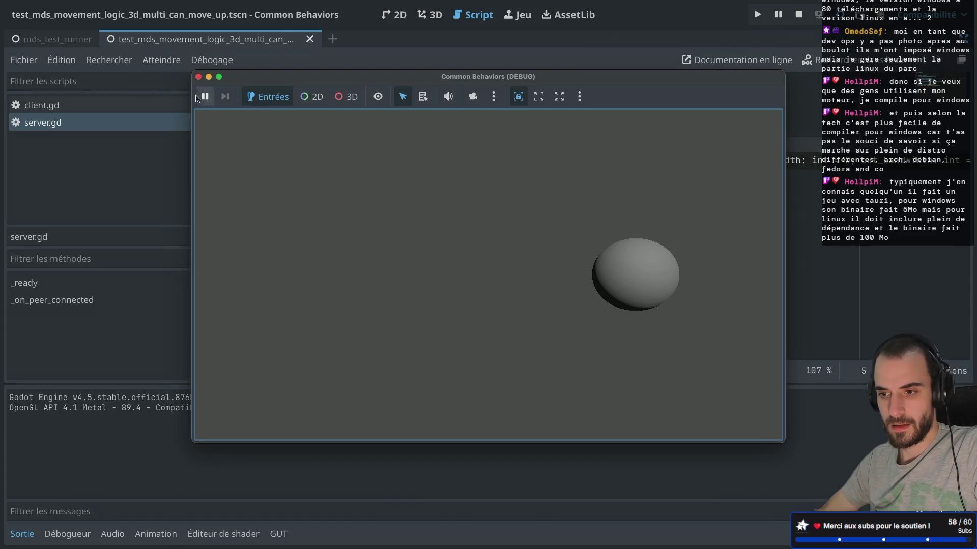
left_click(198, 77)
left_click(838, 14)
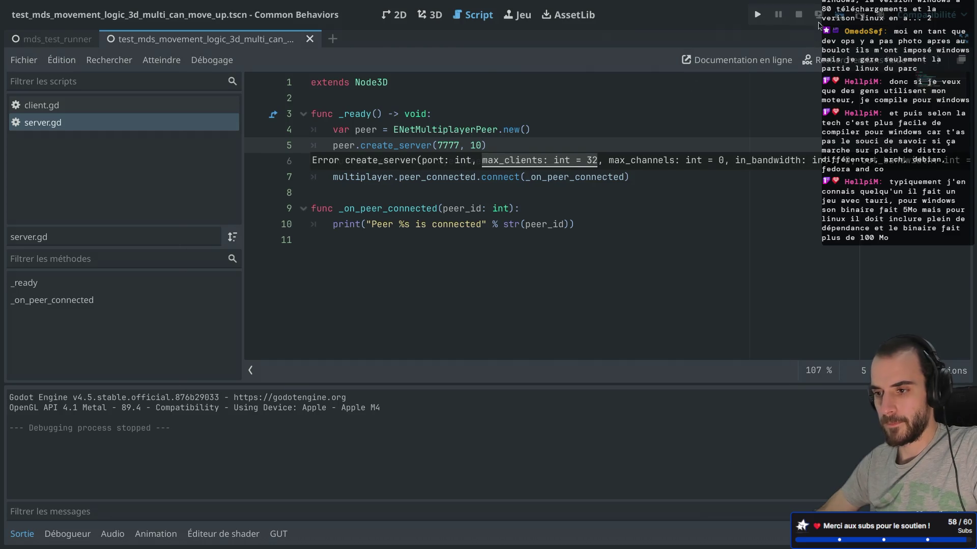
Step: Inspect the remote Server and Client nodes in the live scene tree, then stop the game
left_click(86, 83)
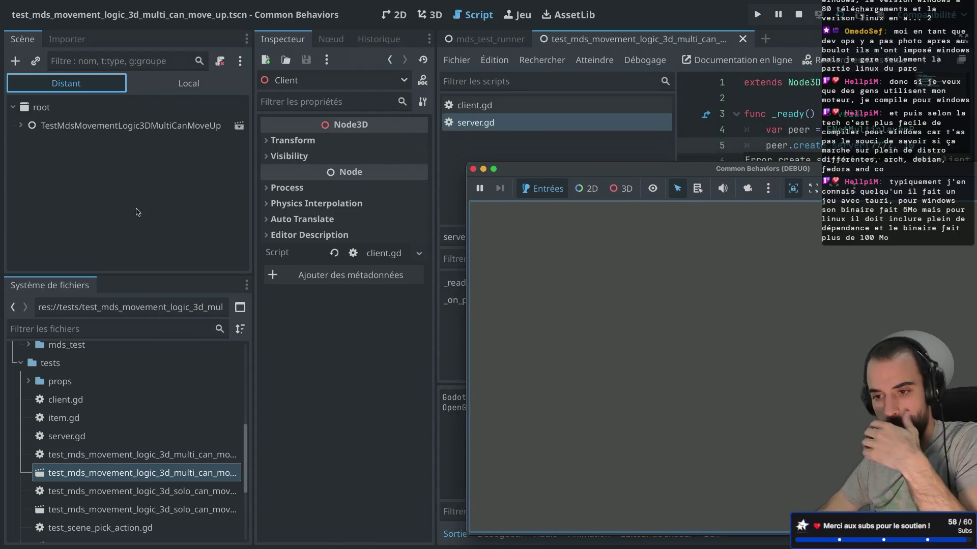
left_click(20, 125)
left_click(61, 199)
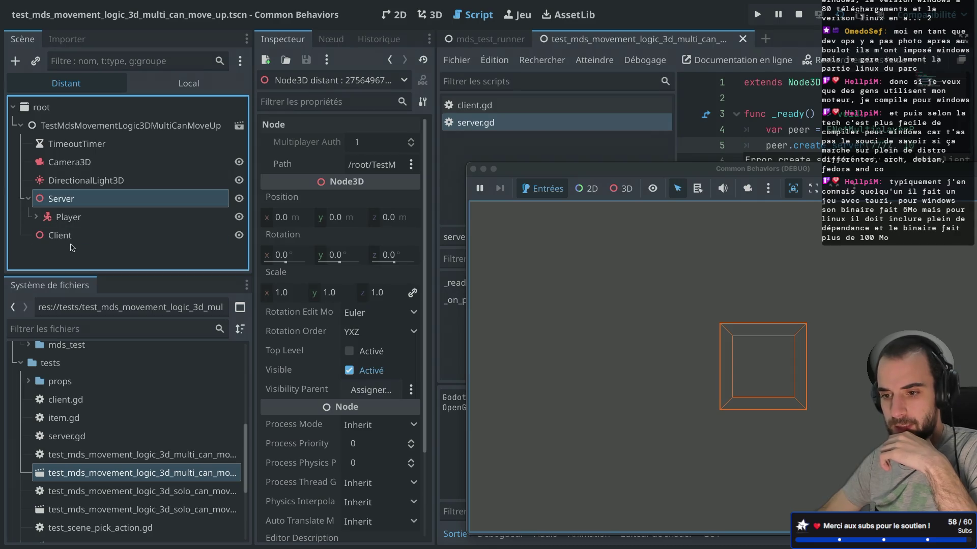
left_click(73, 237)
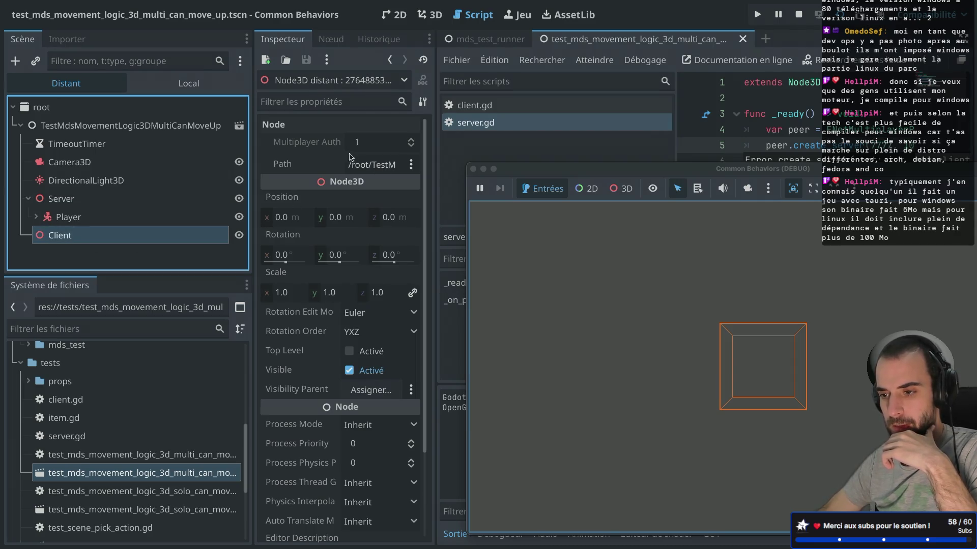
left_click(29, 200)
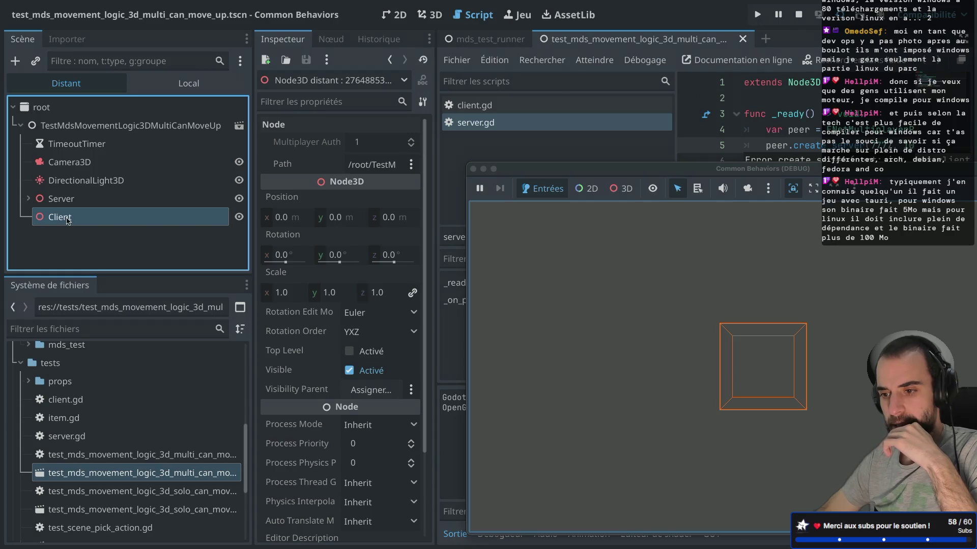
left_click(473, 168)
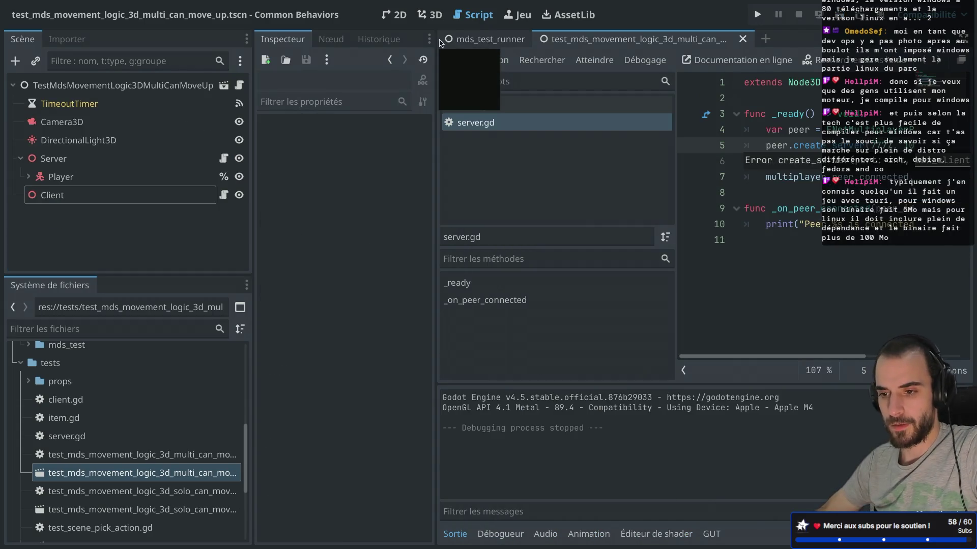
left_click(224, 195)
Step: Check the connected_to_server signal documentation, then return to client.gd
key("ctrl+super+d")
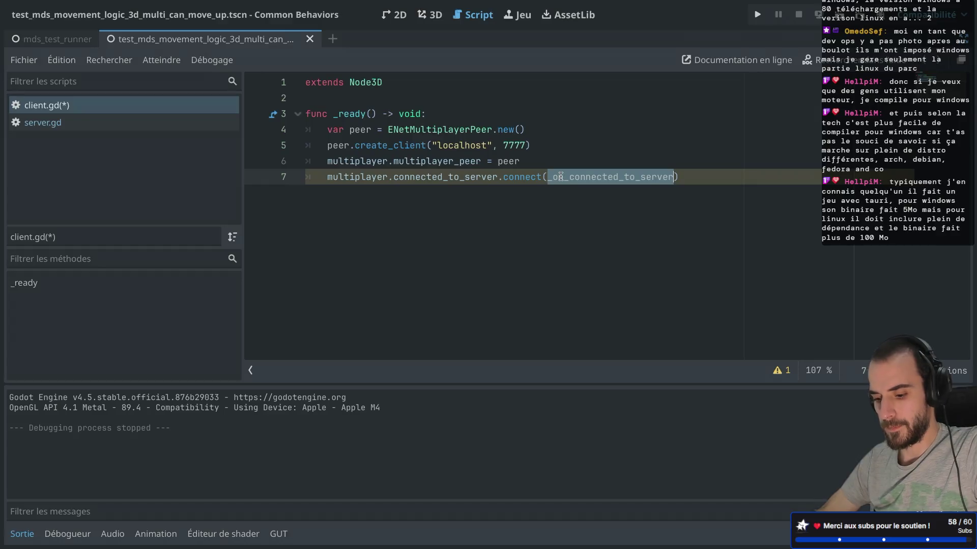
left_click(500, 197)
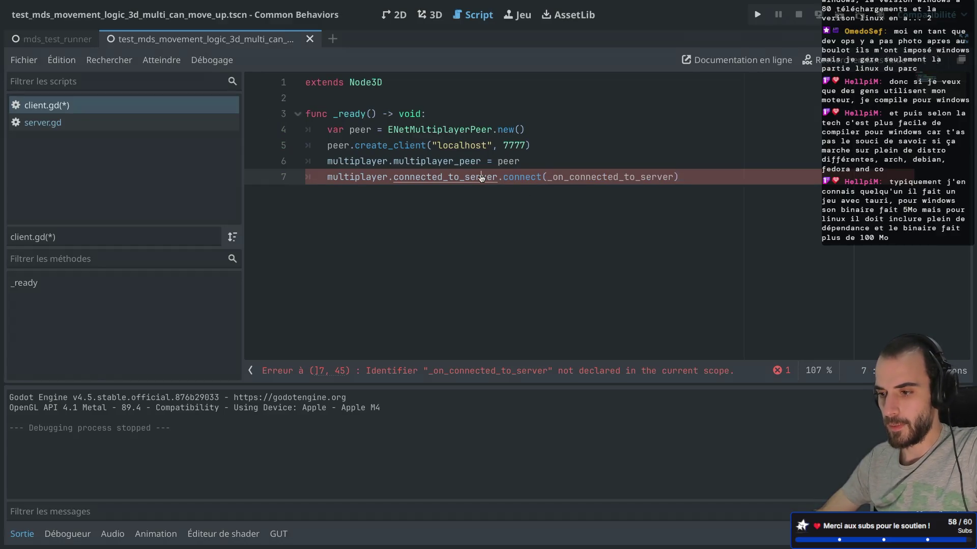
left_click(482, 177, "super")
key("super+w")
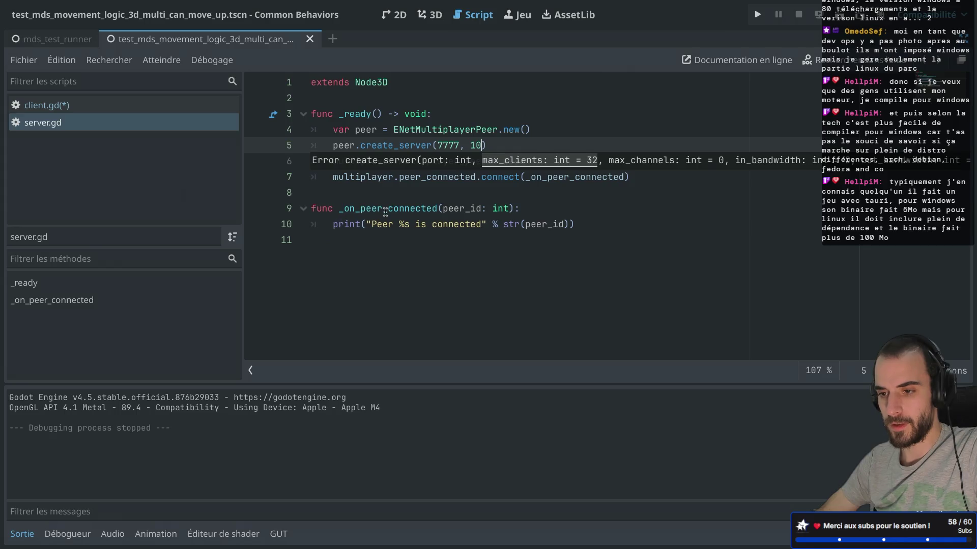
left_click(114, 108)
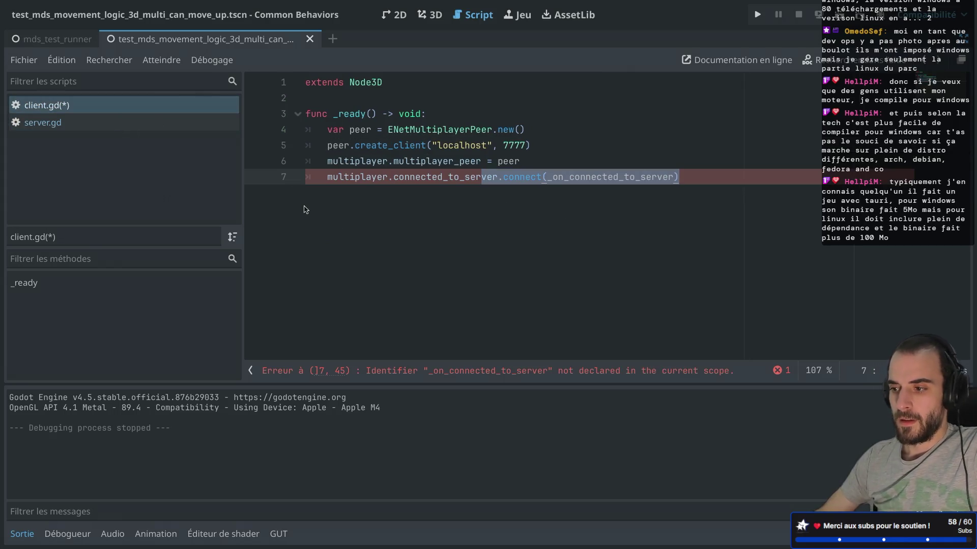
Step: Add func _on_connected_to_server() printing "Client connected to server!" and save client.gd
left_click(634, 216)
key("Return")
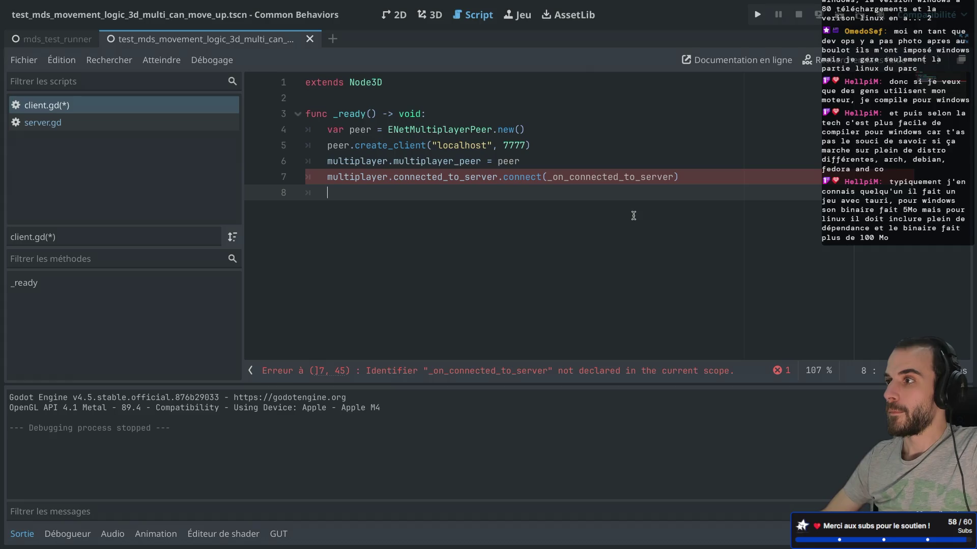
key("Return")
type("func _on_connected_to_server")
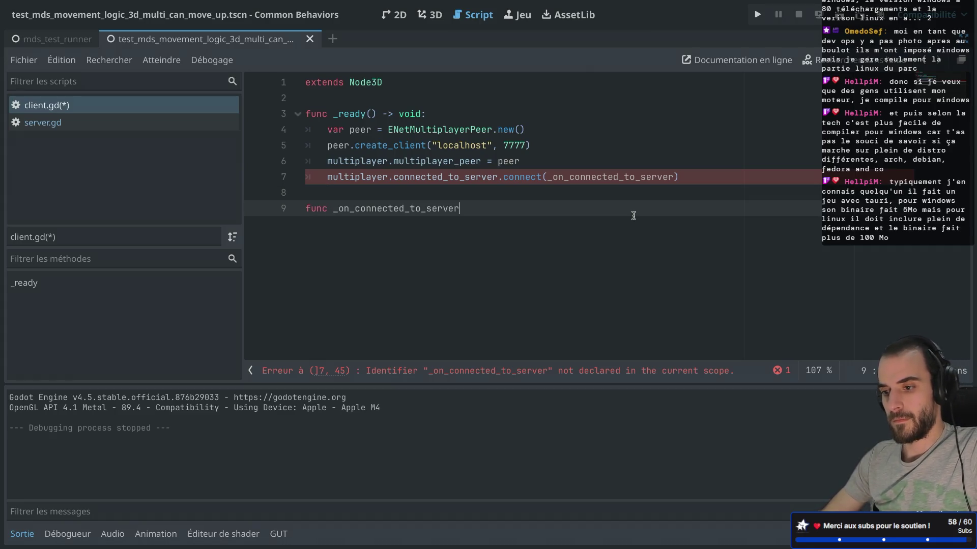
type("():")
key("Return")
type("P")
key("Escape")
type("prin")
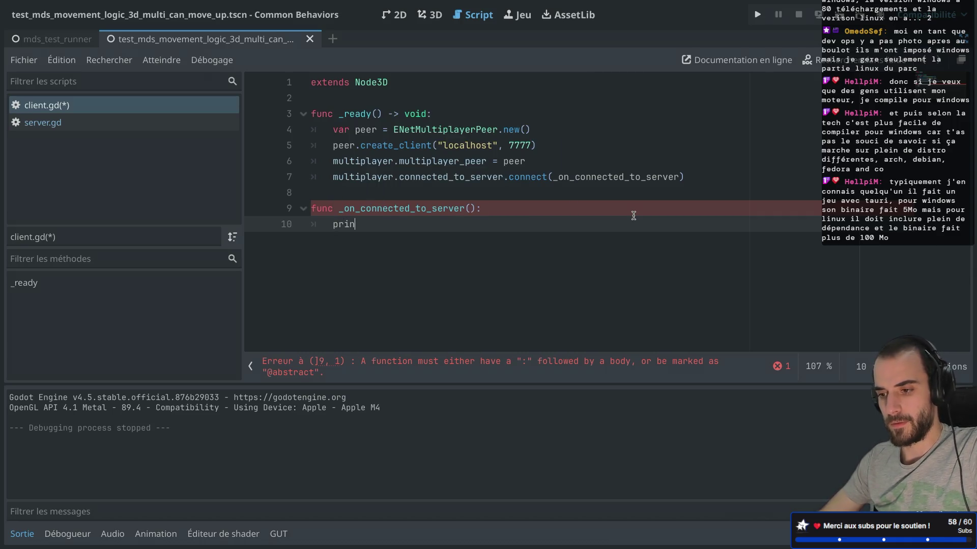
type("t(\"Client connected to ")
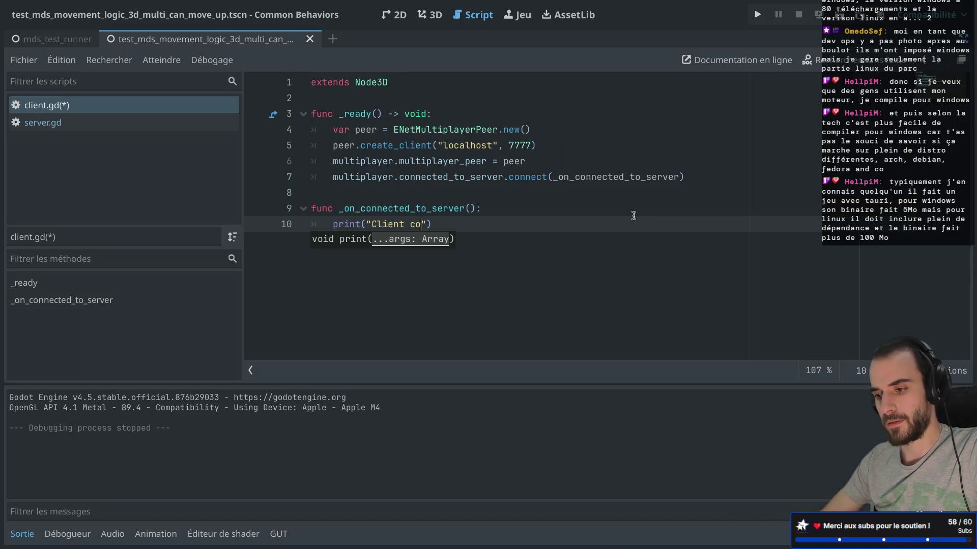
type("server!")
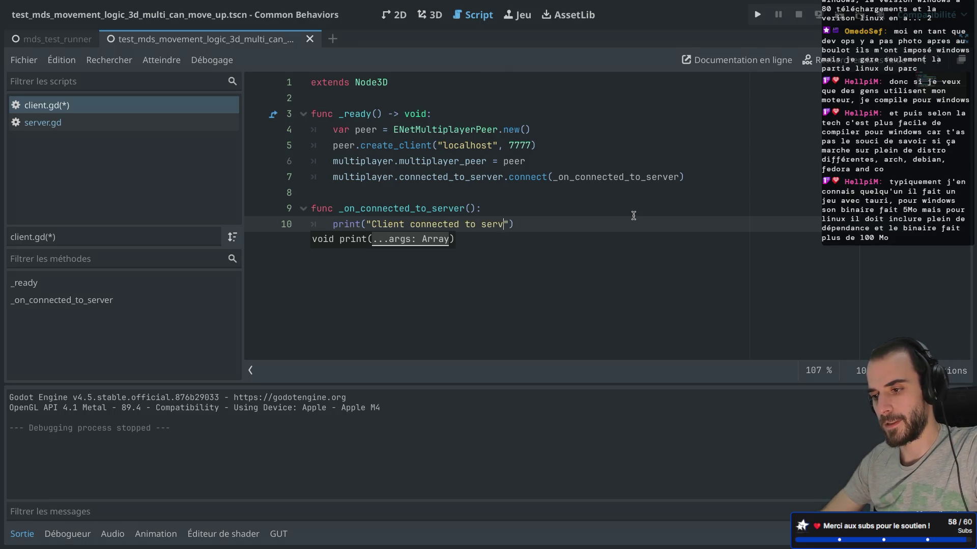
key("ctrl+s")
Step: Test-run the scene with F5, close the game window, and restore the docks
key("F5")
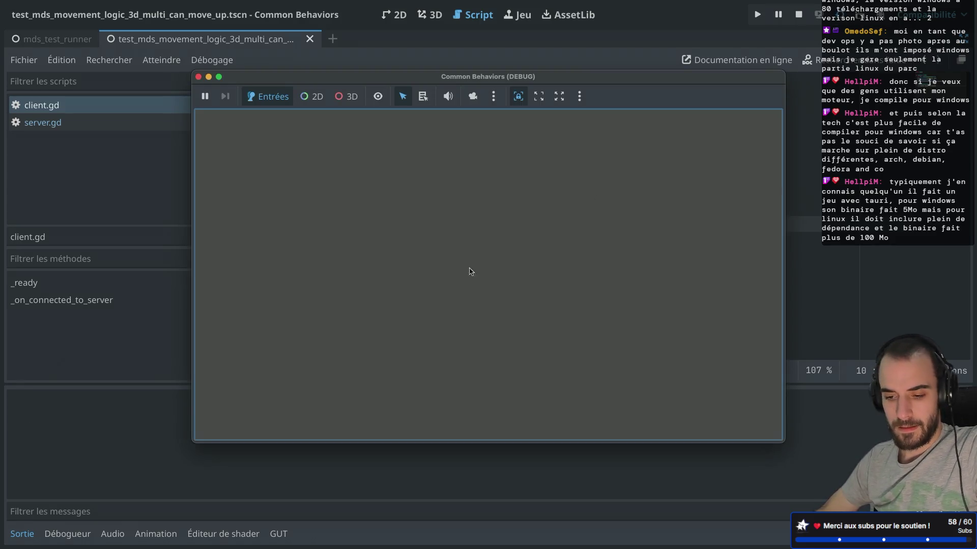
left_click(198, 77)
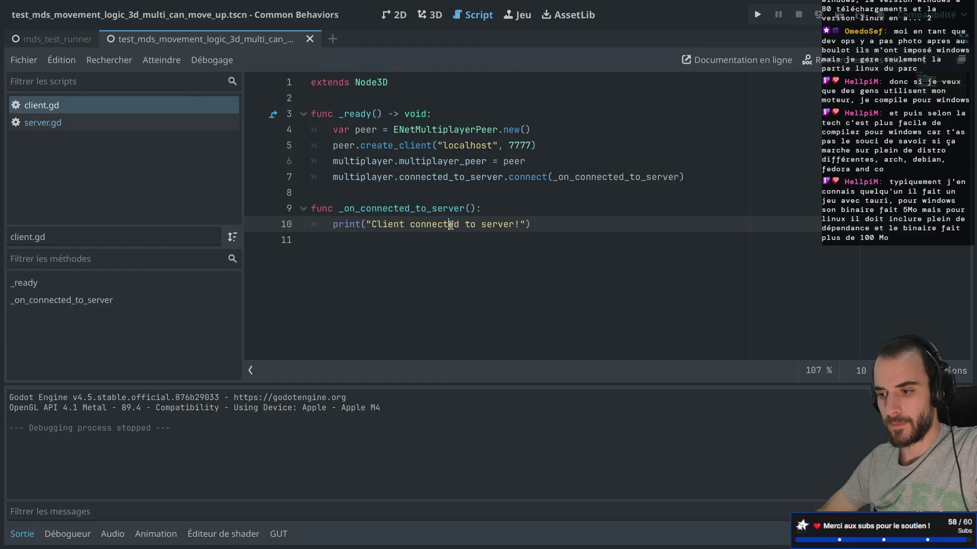
key("ctrl+super+d")
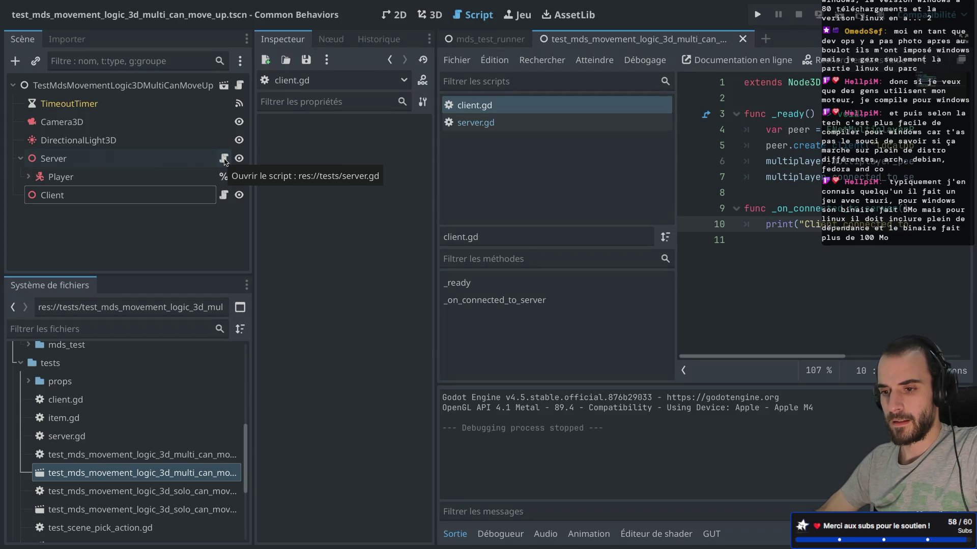
Step: Open server.gd and read the create_server reference for its port and client limit
key("ctrl+super+d")
left_click(695, 182)
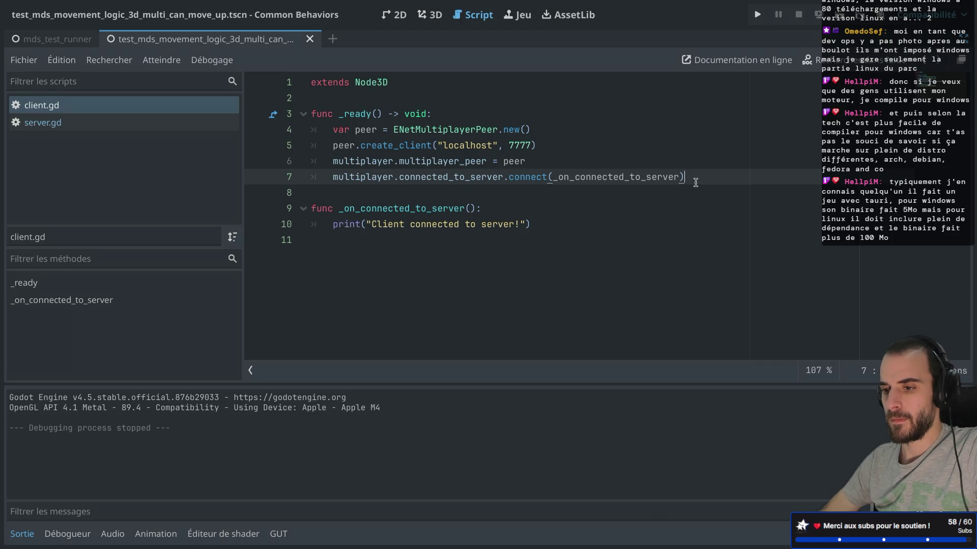
key("ctrl+Right")
key("ctrl+Left")
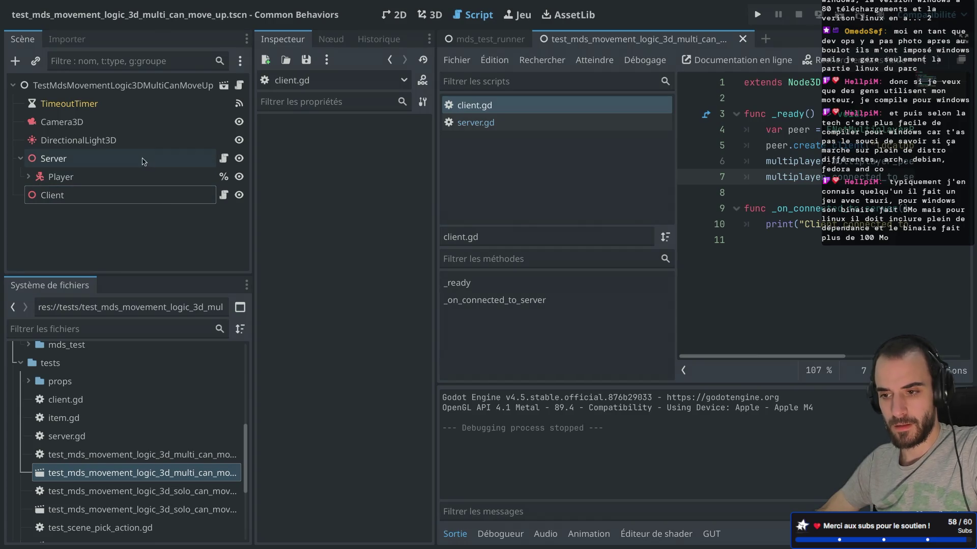
left_click(222, 158)
key("ctrl+super+d")
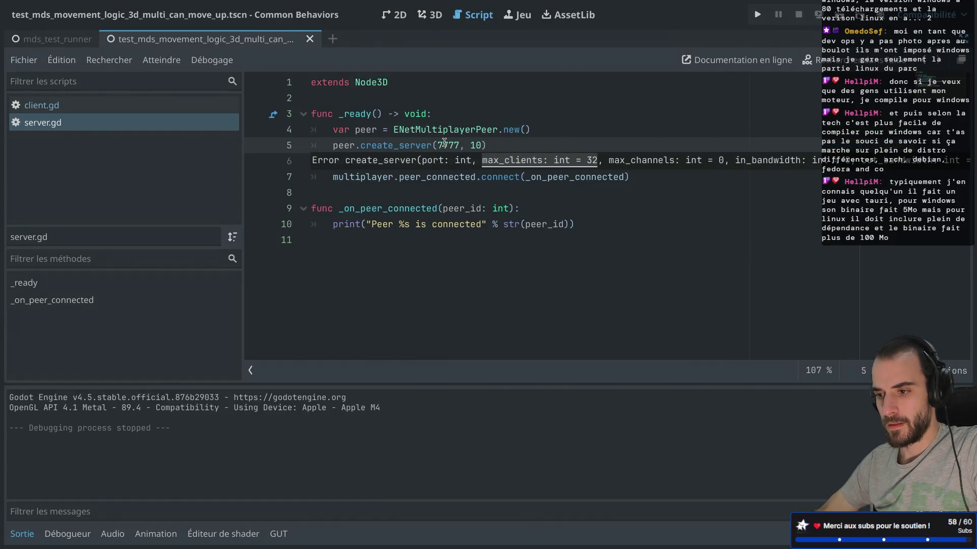
left_click(398, 145, "ctrl")
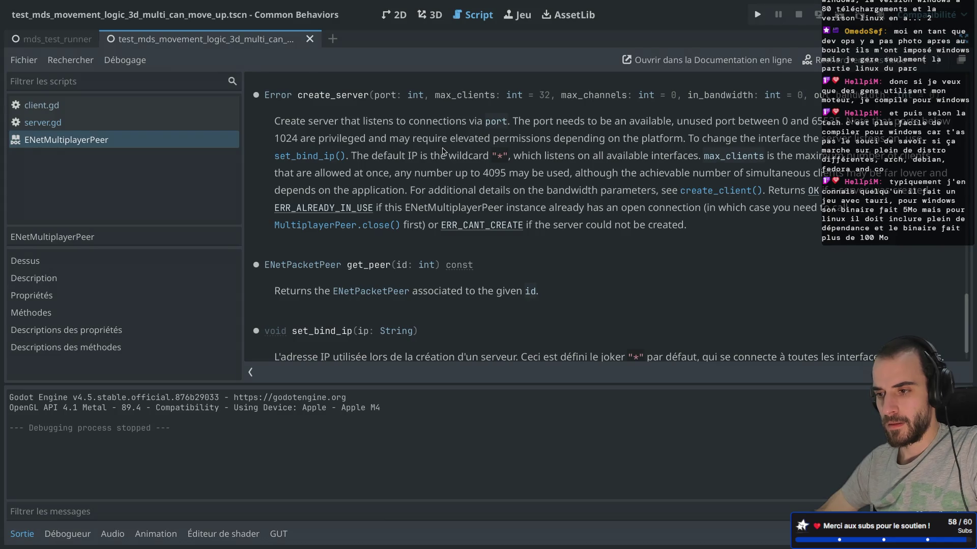
key("ctrl+w")
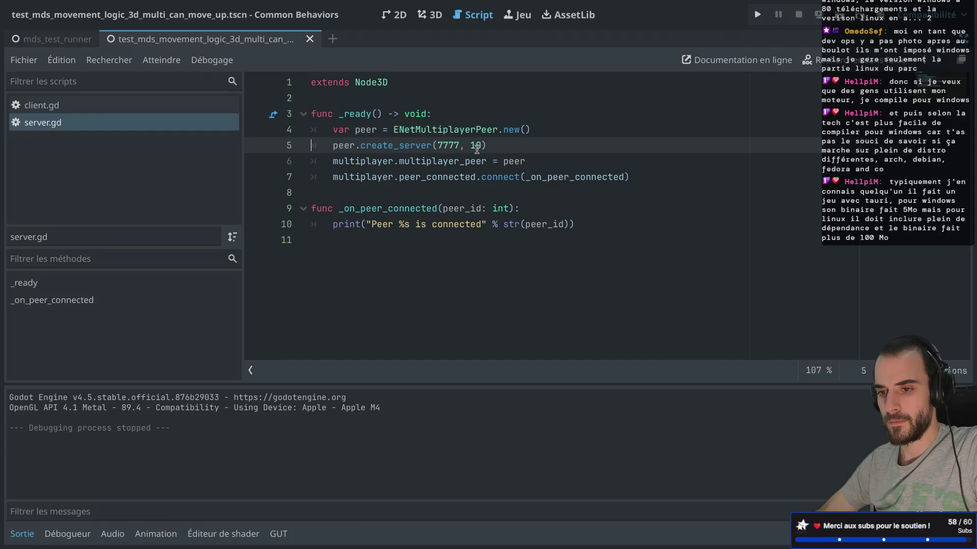
Step: Run the multiplayer test scene, then close the game window to stop it
key("ctrl+super+d")
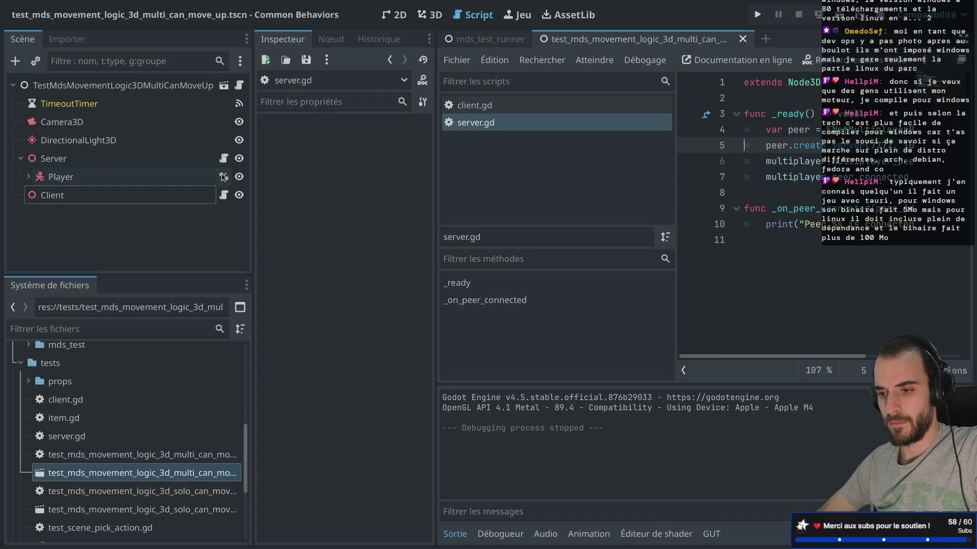
left_click(838, 15)
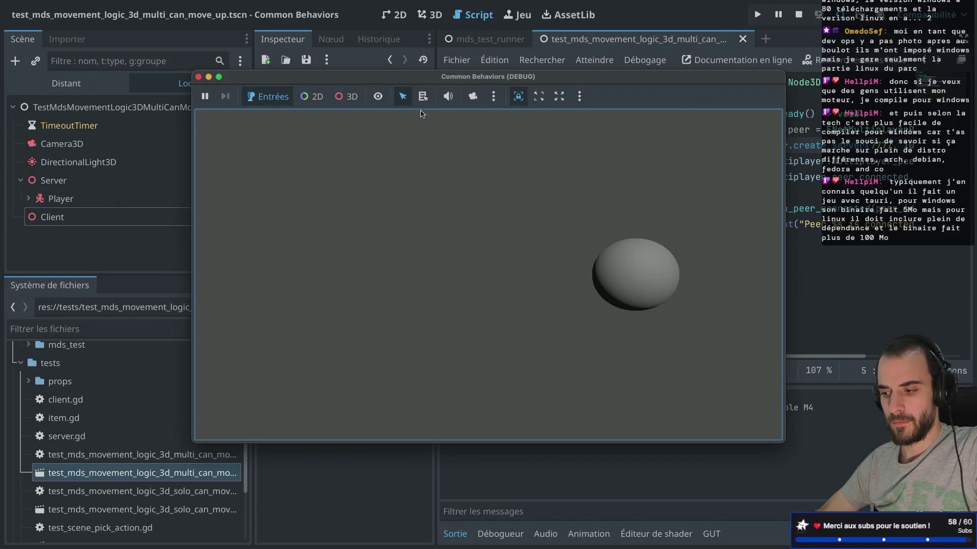
mouse_move(403, 77)
left_mouse_down()
mouse_move(640, 36)
mouse_move(523, 61)
left_mouse_up()
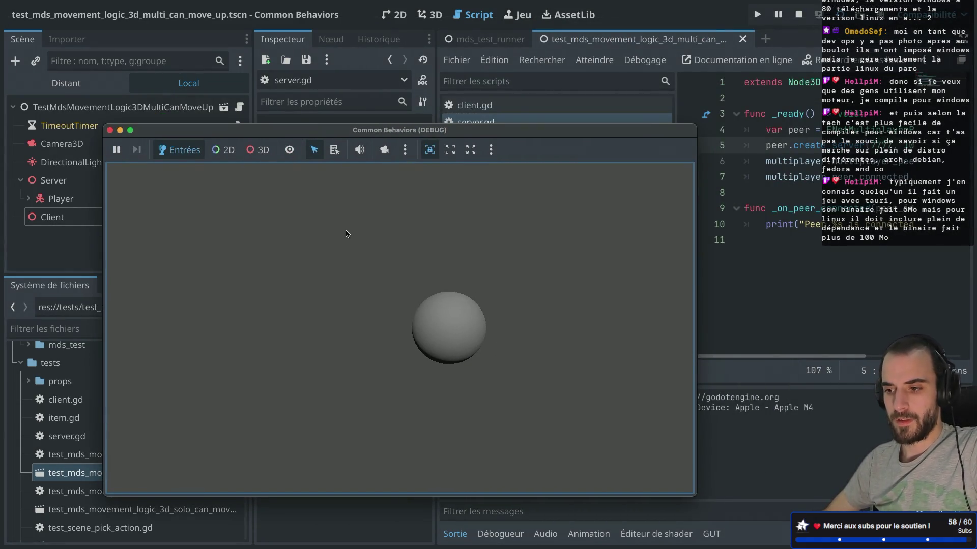
left_click(109, 130)
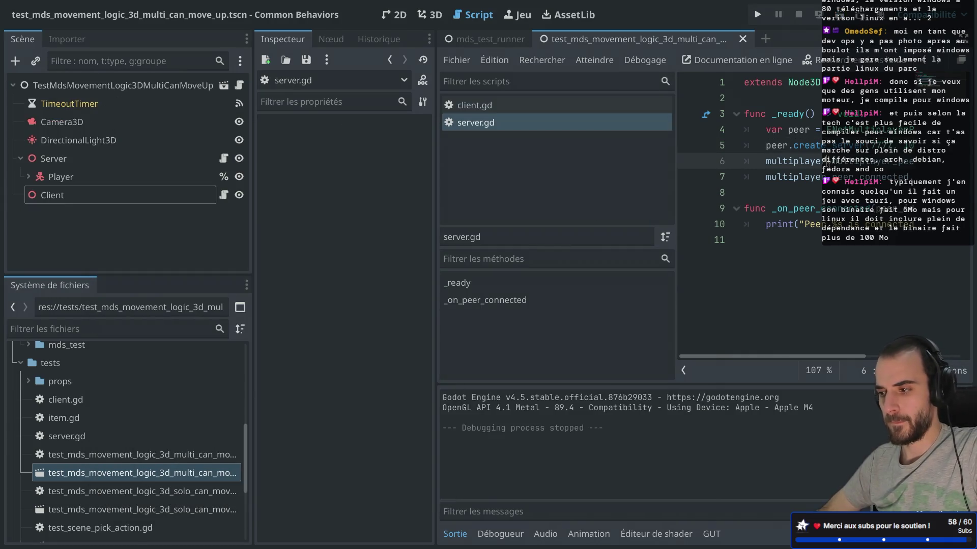
left_click(797, 188)
key("ctrl+super+d")
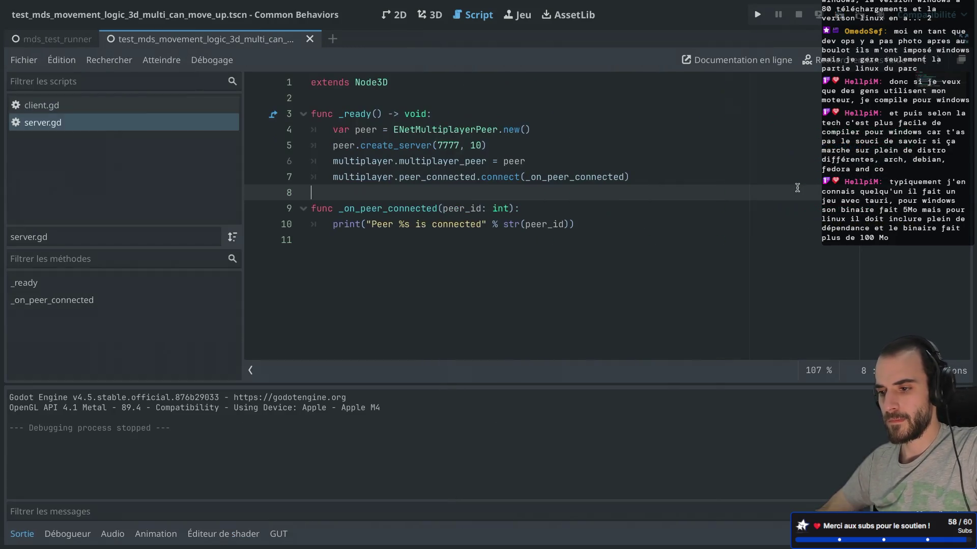
key("ctrl+Right")
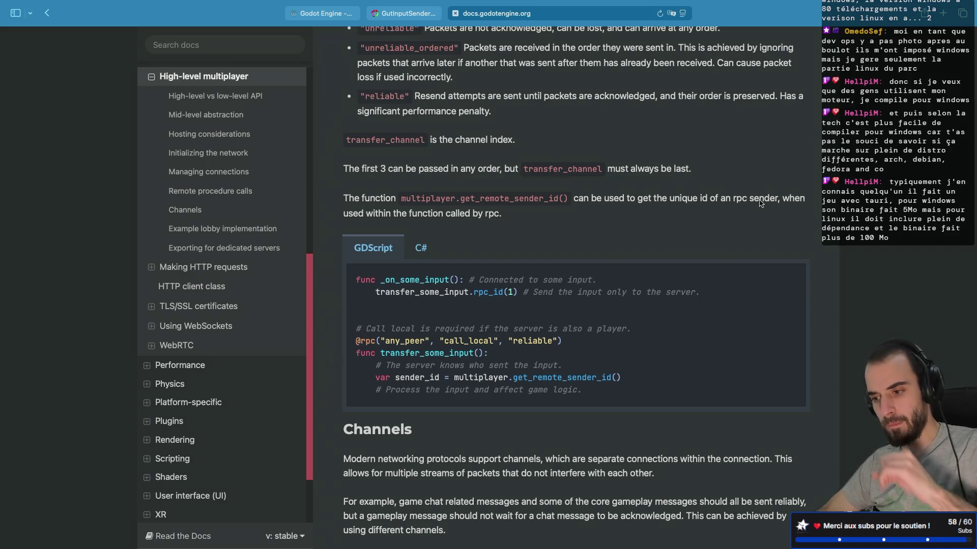
Step: Read the Note and Warning boxes under High-level vs low-level API, then search the page for 'node'
scroll(949, 147, "up", 20)
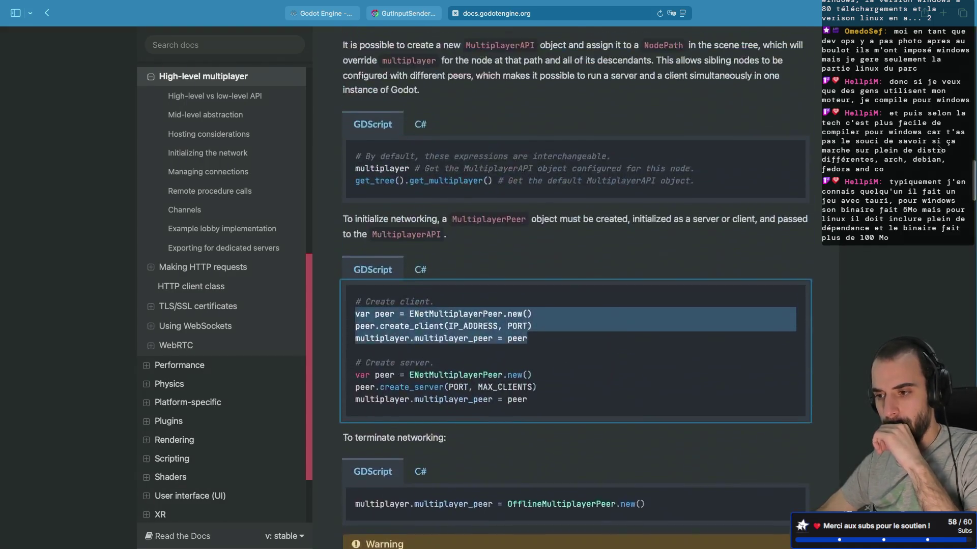
scroll(939, 147, "up", 10)
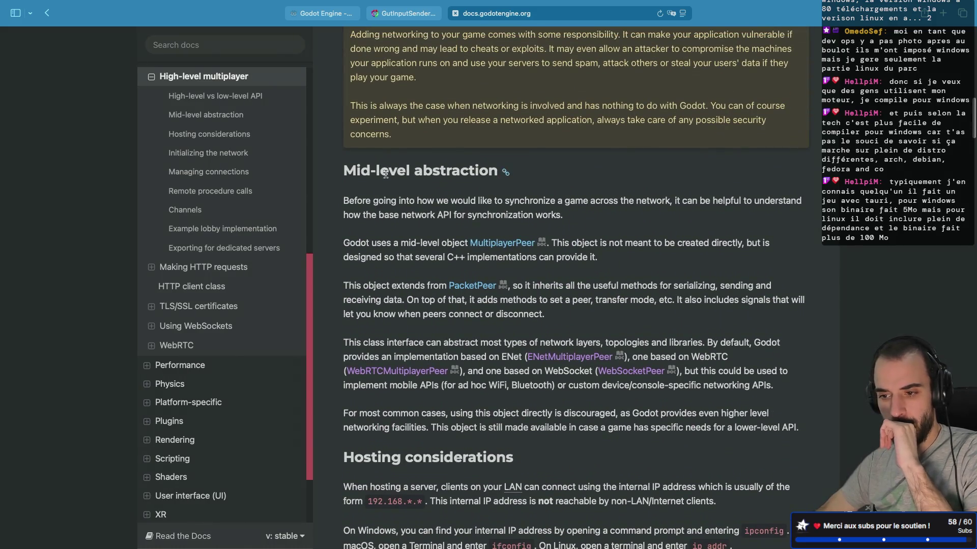
scroll(278, 192, "up", 2)
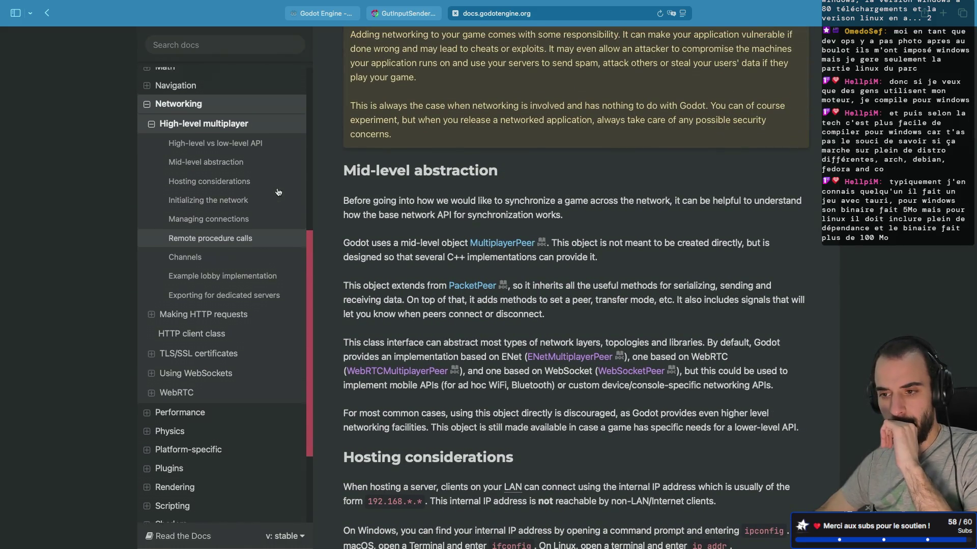
left_click(246, 148)
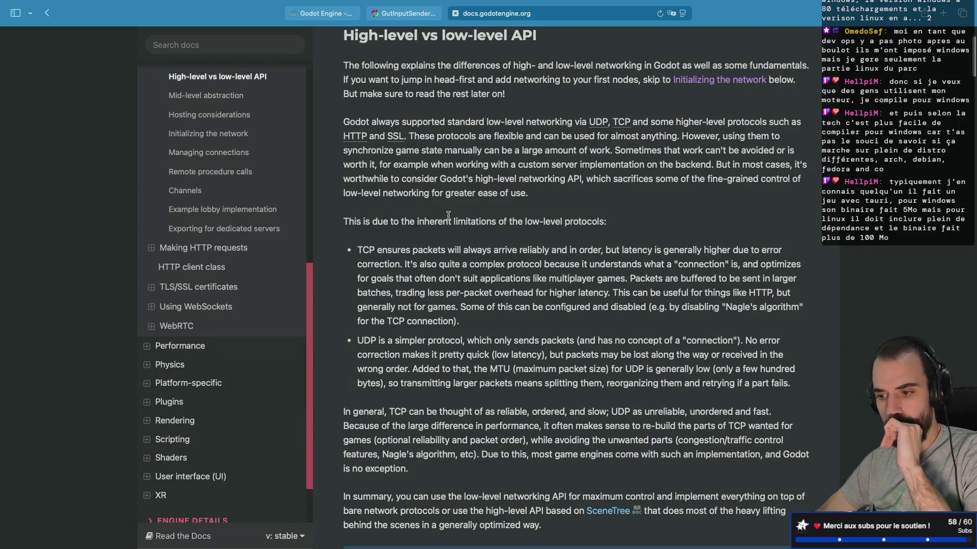
scroll(448, 216, "down", 1)
scroll(448, 216, "down", 3)
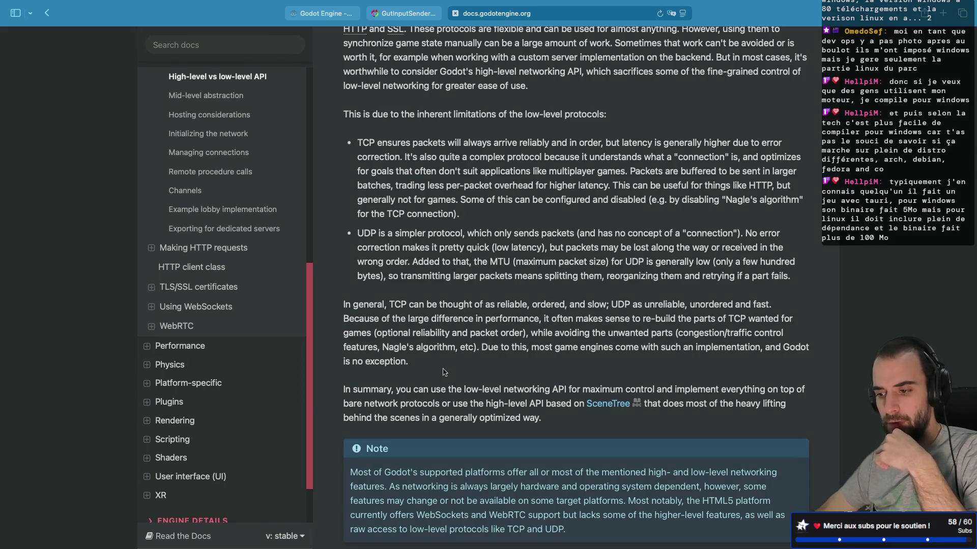
scroll(444, 372, "down", 5)
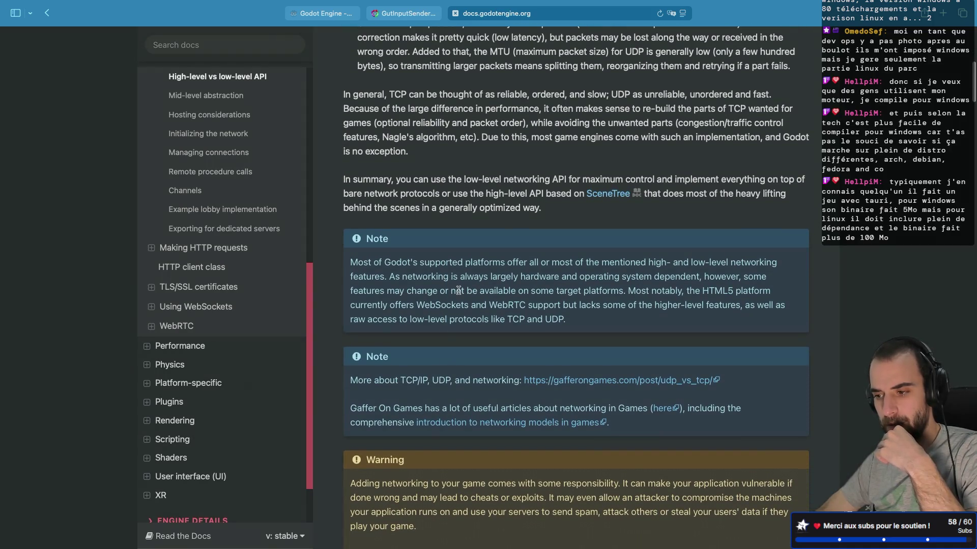
scroll(458, 290, "down", 5)
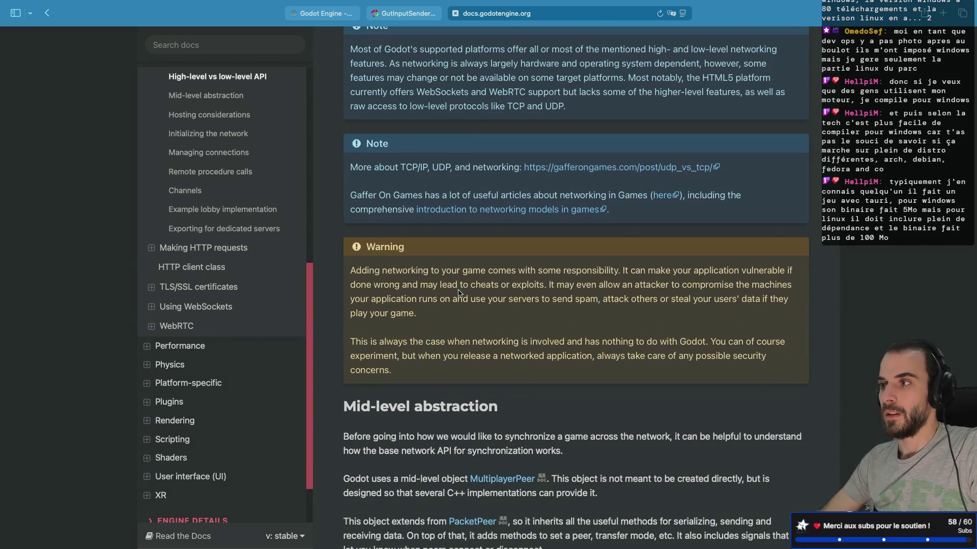
key("super+f")
type("node")
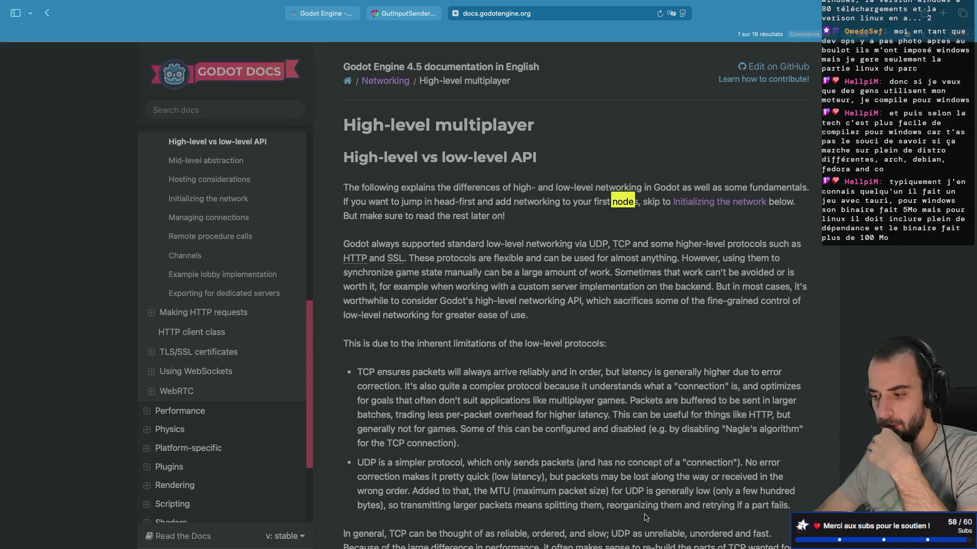
Step: Step to the next 'node' match and read the Initializing the network paragraph
left_click(935, 34)
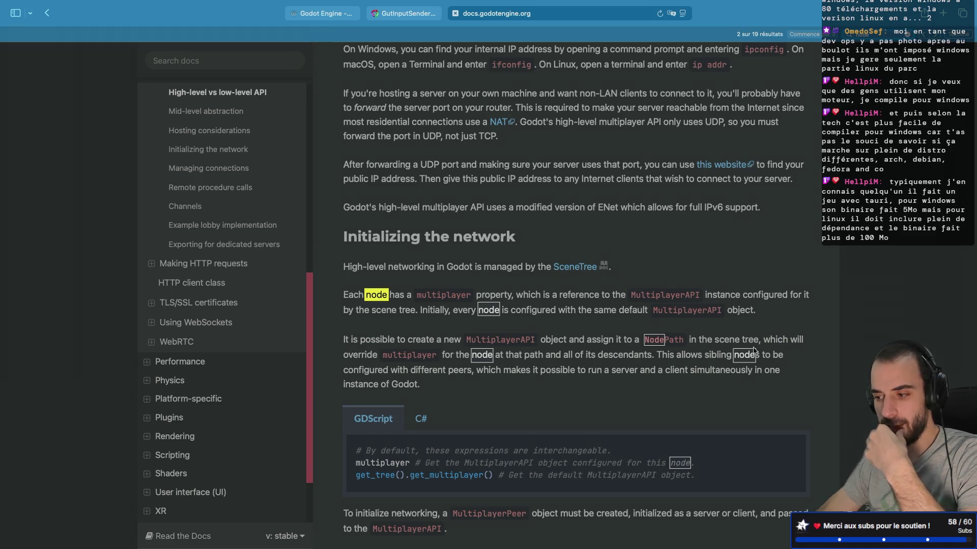
double_click(403, 355)
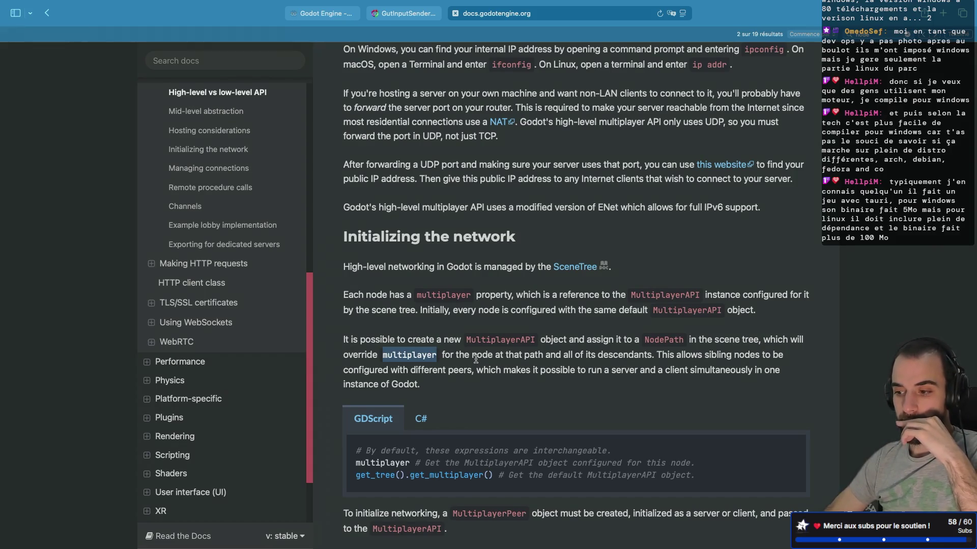
scroll(476, 359, "down", 2)
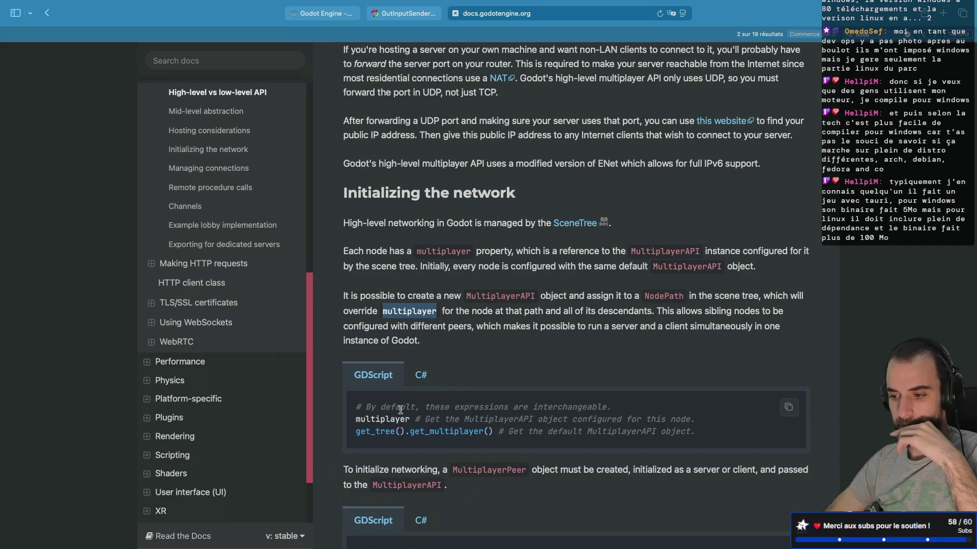
scroll(403, 410, "down", 6)
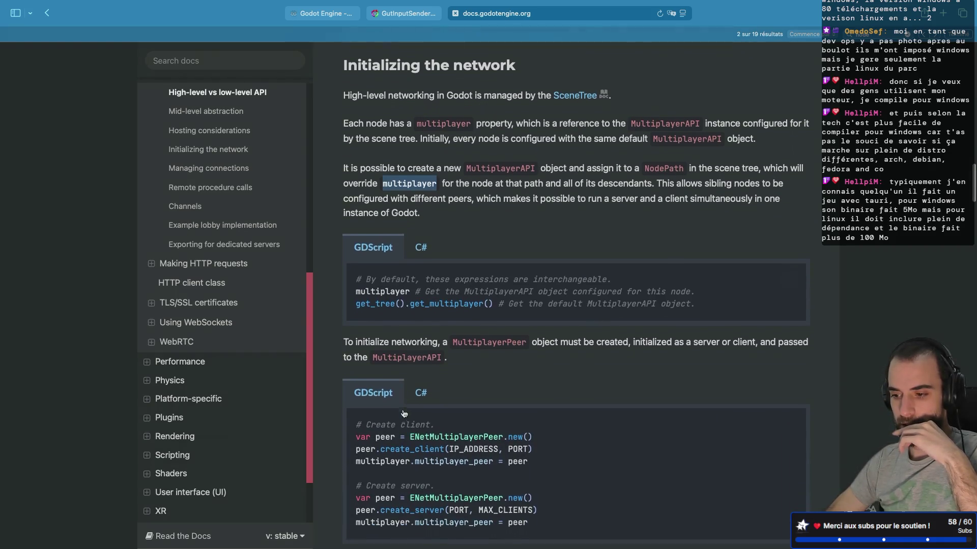
scroll(402, 410, "up", 4)
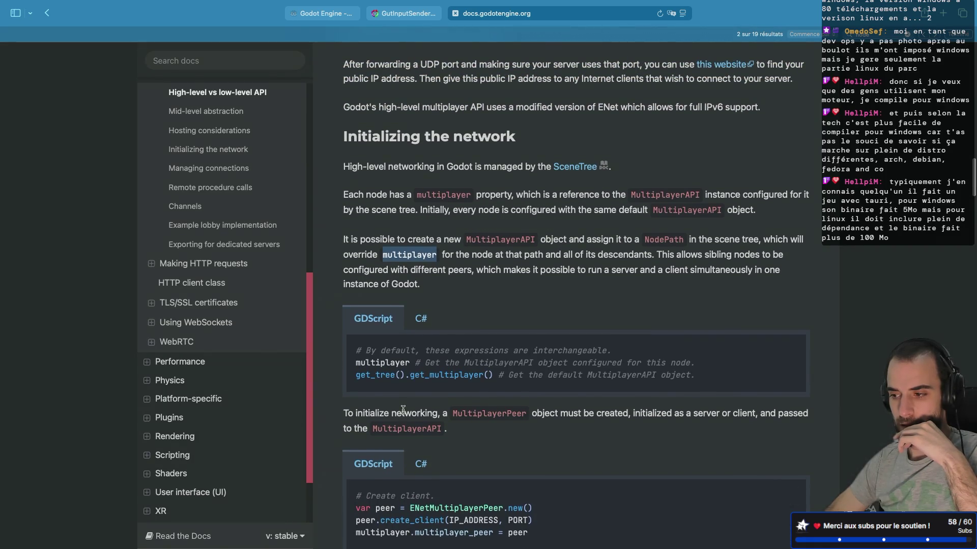
scroll(455, 280, "down", 1)
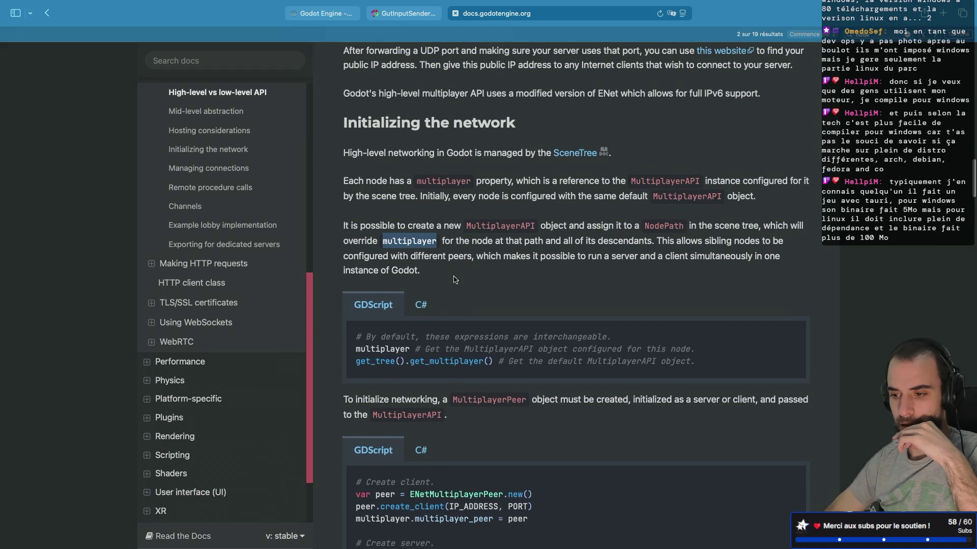
left_click(416, 243)
Step: Highlight the passages on per-node MultiplayerAPI, different peers, and running server and client together
mouse_move(346, 224)
left_mouse_down()
mouse_move(783, 257)
mouse_move(418, 271)
left_mouse_up()
left_click(418, 271)
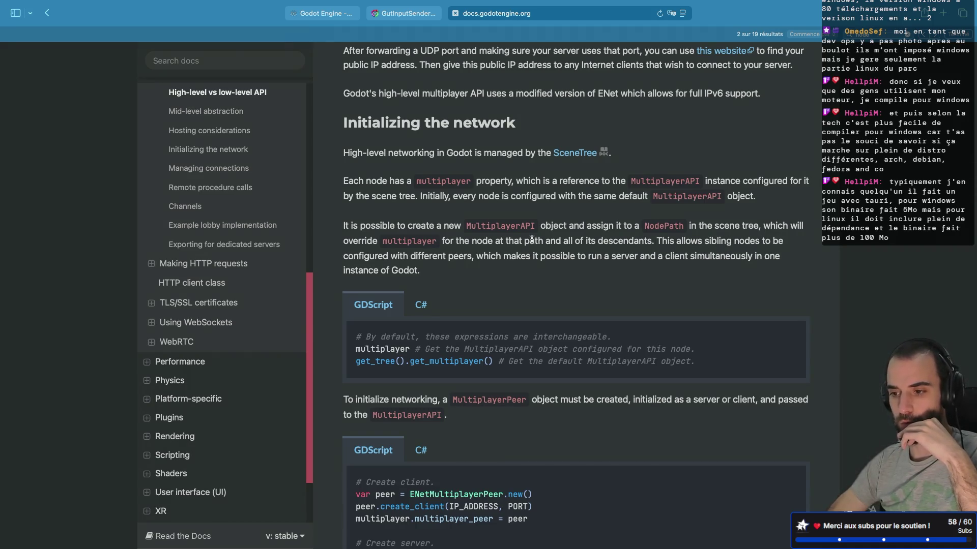
left_click_drag(390, 256, 469, 256)
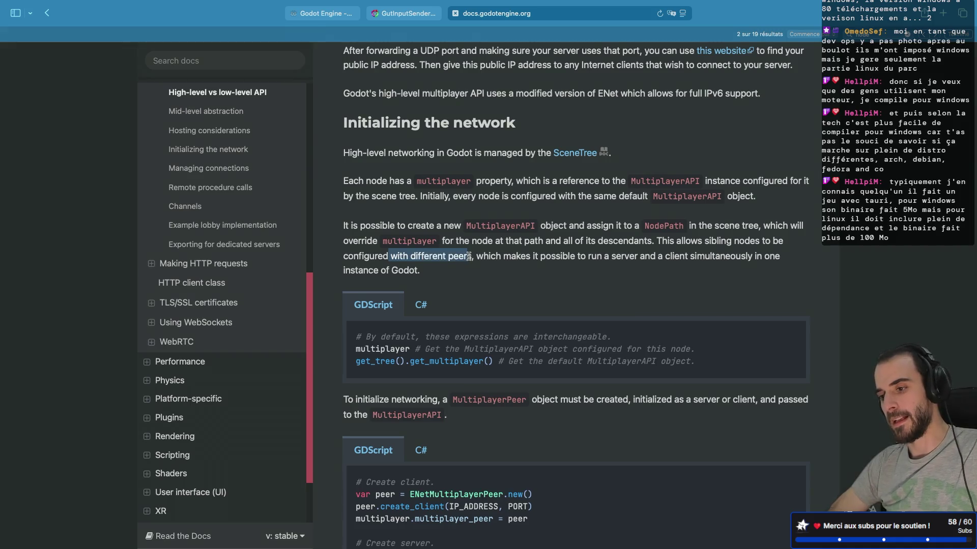
left_click(481, 252)
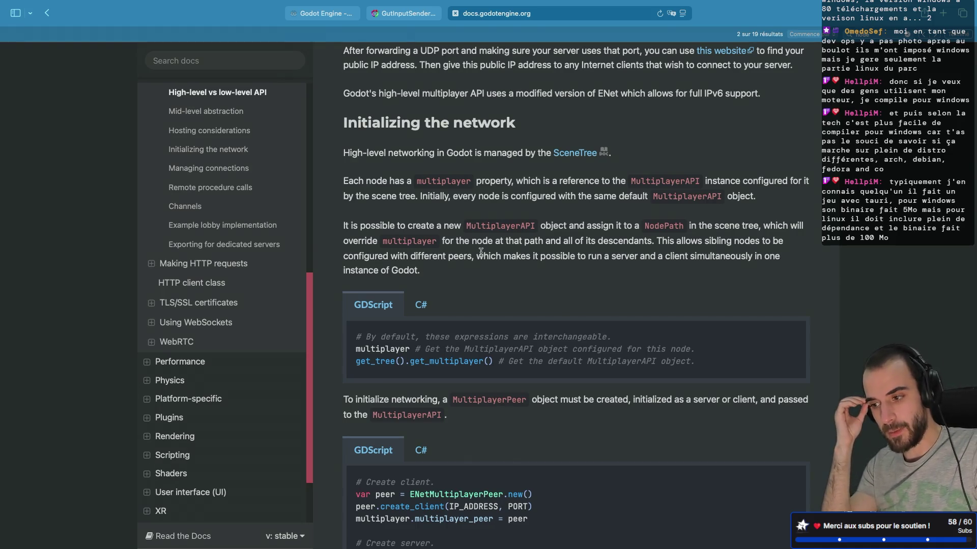
left_click_drag(629, 256, 747, 258)
mouse_move(423, 270)
left_mouse_down()
mouse_move(385, 265)
mouse_move(632, 235)
mouse_move(478, 255)
left_mouse_up()
left_click(477, 256)
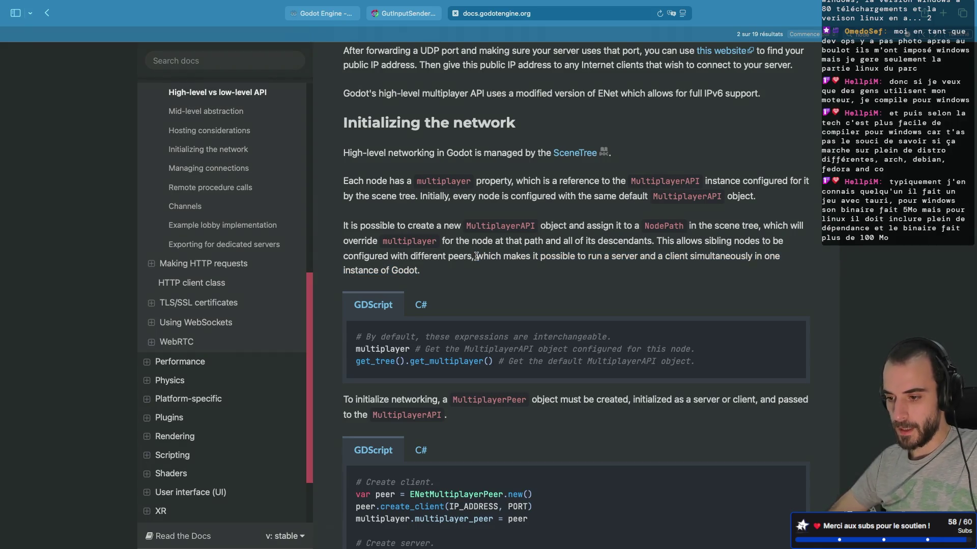
double_click(485, 349)
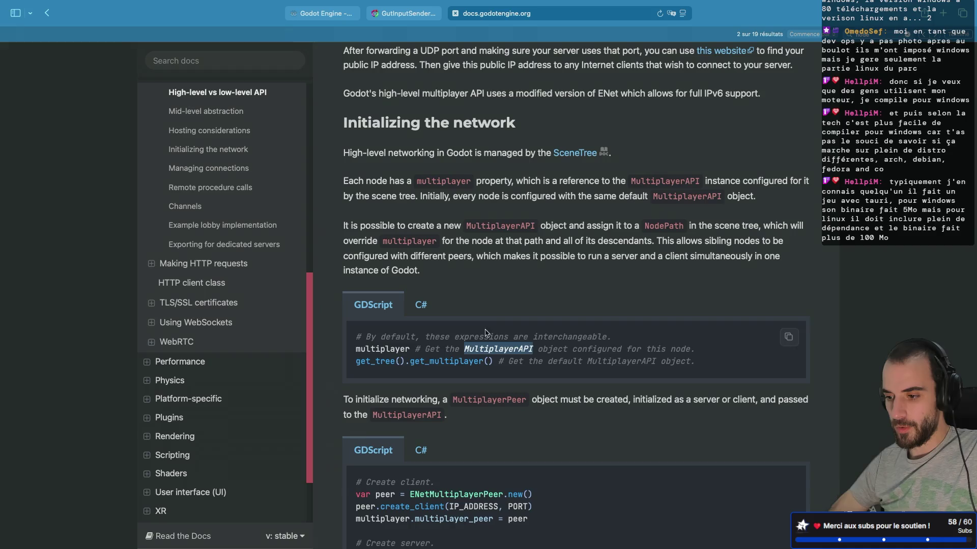
key("ctrl+Left")
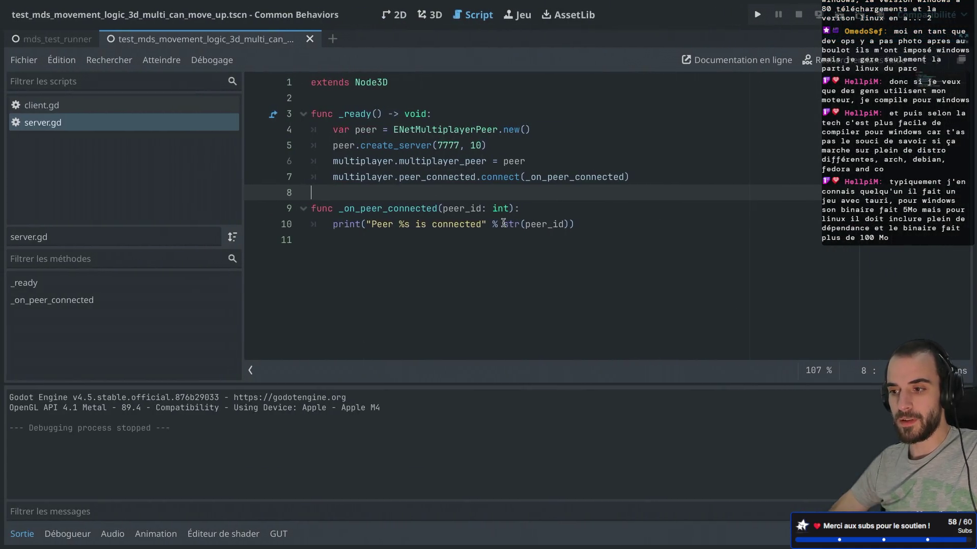
Step: Insert a MultiplayerAPI.new() line at the start of _ready in server.gd
left_click(477, 119)
key("Return")
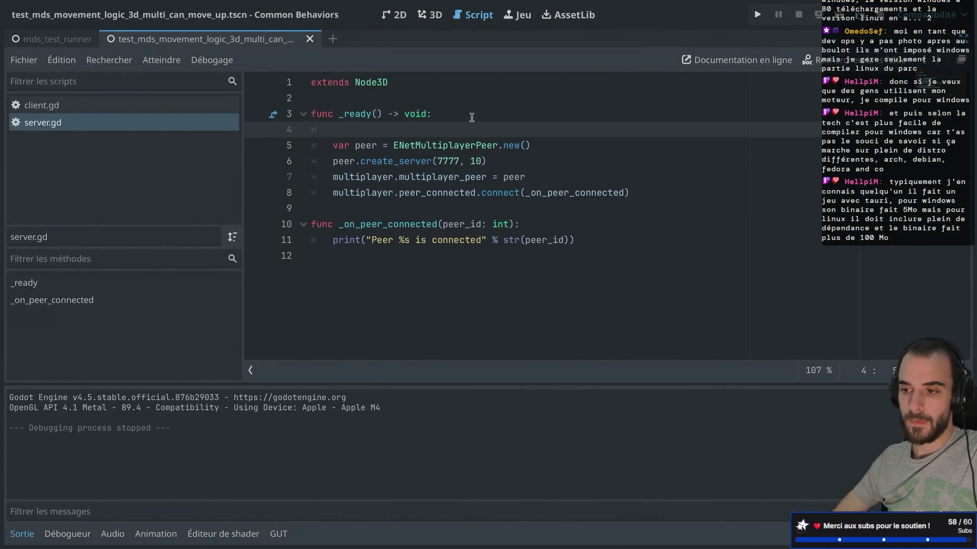
type("MultiplayerAPI")
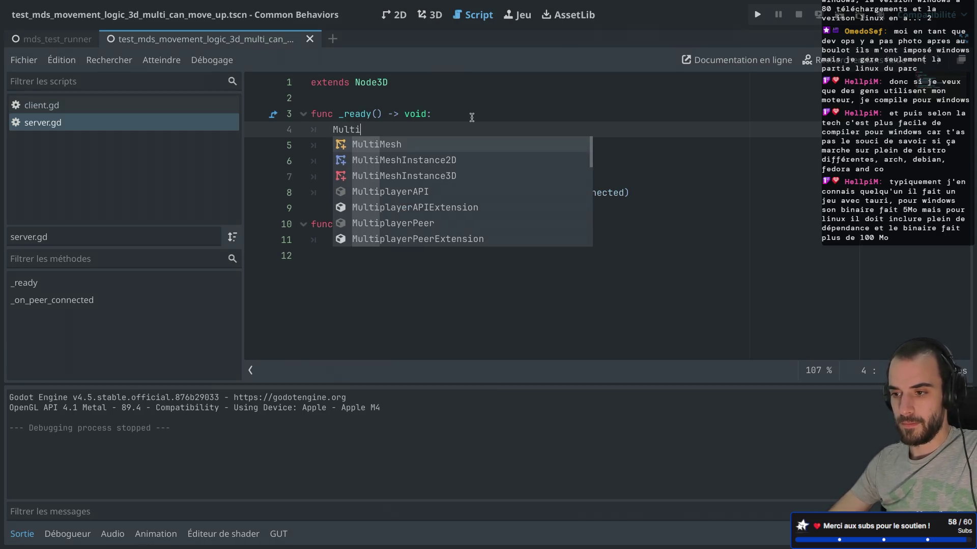
type(".")
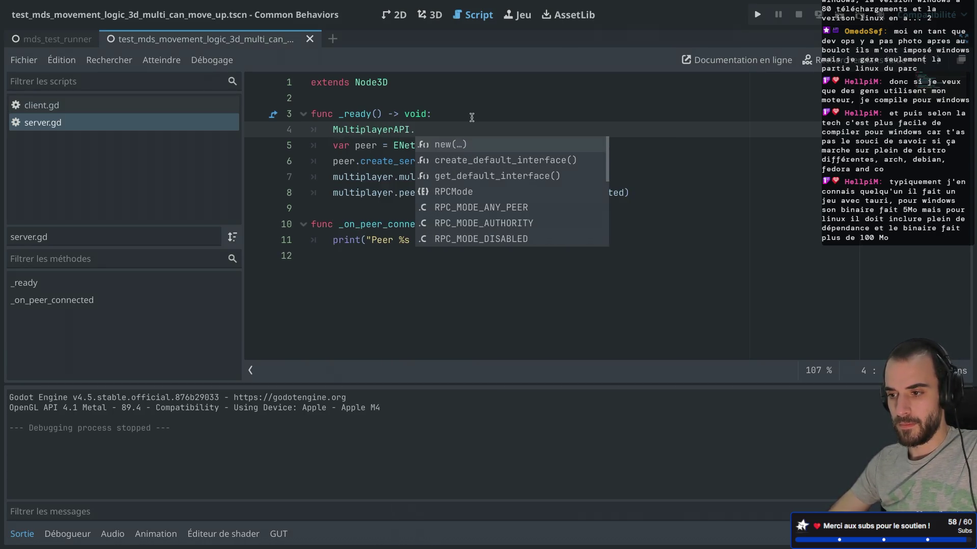
key("Return")
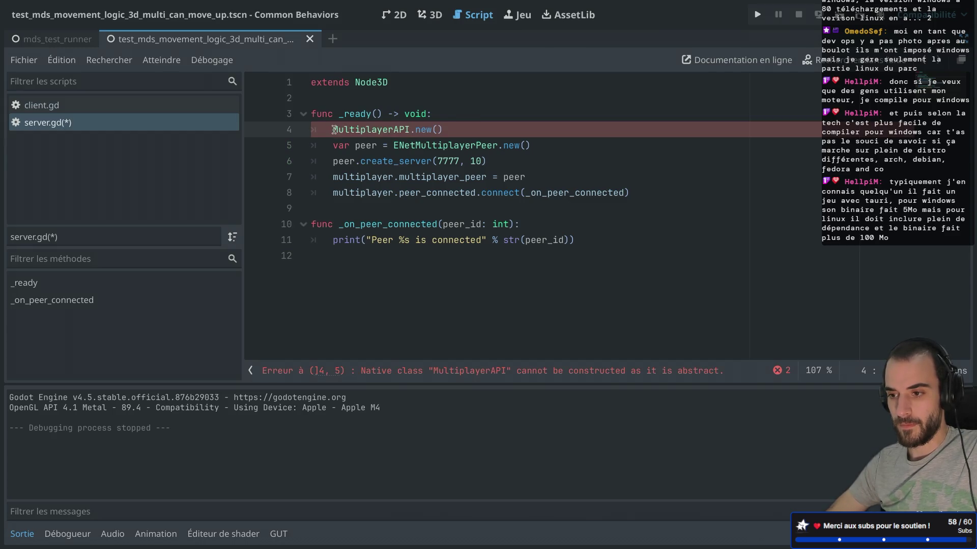
mouse_move(334, 130)
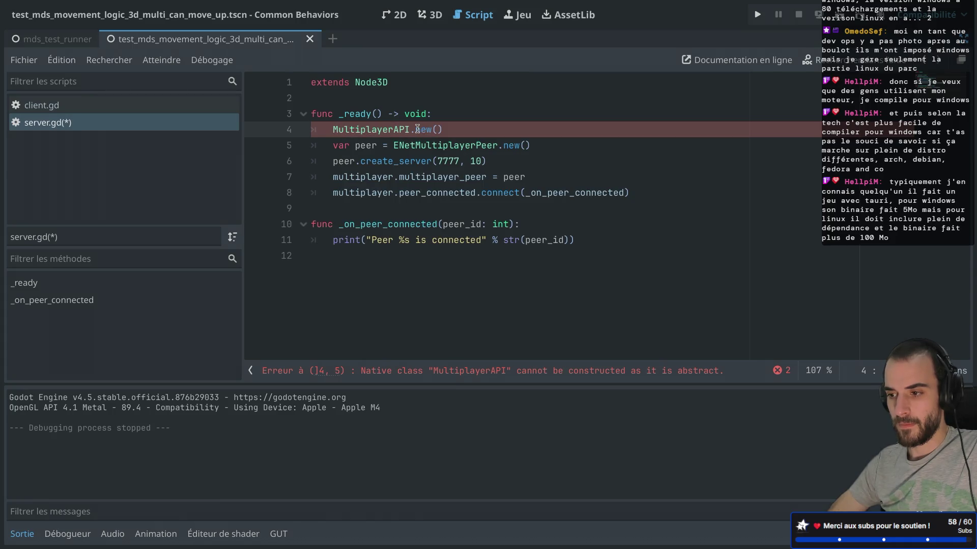
key("super+Tab")
scroll(429, 189, "down", 3)
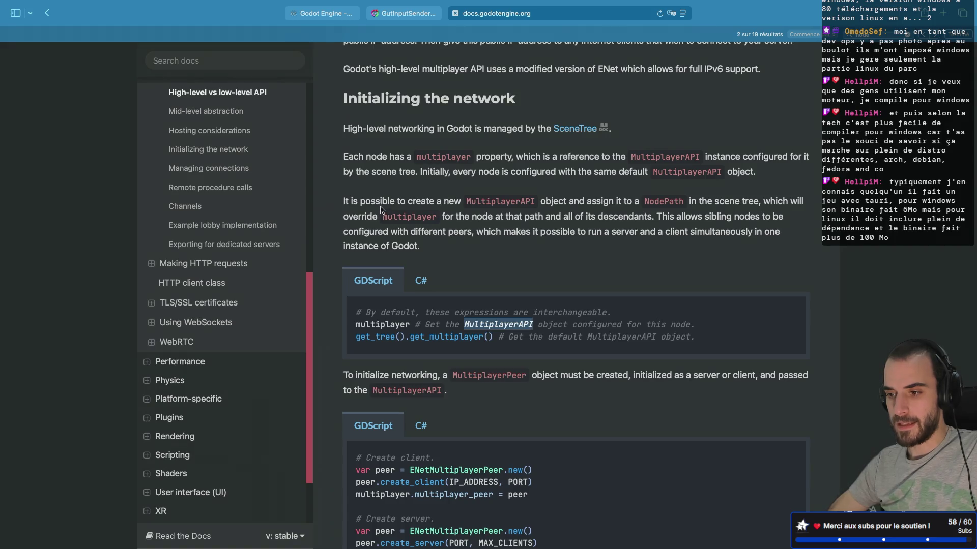
Step: Read the Initializing the network passage on assigning a custom MultiplayerAPI to a node
double_click(495, 208)
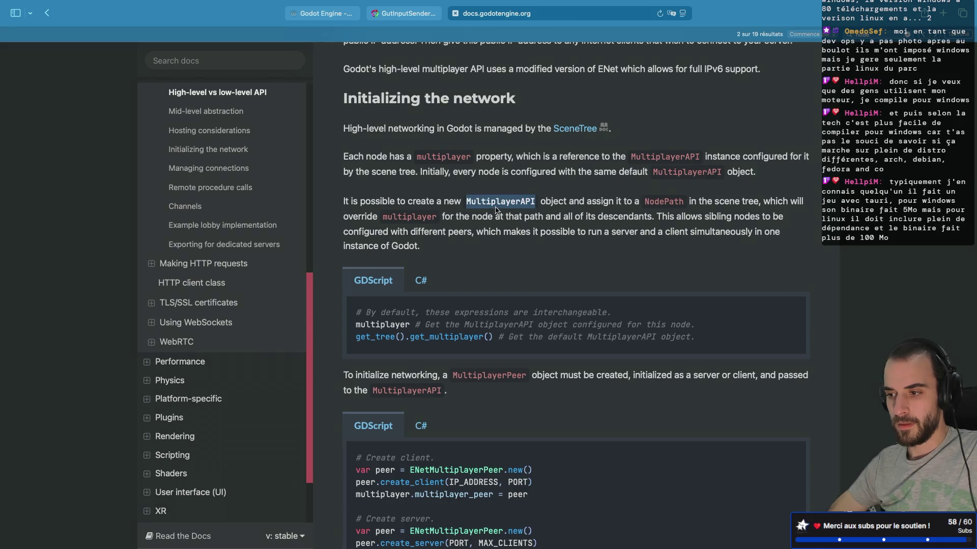
scroll(496, 210, "down", 2)
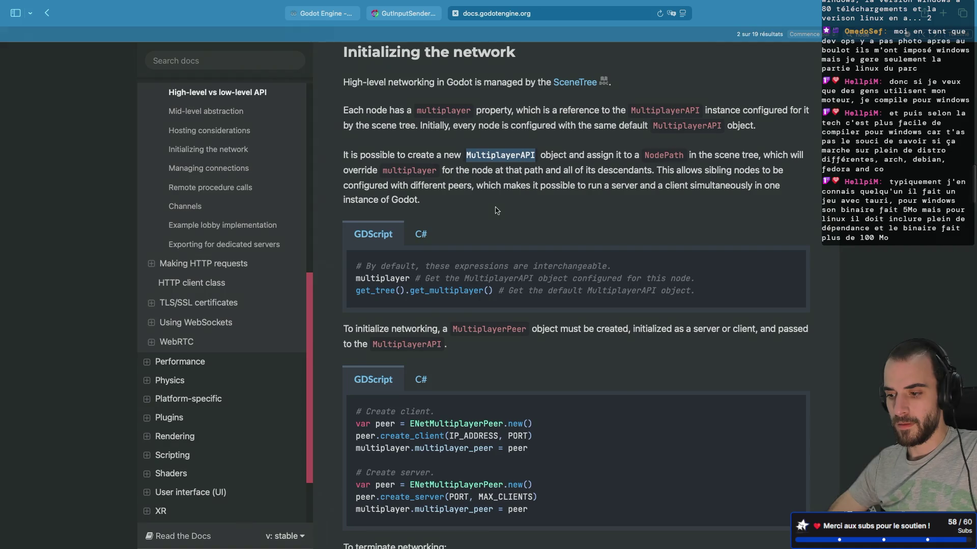
scroll(497, 210, "down", 1)
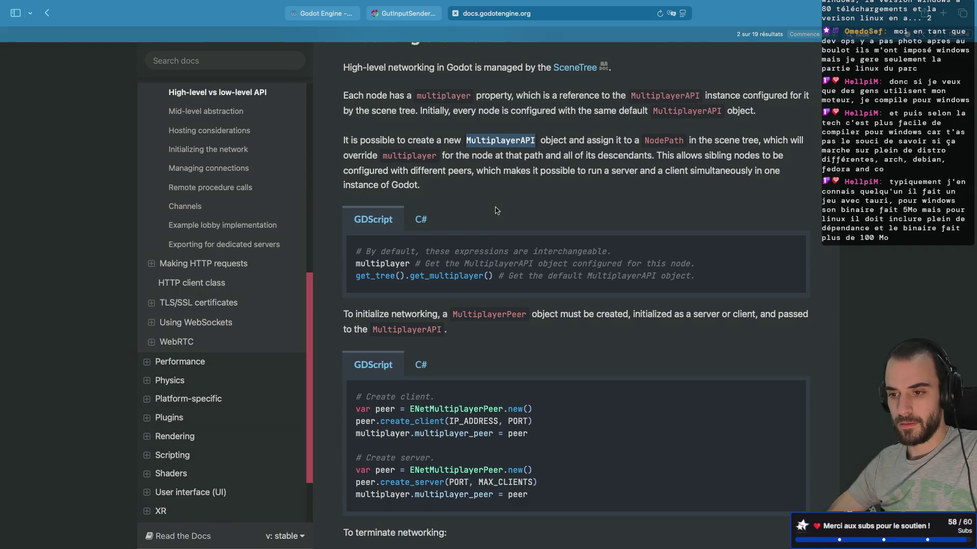
scroll(497, 210, "down", 5)
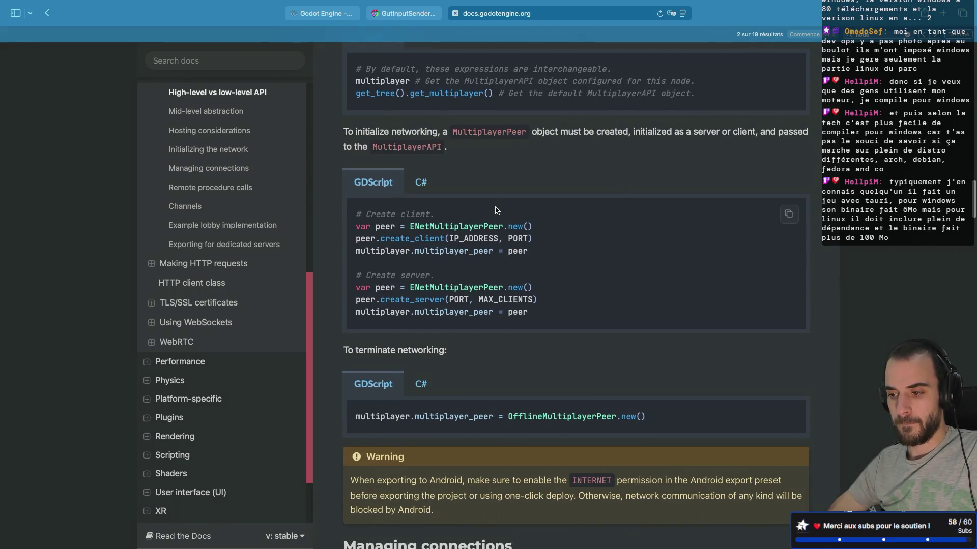
scroll(497, 210, "up", 8)
scroll(497, 210, "down", 2)
scroll(497, 210, "up", 1)
scroll(496, 208, "up", 2)
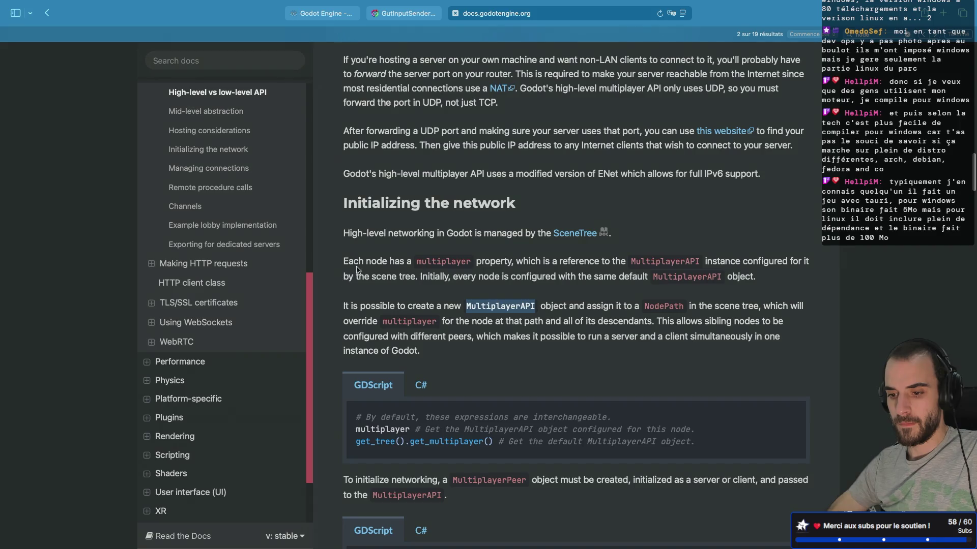
left_click(949, 12)
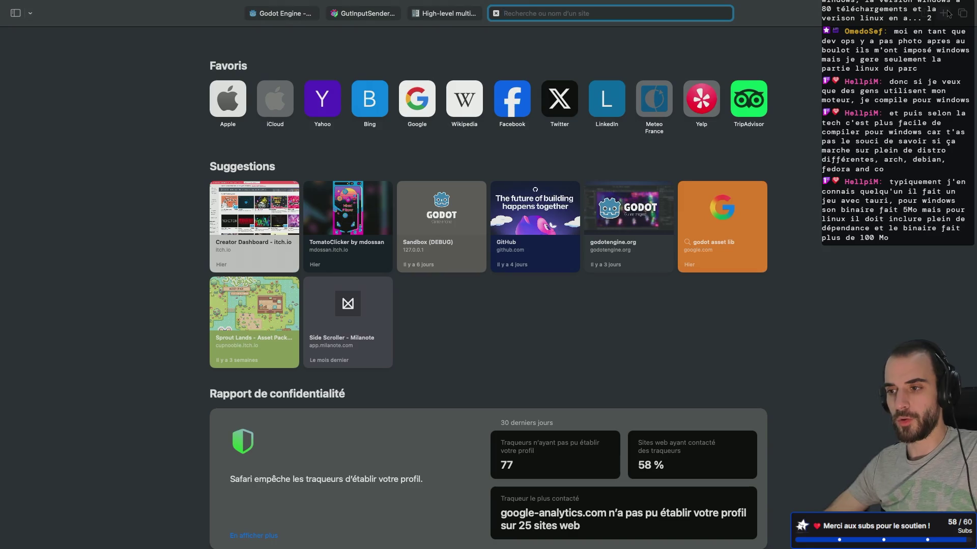
key("super+Tab")
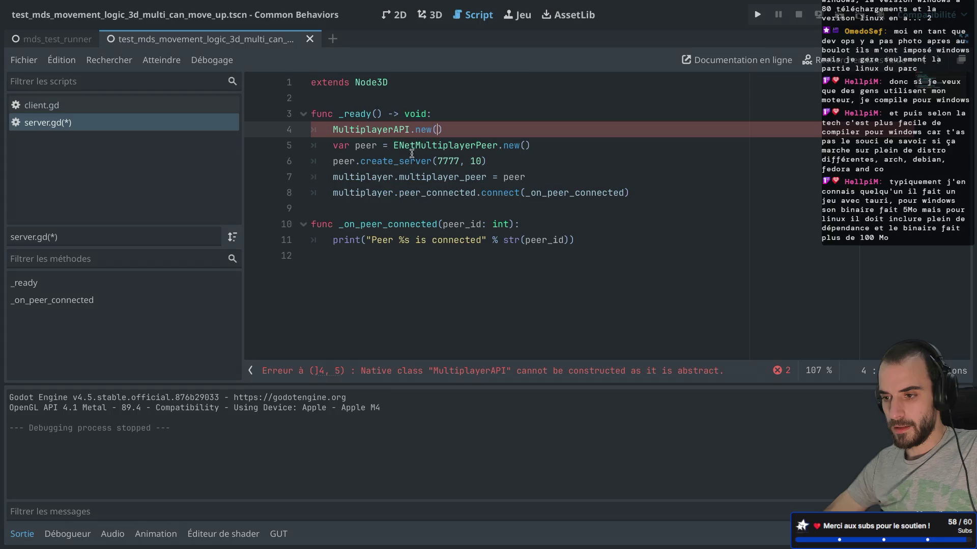
Step: Read the MultiplayerAPI tooltip on line 4, then delete the MultiplayerAPI.new() line
mouse_move(386, 132)
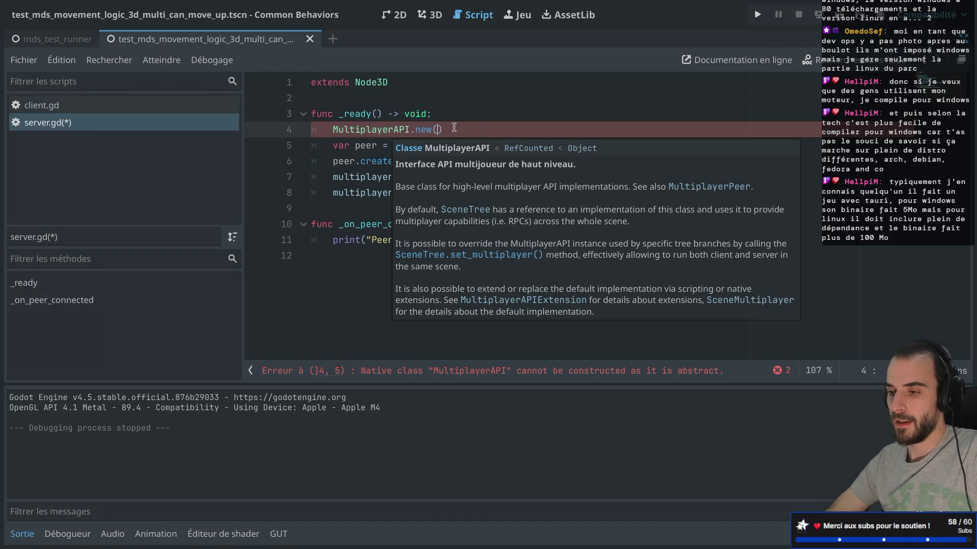
left_click_drag(462, 127, 458, 117)
key("BackSpace")
Step: Write get_tree().set_multiplayer() on line 4 of _ready using autocomplete
key("Return")
type("Scenne")
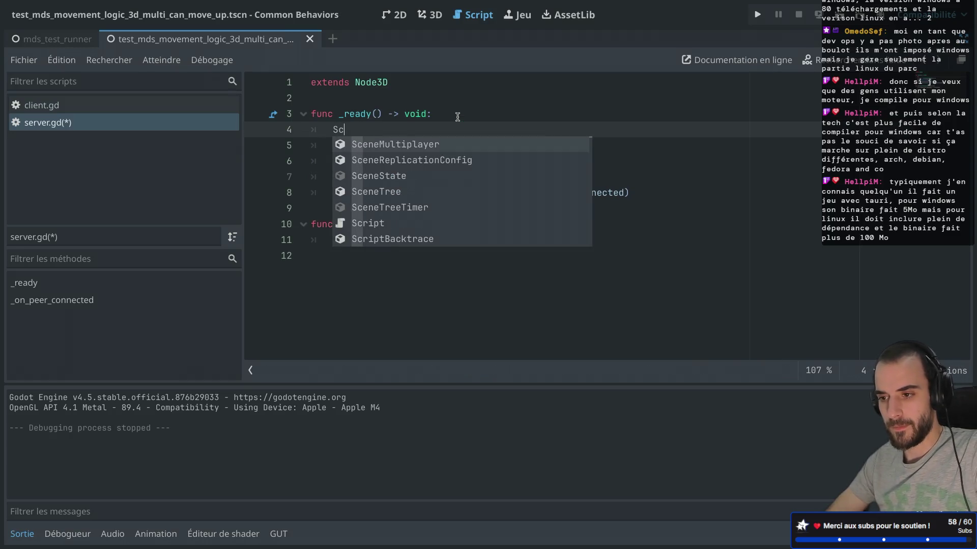
key("BackSpace")
key("BackSpace")
key("Down")
key("Down")
key("Down")
key("Return")
type(".se")
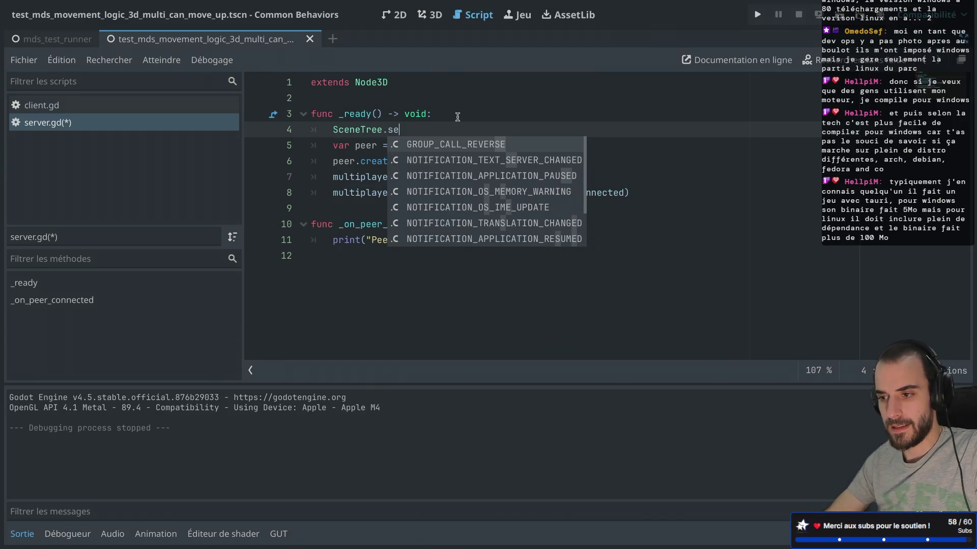
type("t_mul")
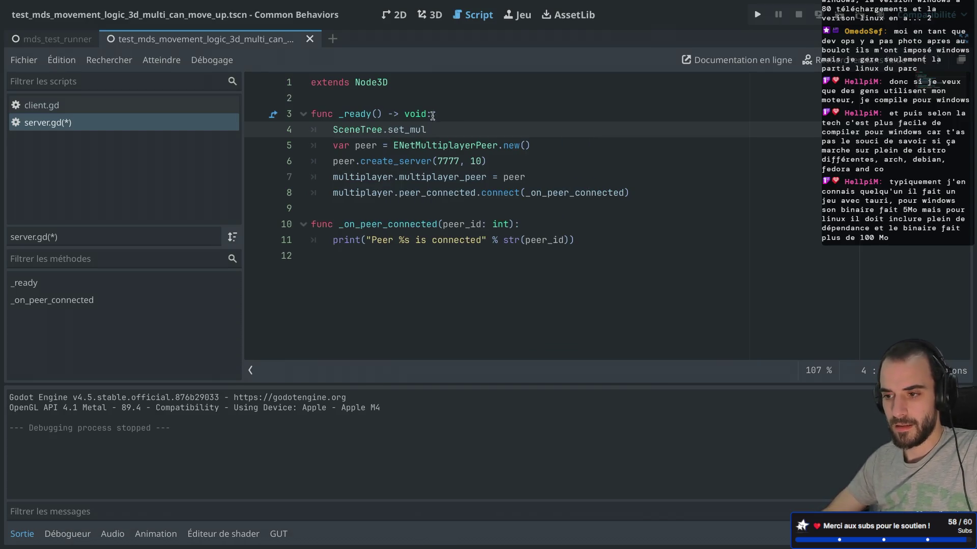
left_click_drag(334, 130, 446, 129)
key("BackSpace")
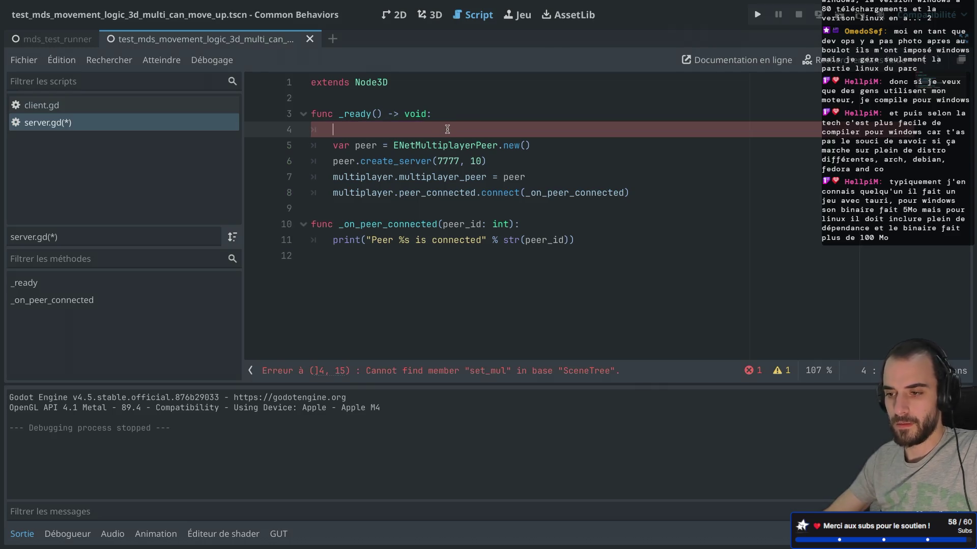
type("get_tr")
key("Return")
type(".set_mul")
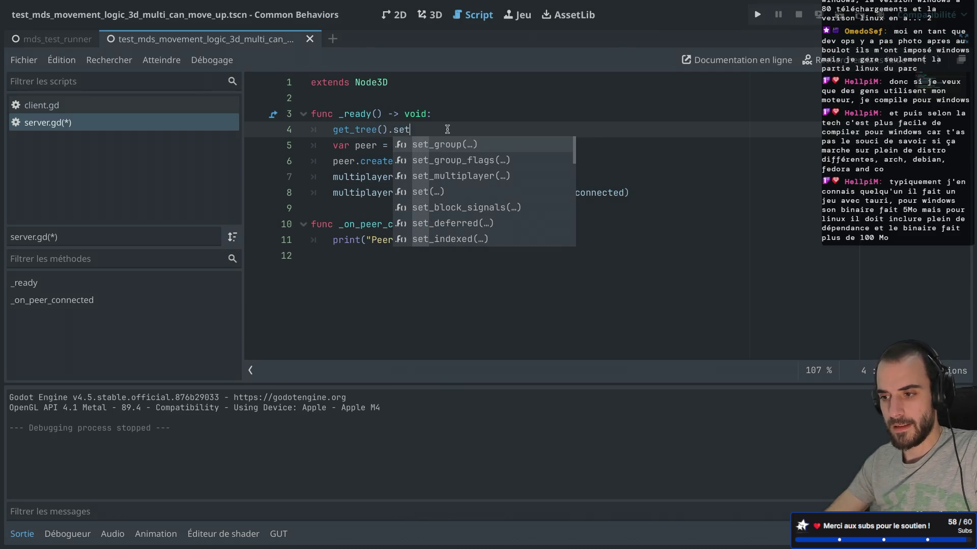
key("Return")
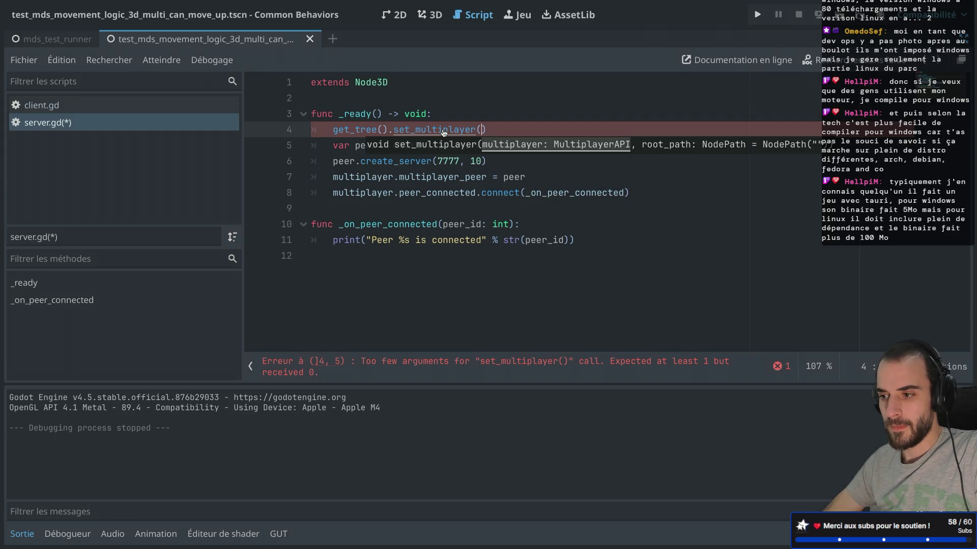
Step: Read the SceneTree reference for set_multiplayer and return to server.gd
left_click(444, 132, "super")
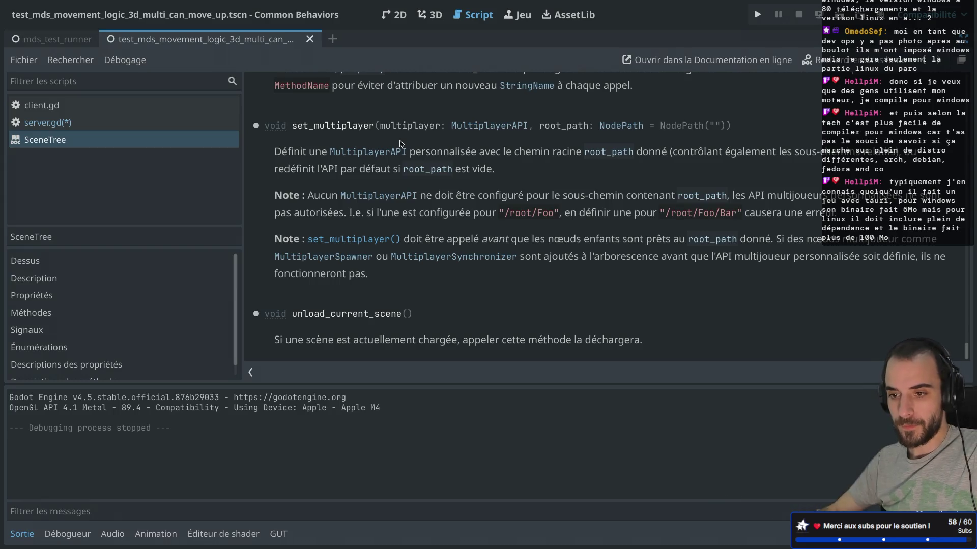
key("ctrl+w")
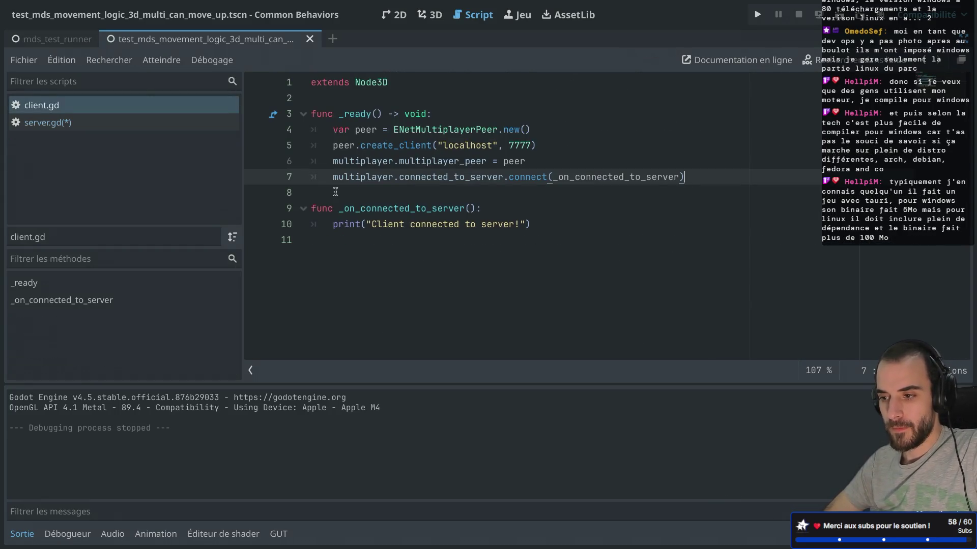
key("ctrl+shift+period")
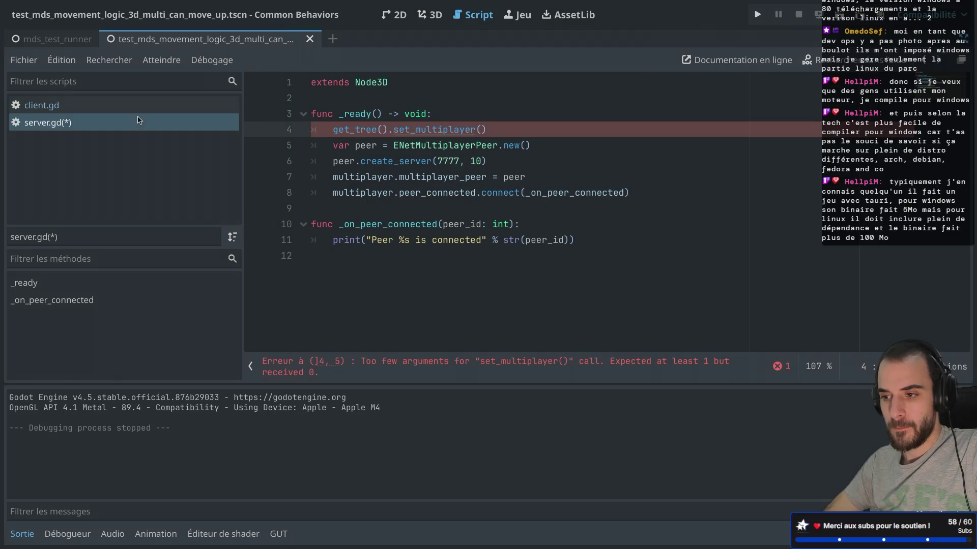
triple_click(497, 122)
key("super+c")
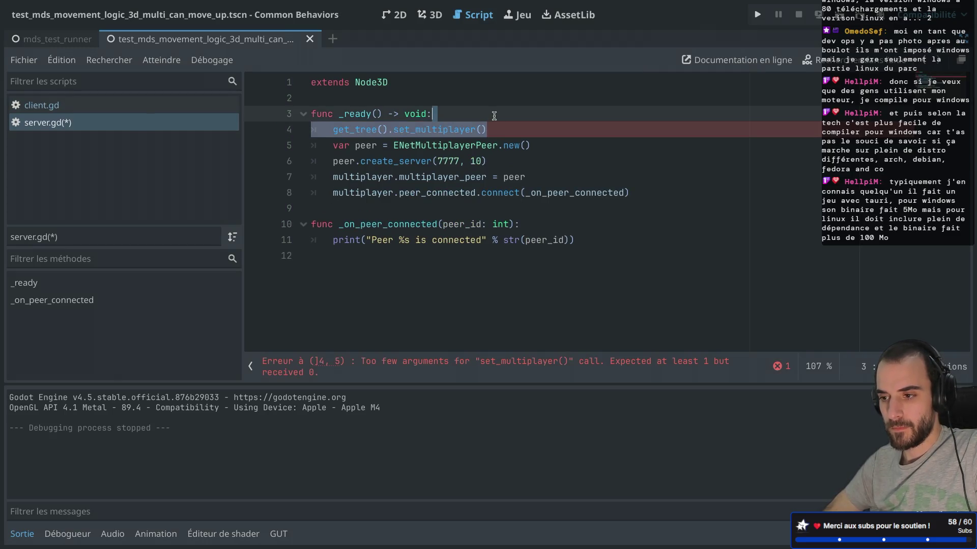
Step: Move the _ready function from server.gd into the test scene's root script
left_click(330, 205)
left_click_drag(330, 205, 306, 114)
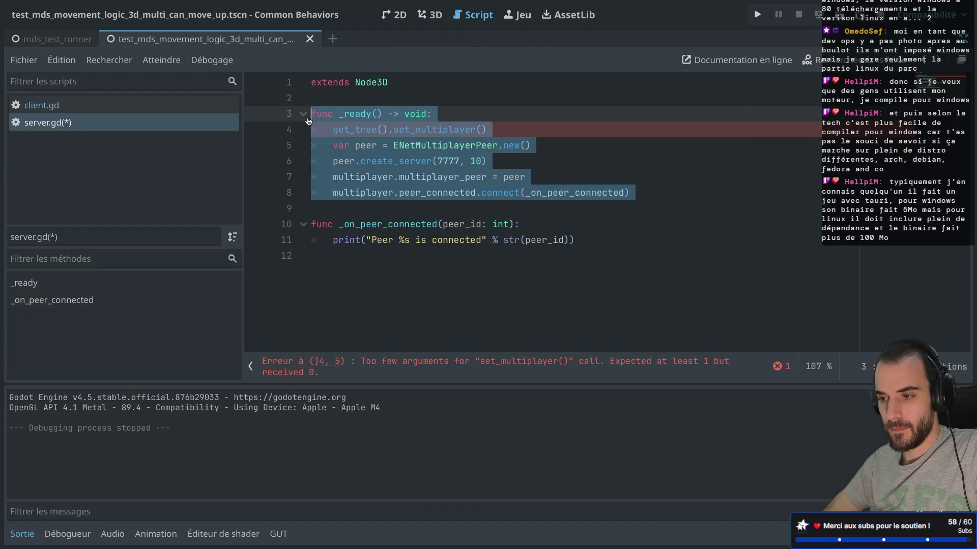
key("BackSpace")
key("ctrl+shift+F11")
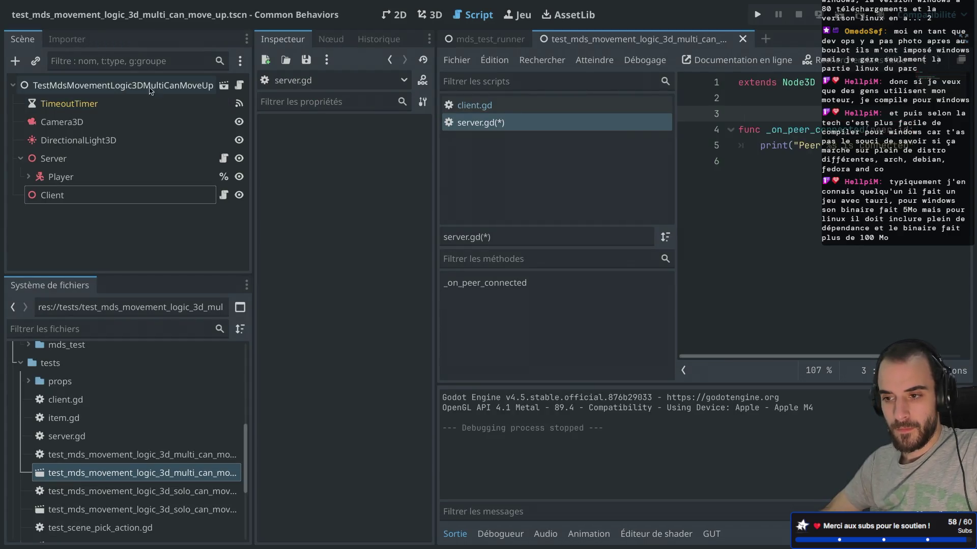
left_click(239, 85)
key("ctrl+shift+F11")
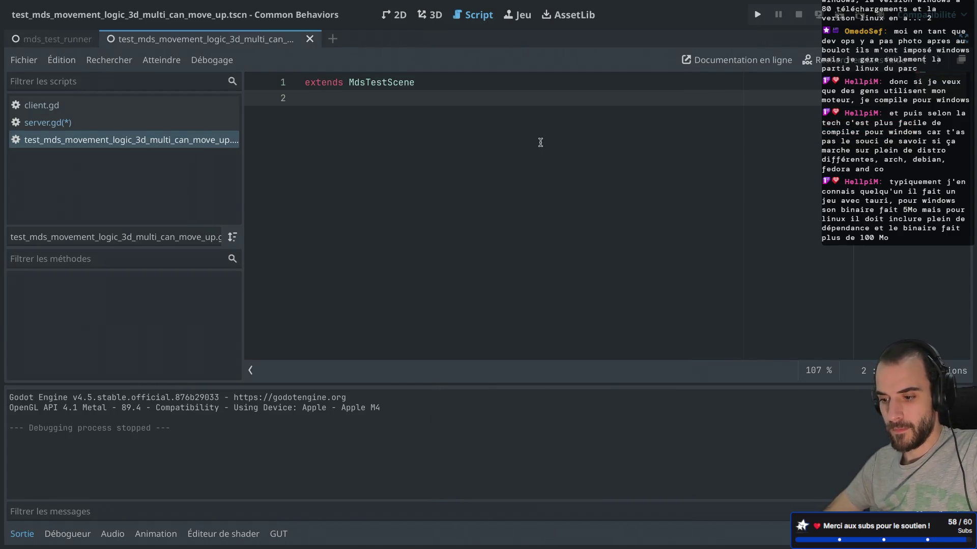
key("ctrl+z")
key("ctrl+shift+F11")
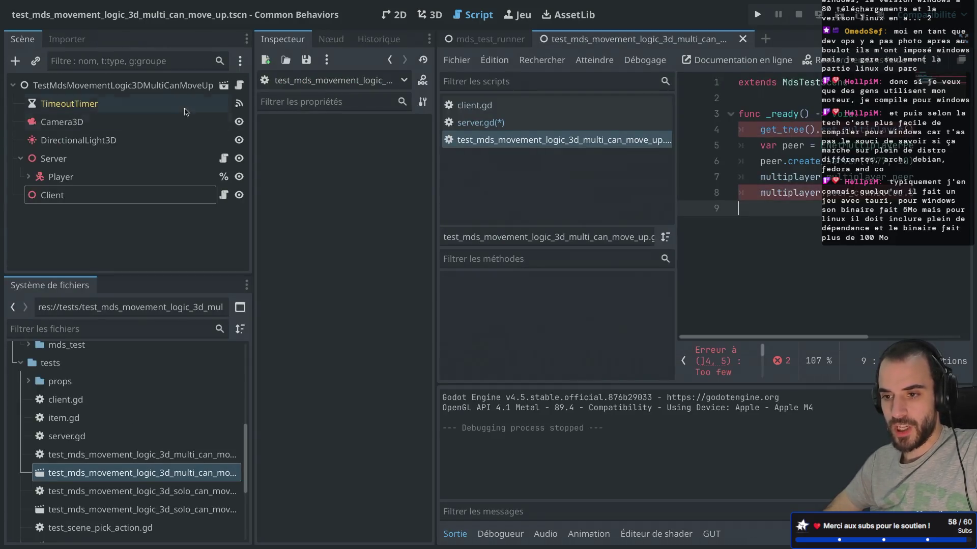
key("ctrl+shift+F11")
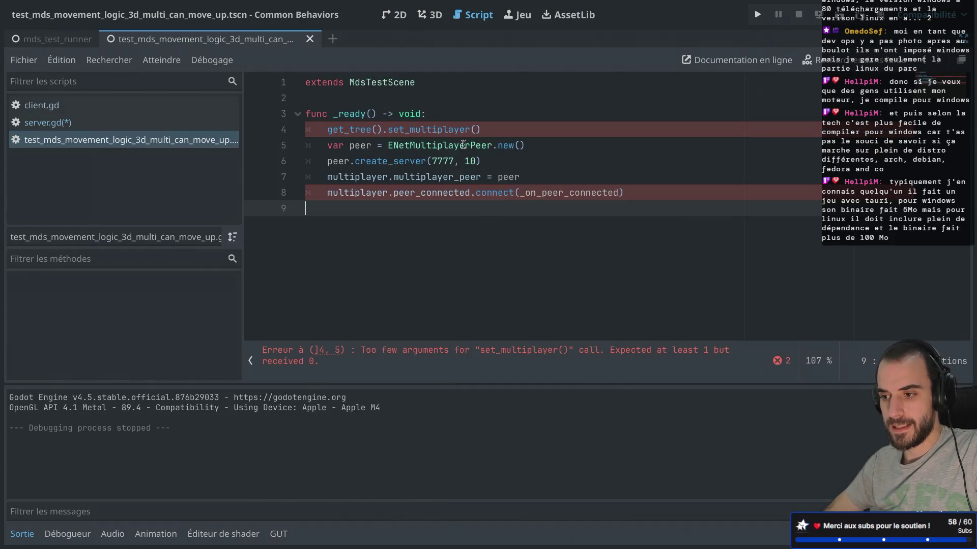
Step: Place the set_multiplayer call after create_server(7777, 10) and remove the empty line 6
left_click(500, 119, "shift")
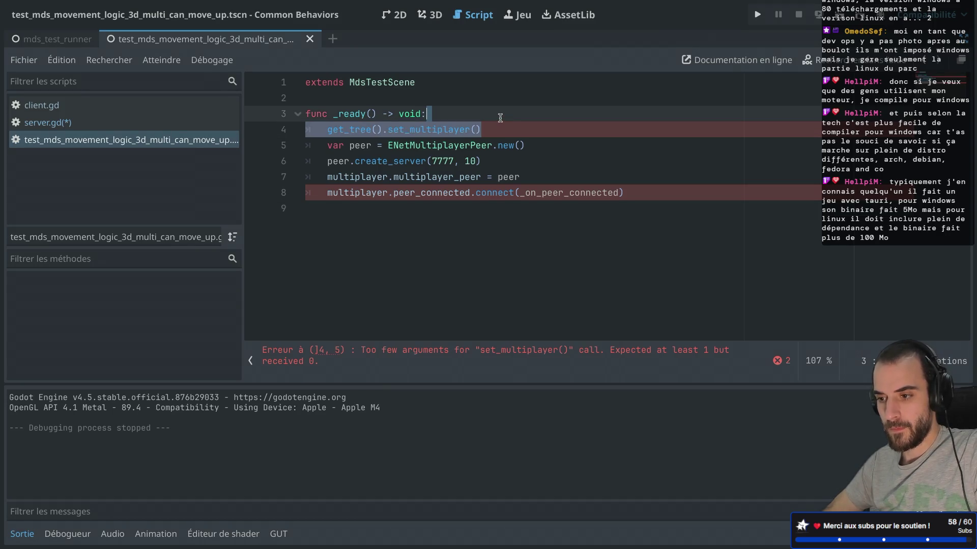
key("BackSpace")
left_click(521, 149)
key("Return")
key("Return")
key("super+v")
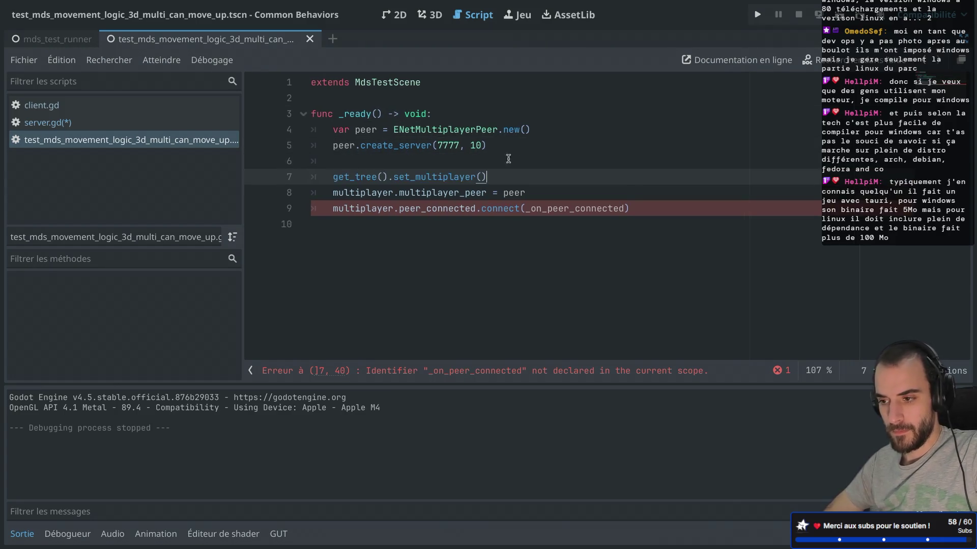
left_click(451, 165)
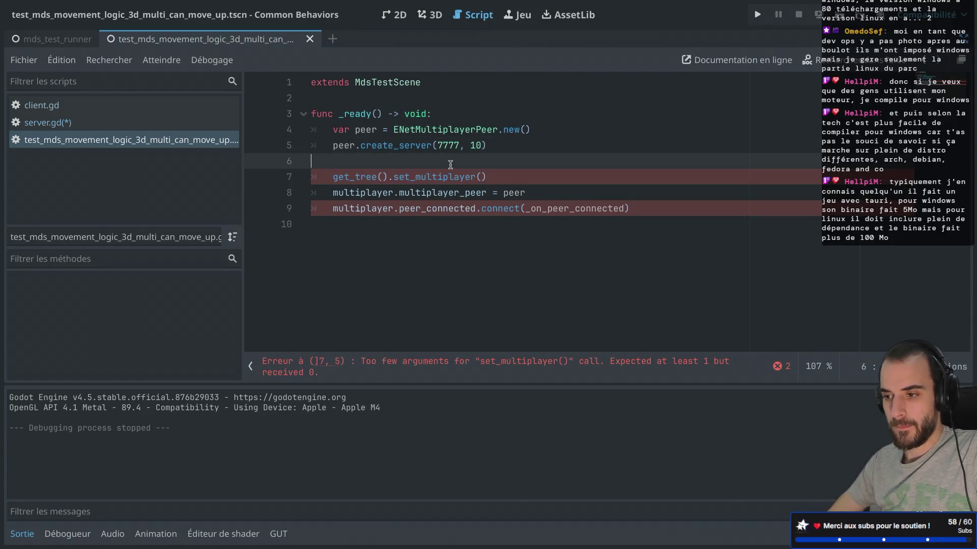
key("BackSpace")
key("ctrl+super+d")
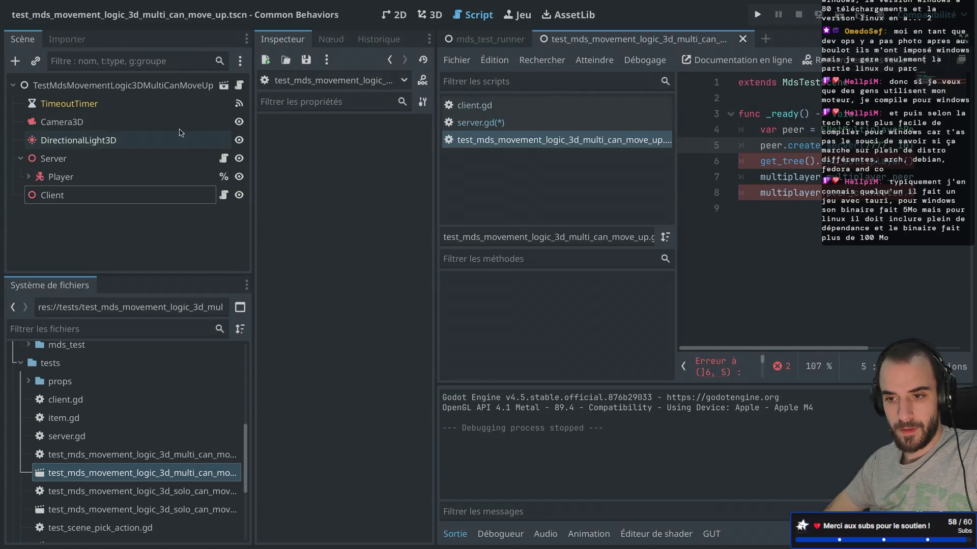
right_click(130, 159)
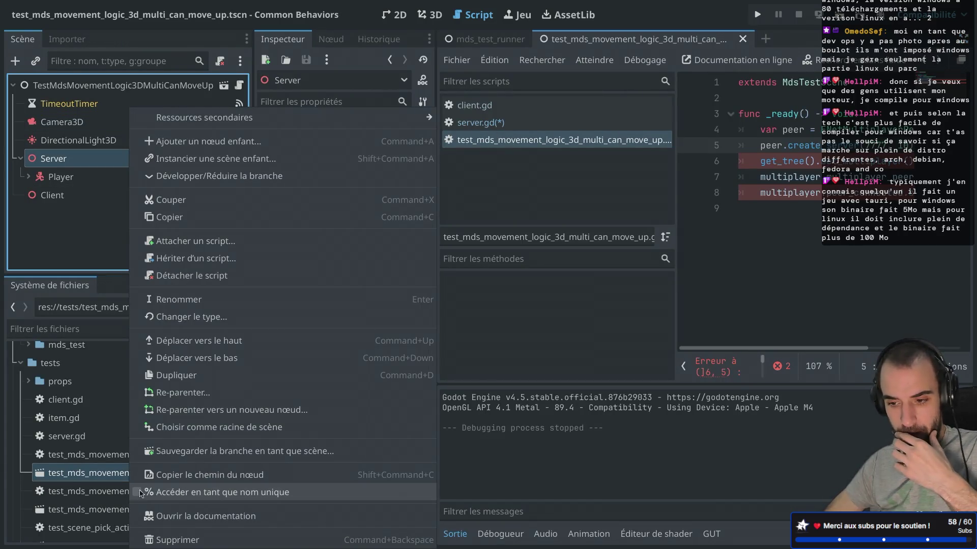
Step: Set the Server and Client nodes to Access as Unique Name
left_click(140, 492)
right_click(122, 195)
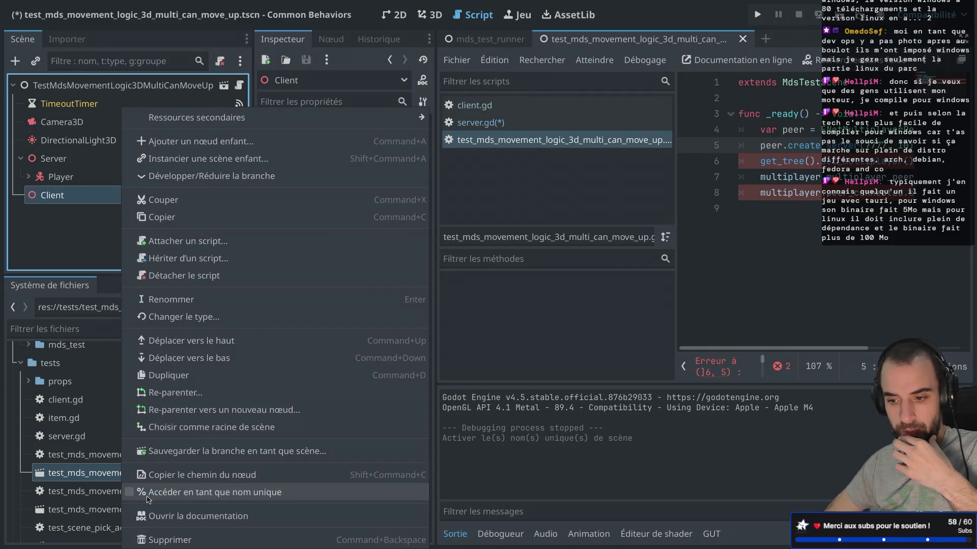
left_click(148, 496)
key("ctrl+super+d")
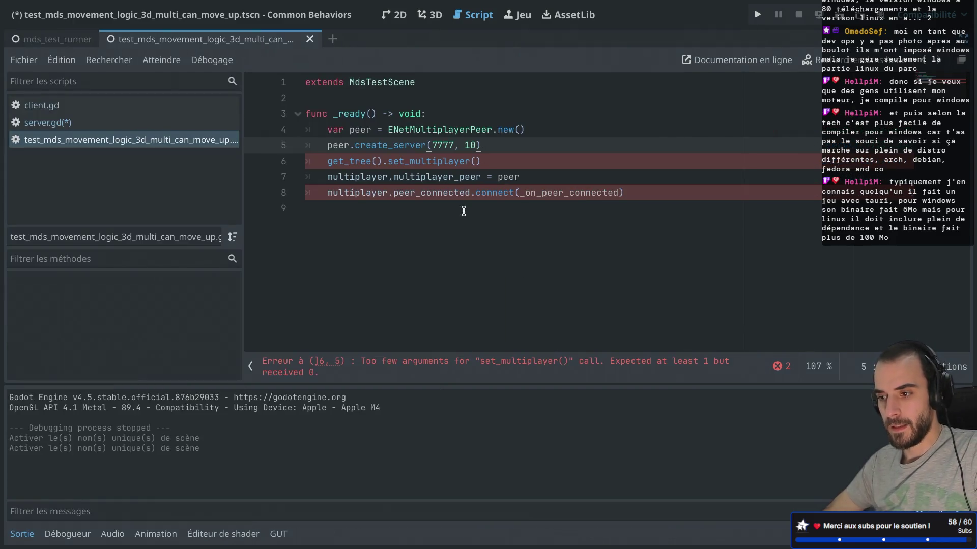
Step: Rename the peer variable to server_peer on lines 4 and 5
double_click(366, 130)
type("server")
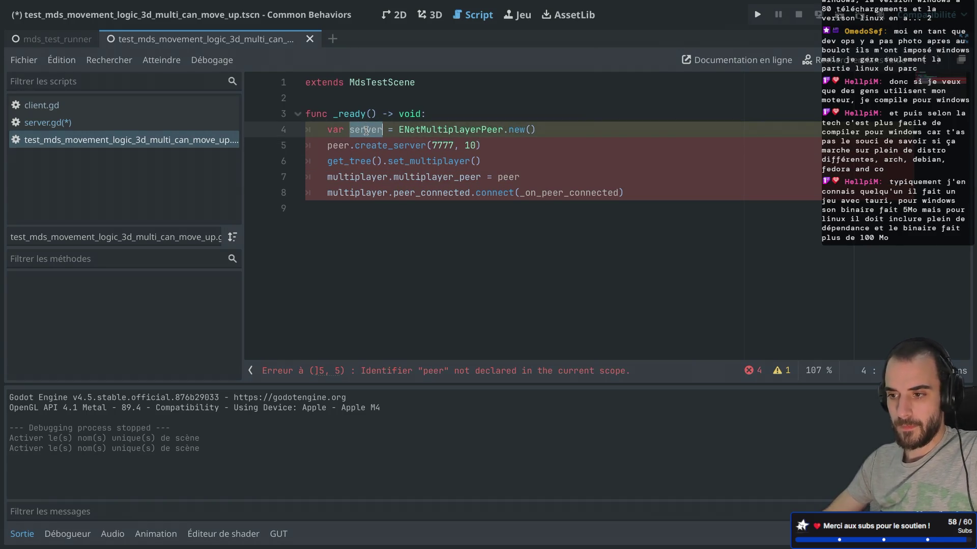
key("Right")
type("_peer")
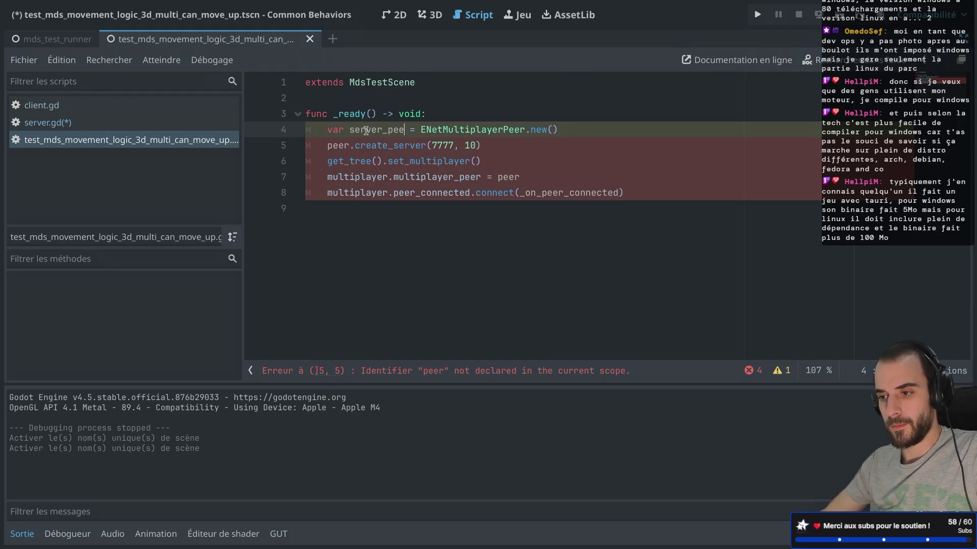
double_click(366, 130)
key("ctrl+c")
double_click(330, 146)
key("ctrl+v")
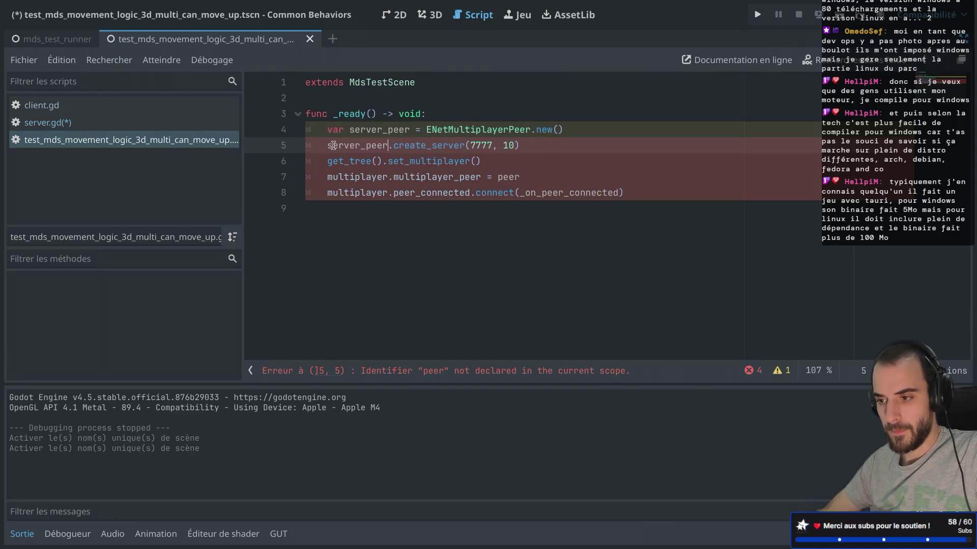
Step: Pass server_peer and %Server to set_multiplayer and save
left_click(475, 161)
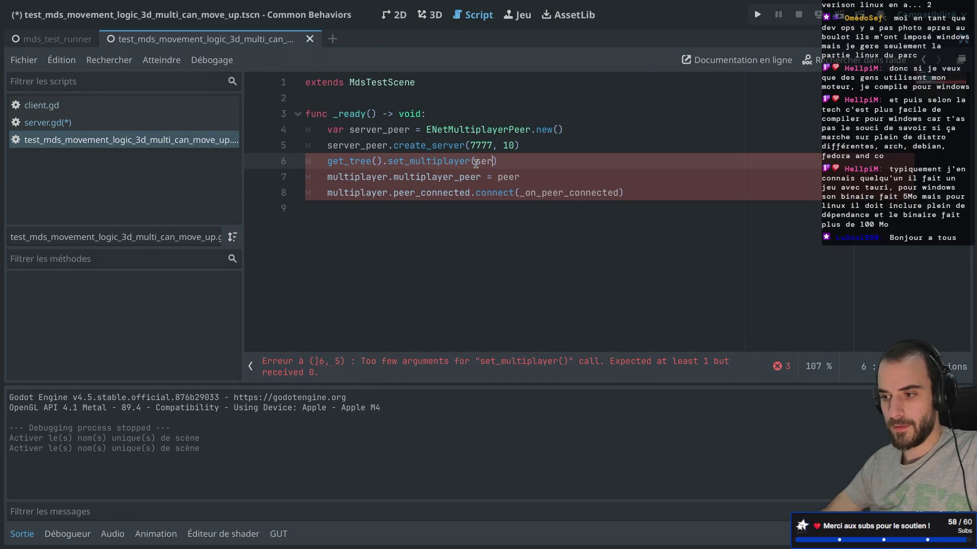
type("s")
key("Return")
type(", %S")
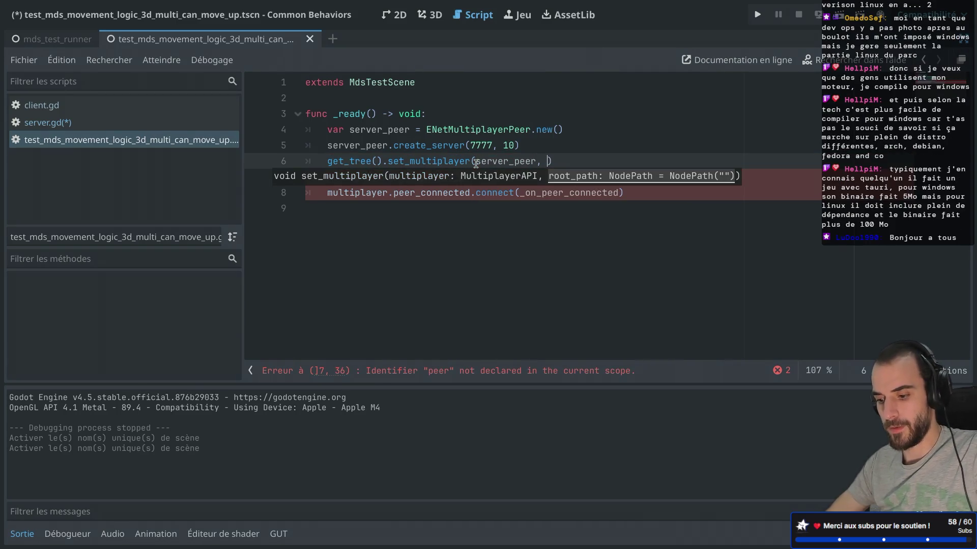
key("Return")
key("ctrl+s")
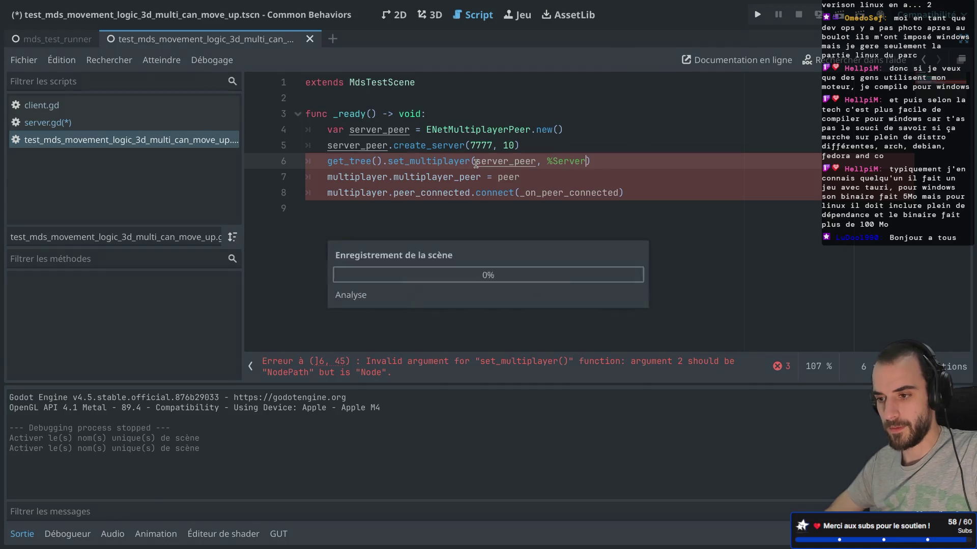
Step: Delete the old multiplayer_peer assignment and connect lines 7–8
left_click(428, 144)
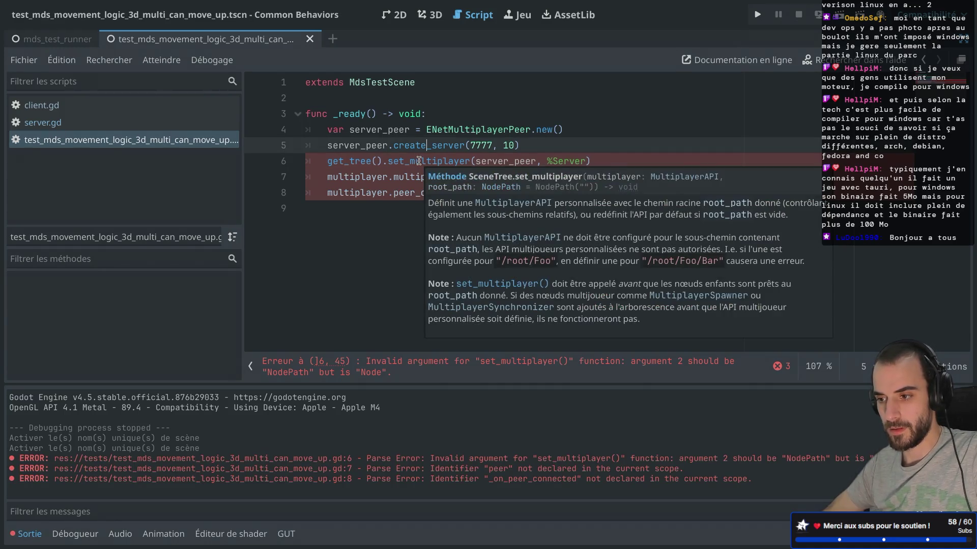
left_click(331, 193)
left_click_drag(323, 178, 686, 195)
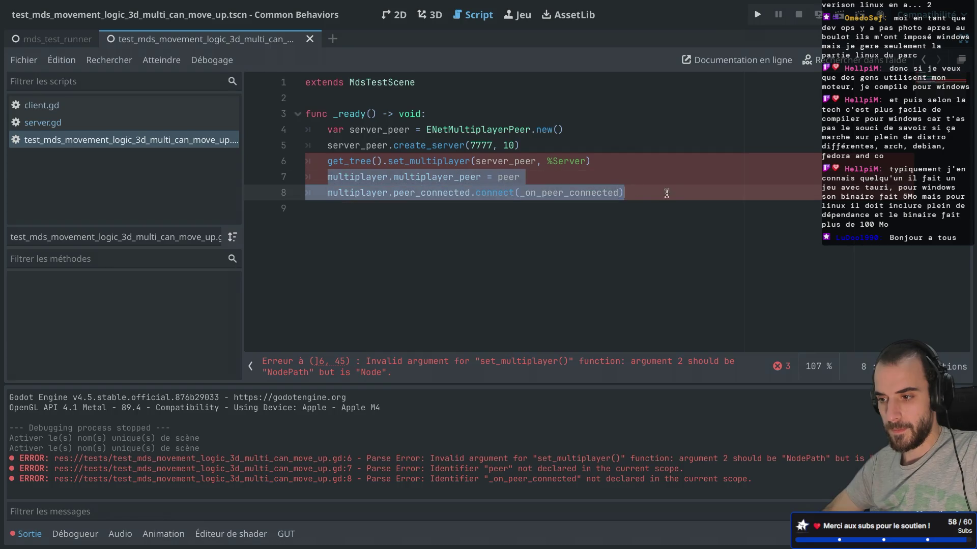
key("BackSpace")
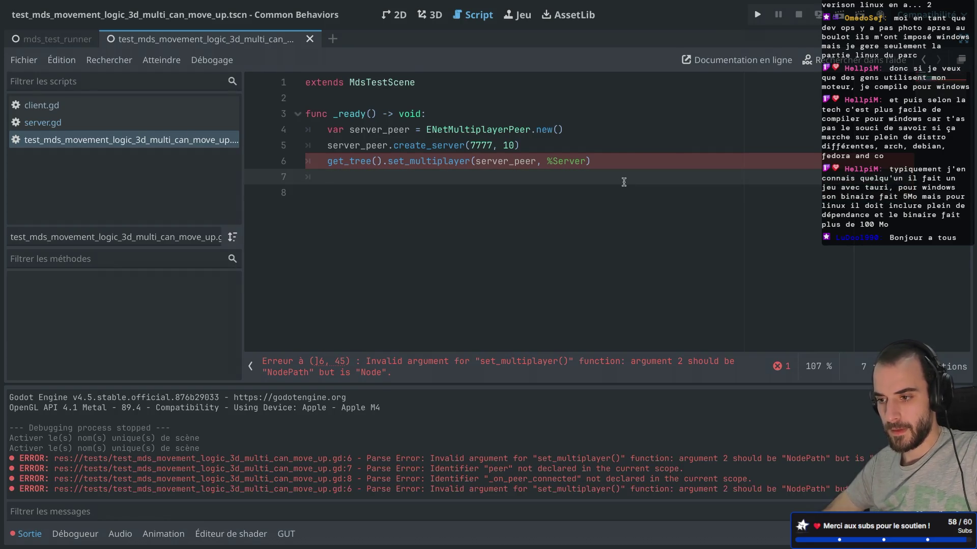
Step: Replace the %Server argument with the string "Server" and save
mouse_move(474, 161)
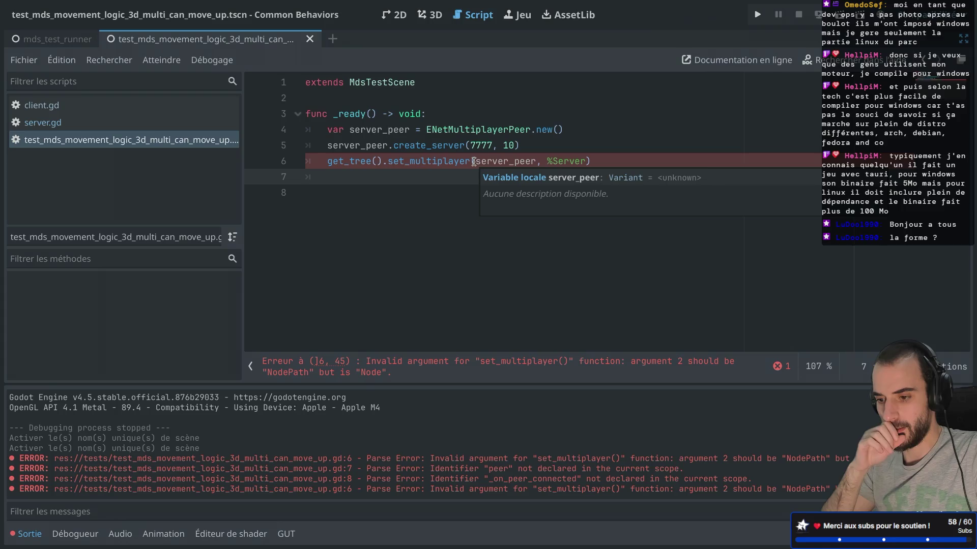
double_click(558, 160)
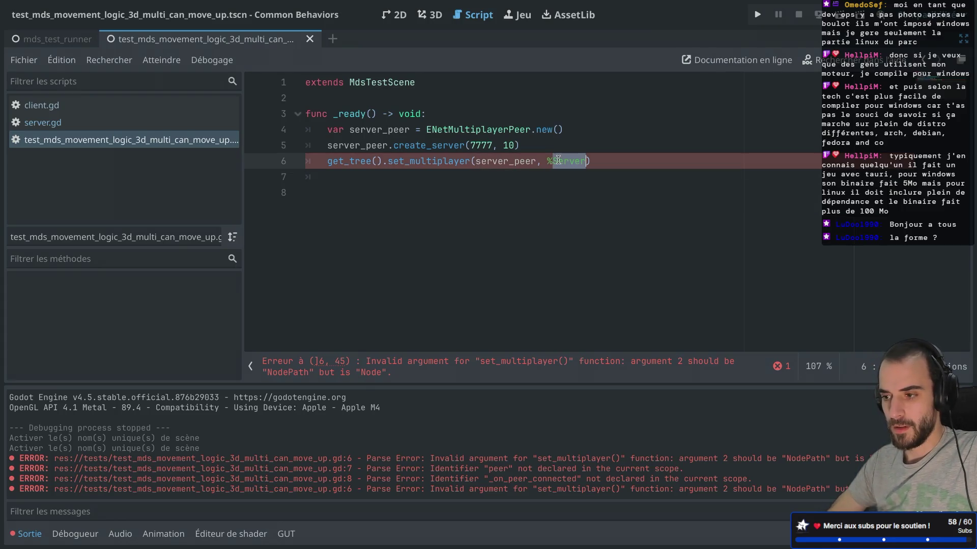
key("ctrl+super+d")
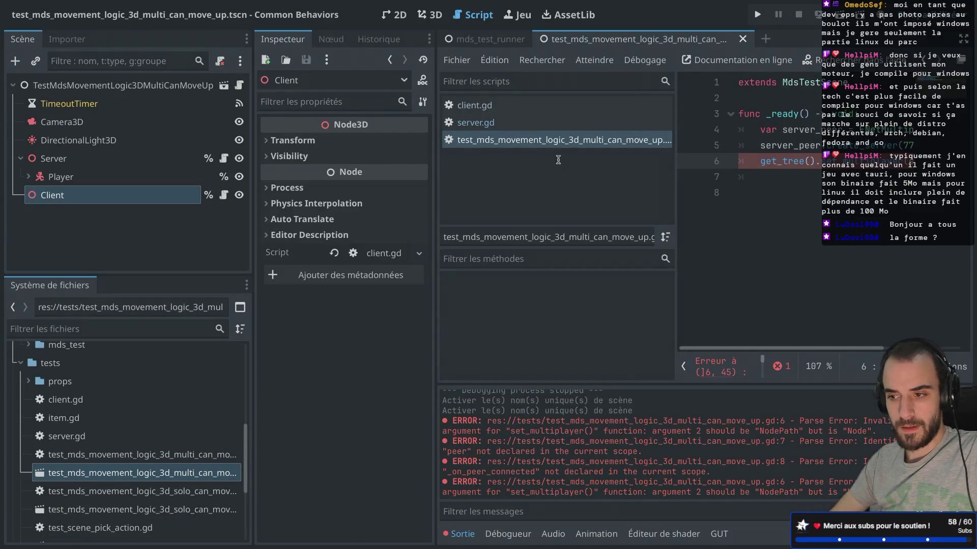
key("ctrl+super+d")
key("BackSpace")
key("BackSpace")
type("\"")
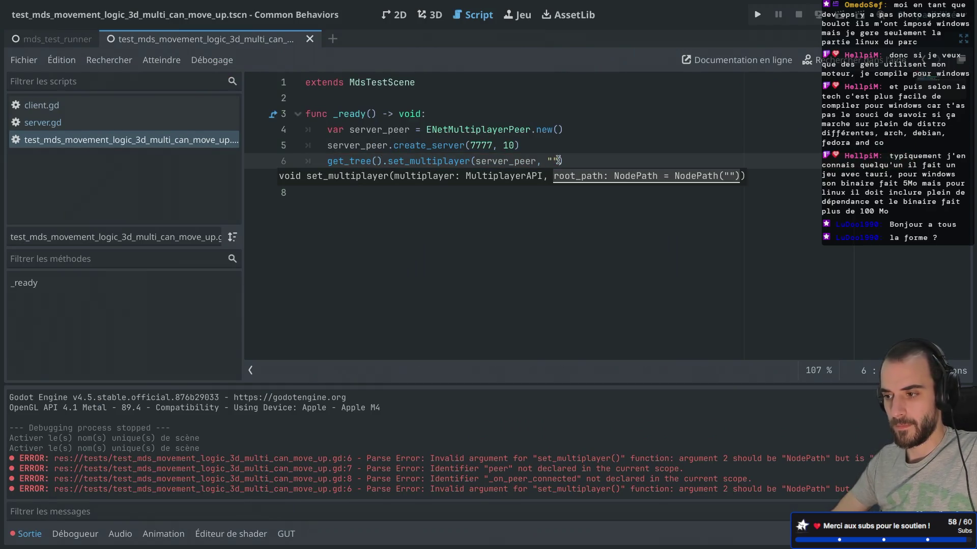
type("Server")
key("super+s")
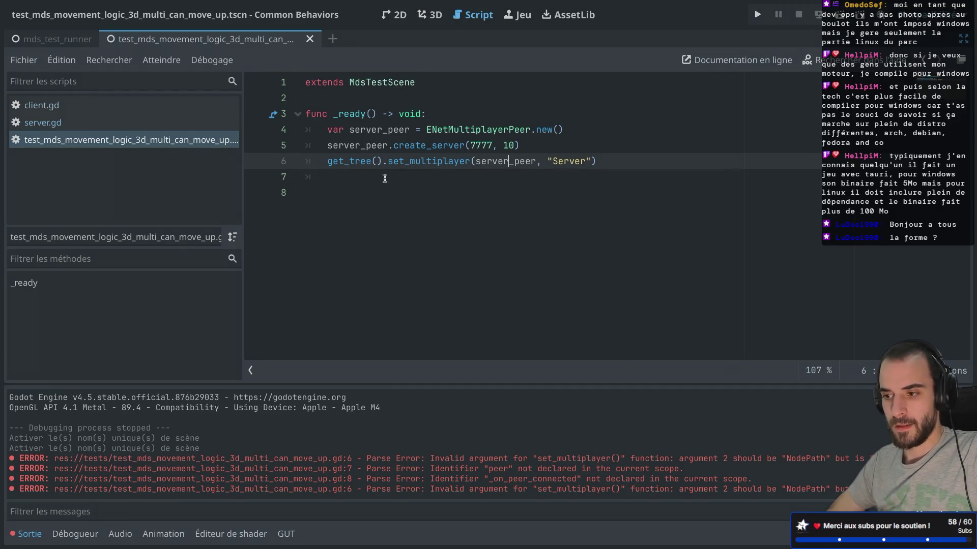
left_click(125, 125)
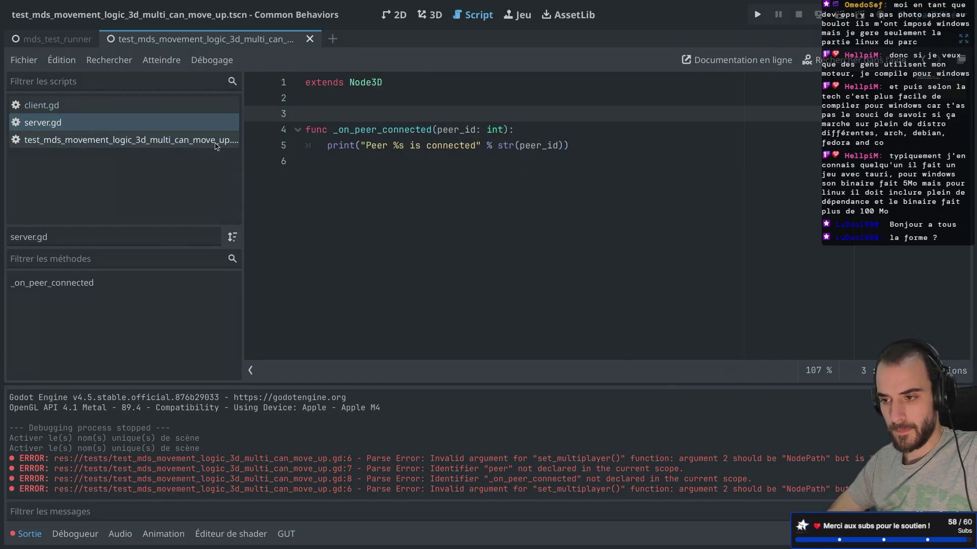
Step: Copy the _on_peer_connected function from server.gd and paste it at the end of the test script
left_click_drag(315, 175, 300, 131)
key("ctrl+c")
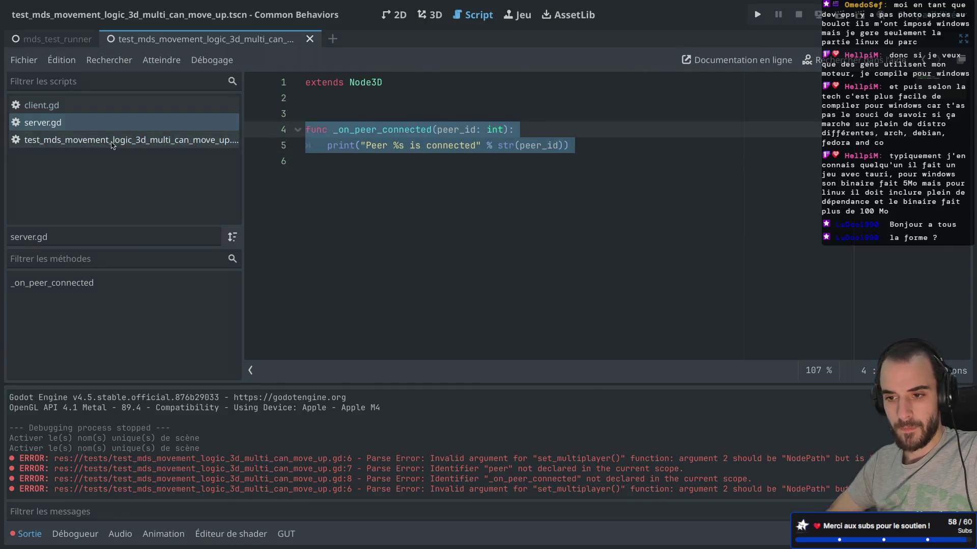
left_click(125, 140)
key("Return")
key("ctrl+v")
left_click(331, 175)
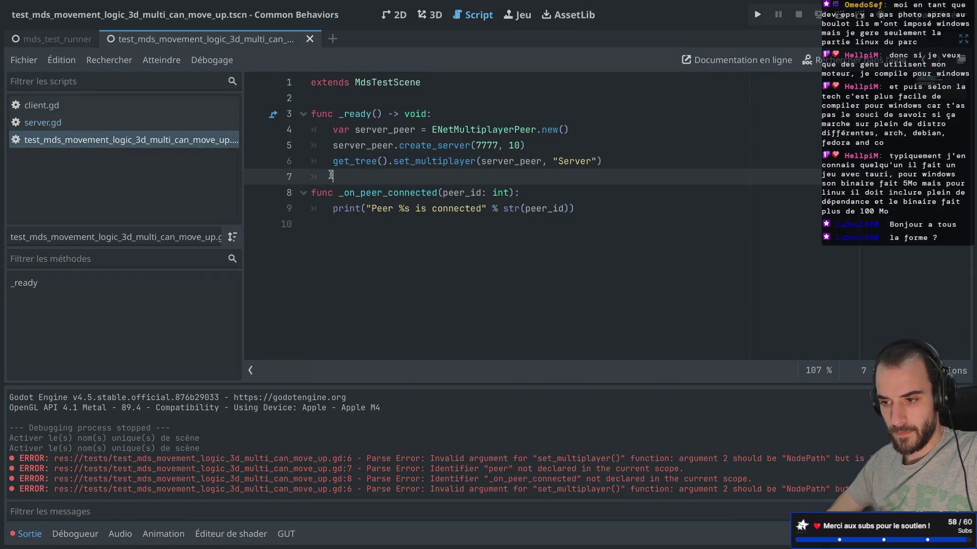
Step: Below the create_server line, start a server_peer.peer_connected line that references _on_peer_connected
left_click(547, 145)
key("Return")
type("server")
key("Return")
type(".on")
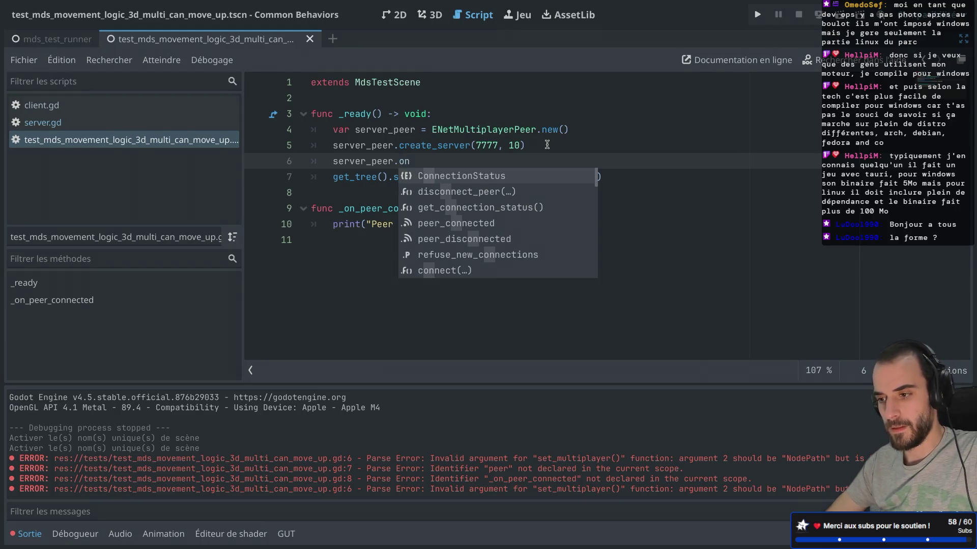
key("BackSpace")
type("co")
key("BackSpace")
key("BackSpace")
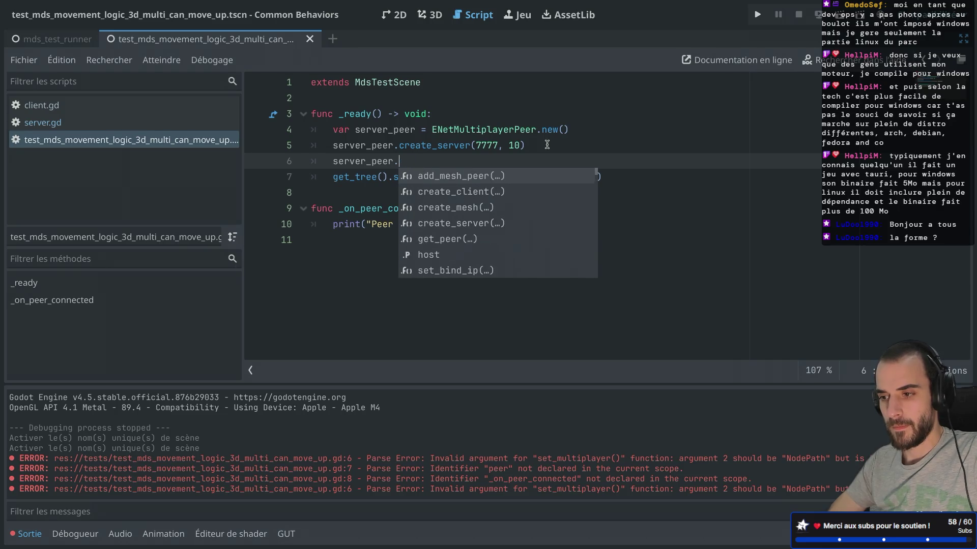
type("pee")
key("Return")
type("(_on")
key("Return")
Step: Complete the line as server_peer.peer_connected.connect(_on_peer_connected) and save the script
left_click(546, 144)
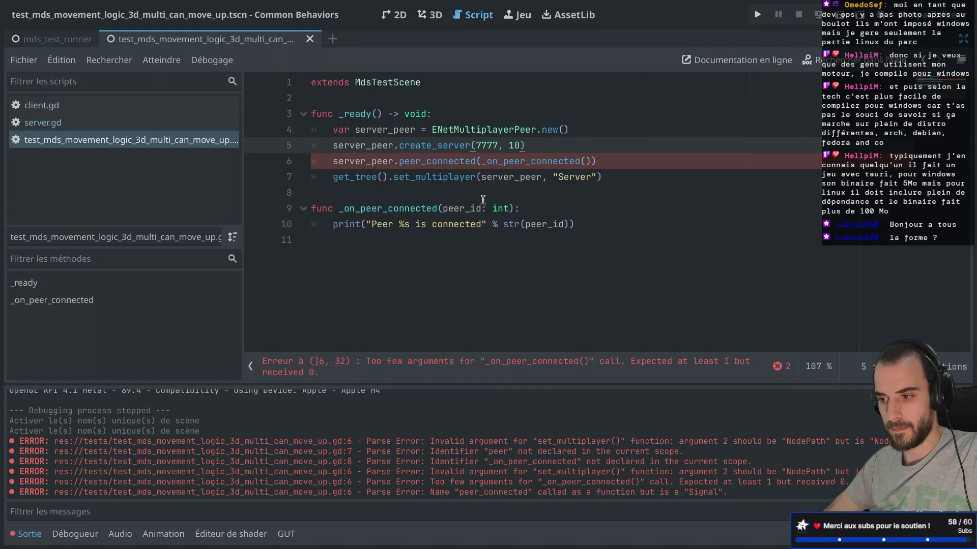
left_click(591, 160)
key("BackSpace")
key("BackSpace")
key("BackSpace")
type(")")
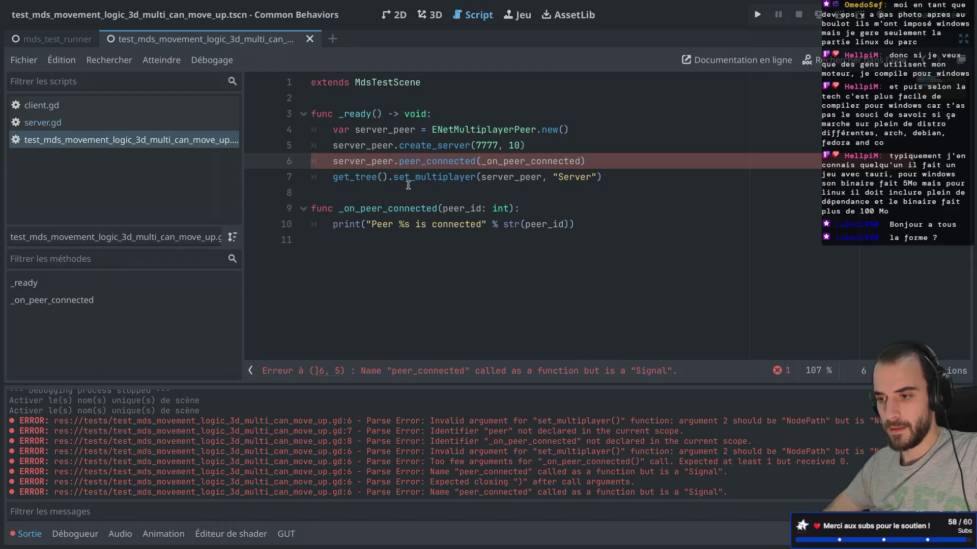
left_click(366, 224)
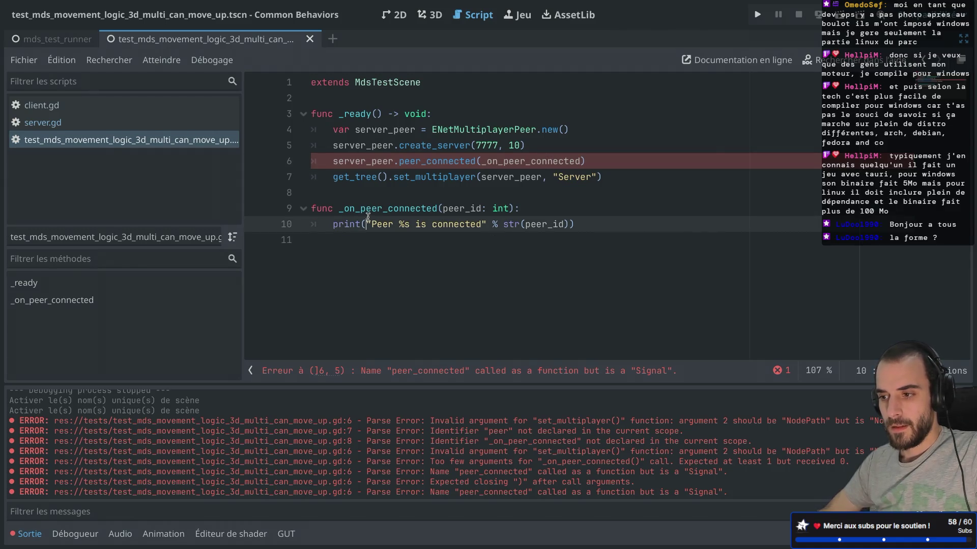
left_click(478, 161)
type(".conn")
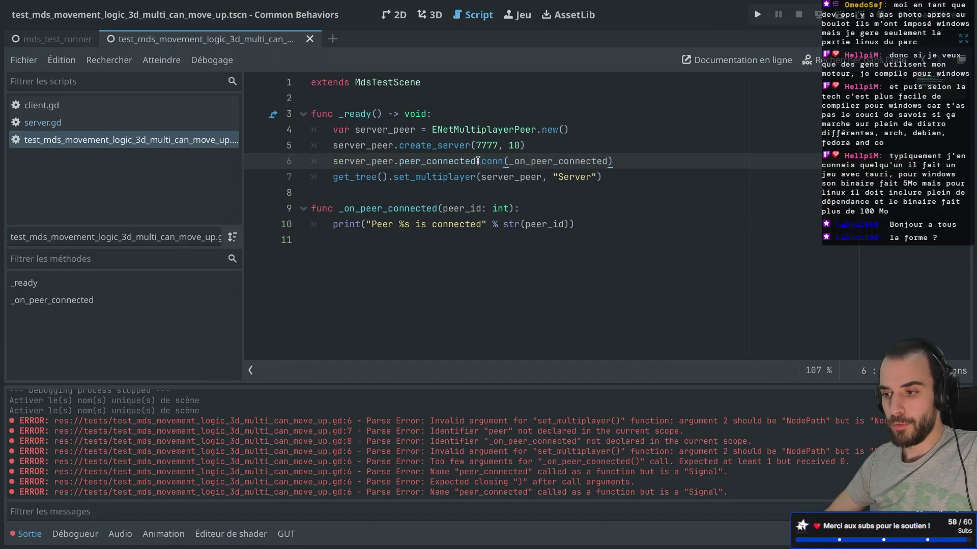
type("ect")
key("ctrl+s")
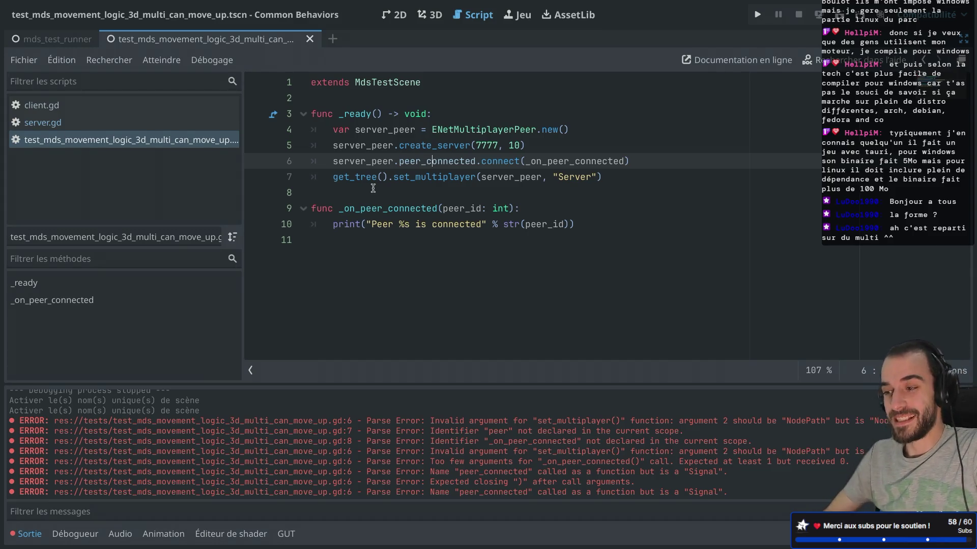
left_click(327, 197)
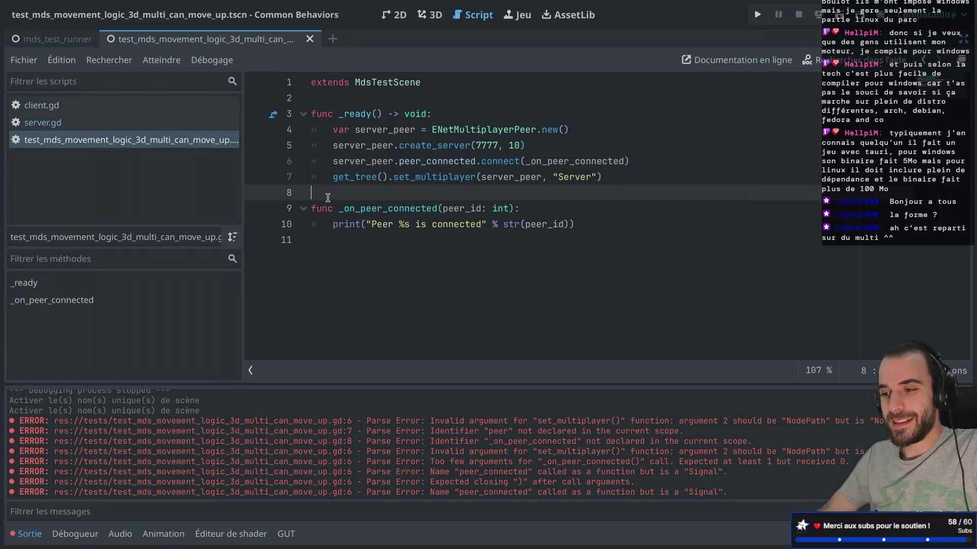
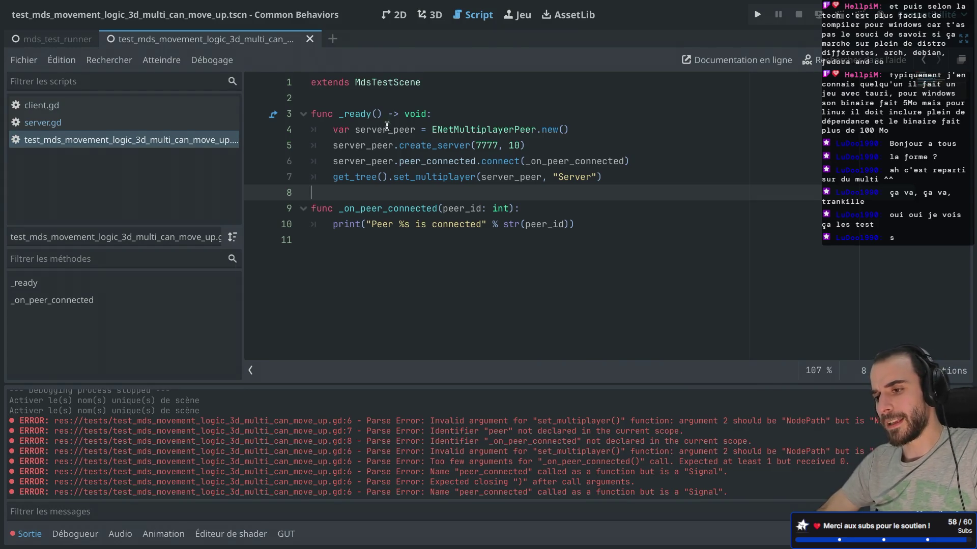
Step: Restore the side docks, then highlight the docs paragraph on assigning a MultiplayerAPI to a NodePath
key("ctrl+shift+F11")
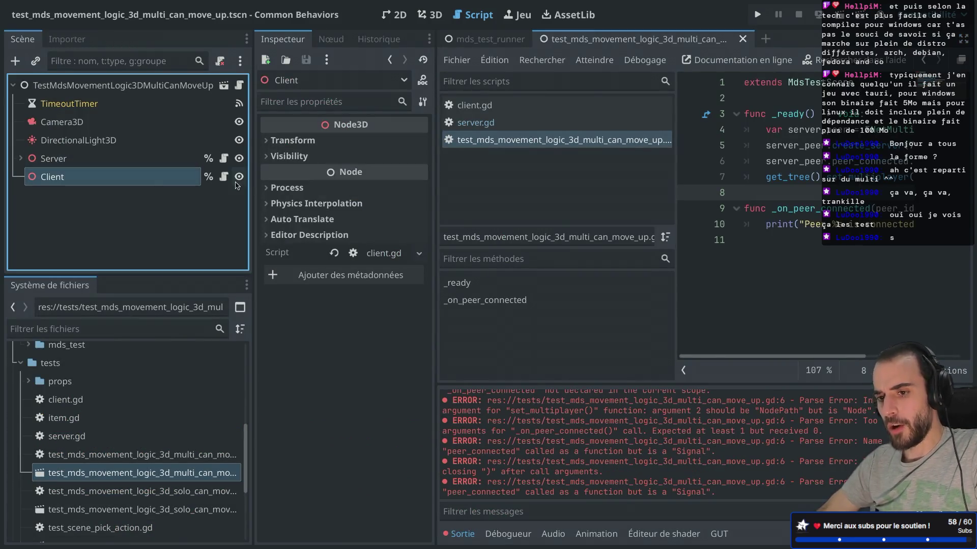
key("super+Tab")
left_click(442, 17)
scroll(419, 315, "down", 2)
left_click_drag(420, 320, 339, 273)
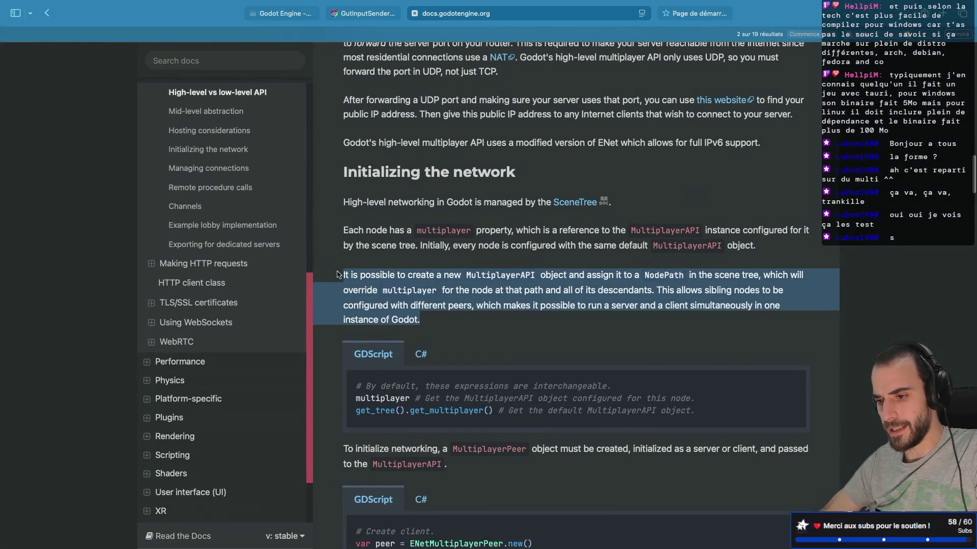
Step: Deselect the docs paragraph and return to the Godot editor
left_click(440, 316)
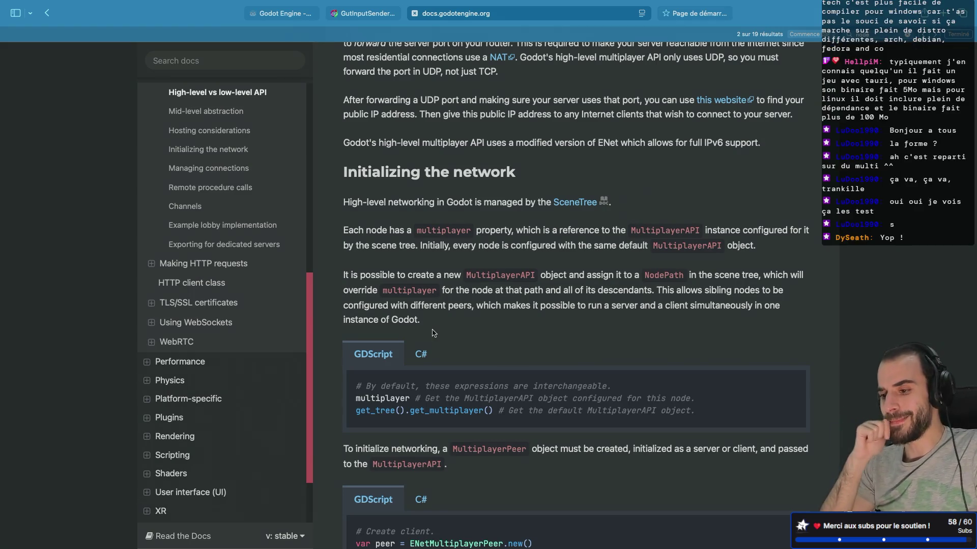
key("ctrl+Left")
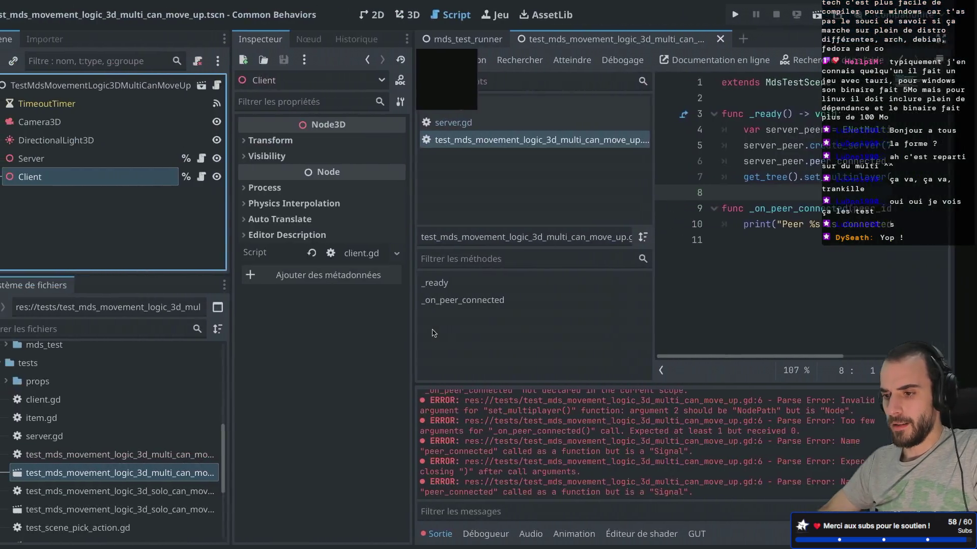
Step: Inspect the scripts on the Server and Client nodes, then select the server setup lines in the full-width script
left_click(774, 214)
key("ctrl+shift+F11")
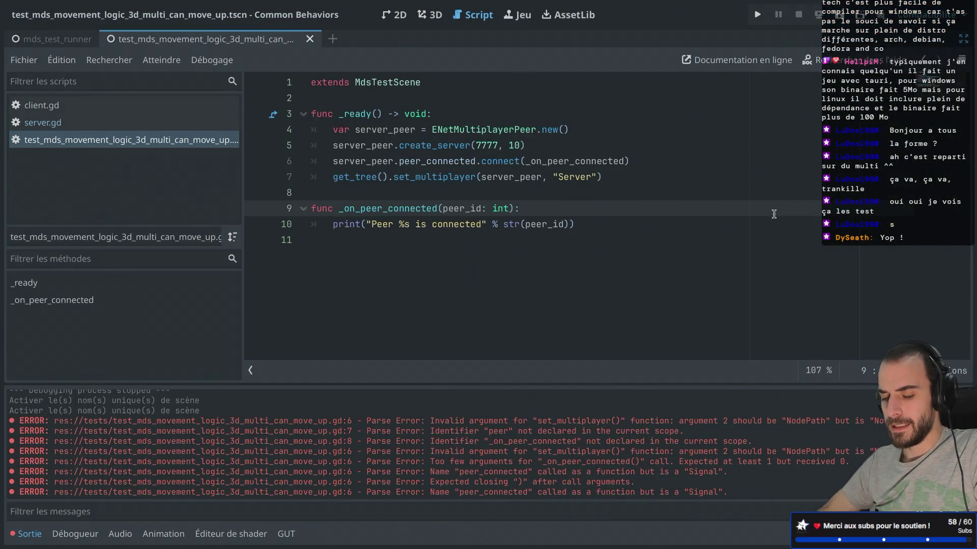
key("ctrl+shift+F11")
key("ctrl+shift+F11")
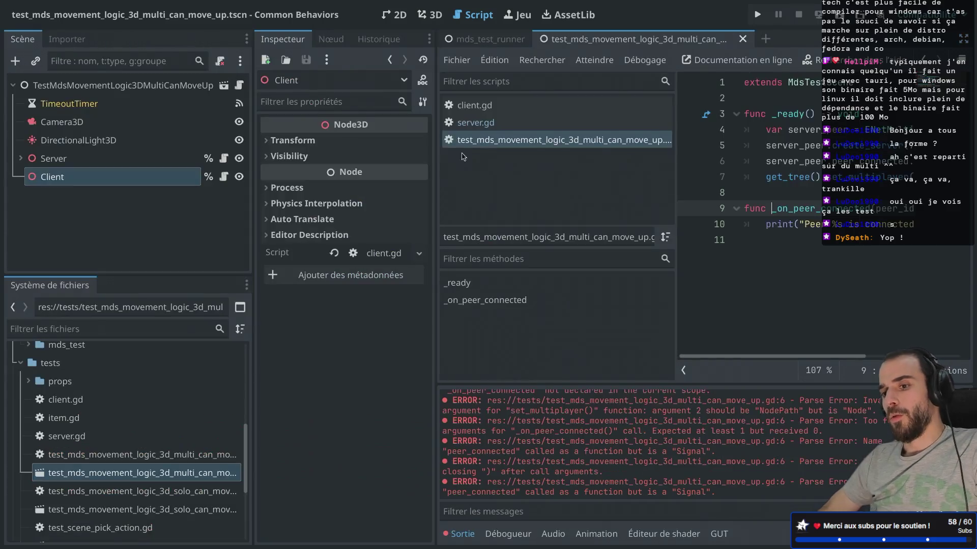
left_click_drag(334, 177, 536, 177)
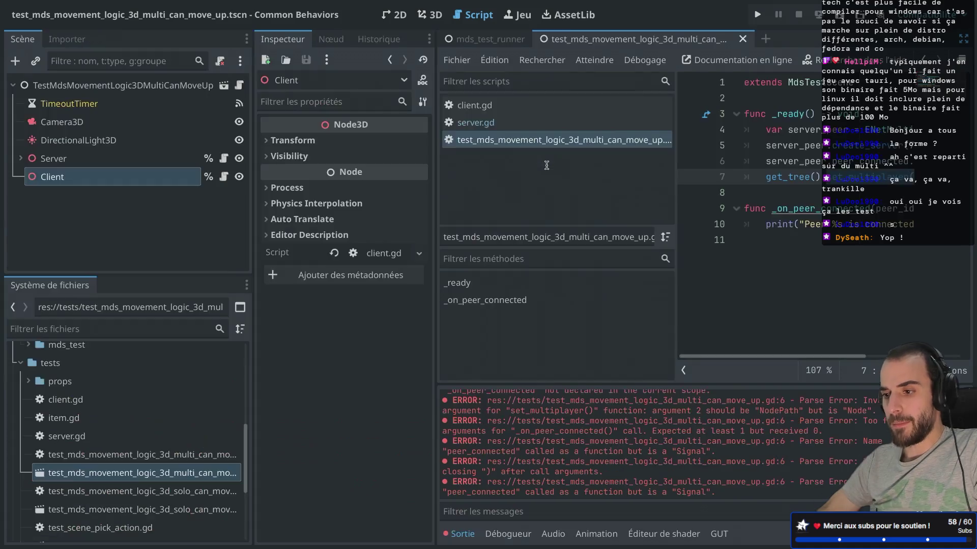
key("ctrl+shift+F11")
left_click(53, 160)
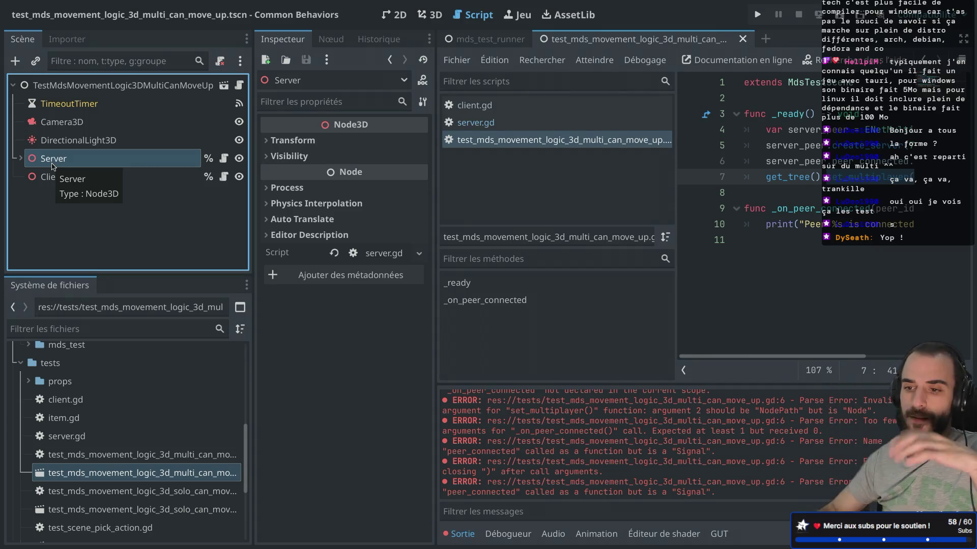
left_click(51, 178)
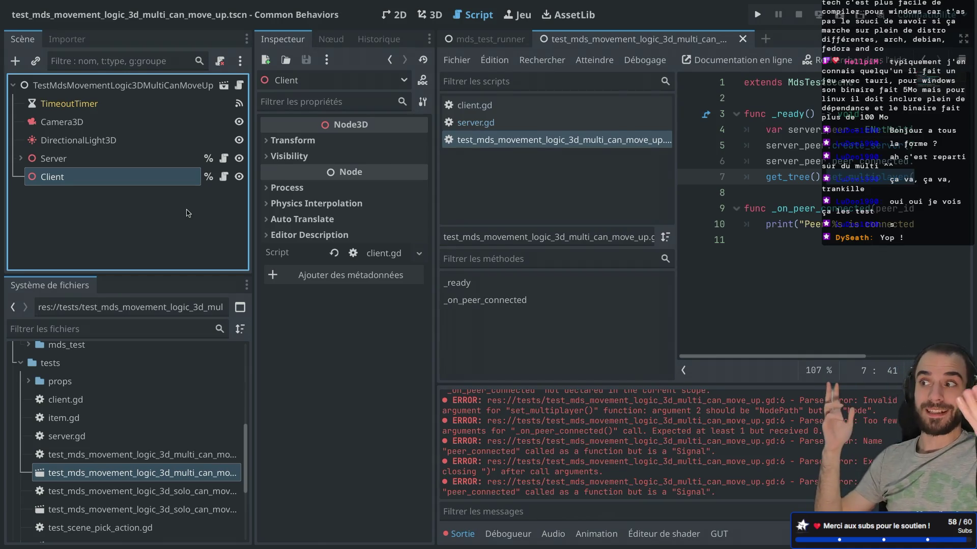
key("ctrl+shift+F11")
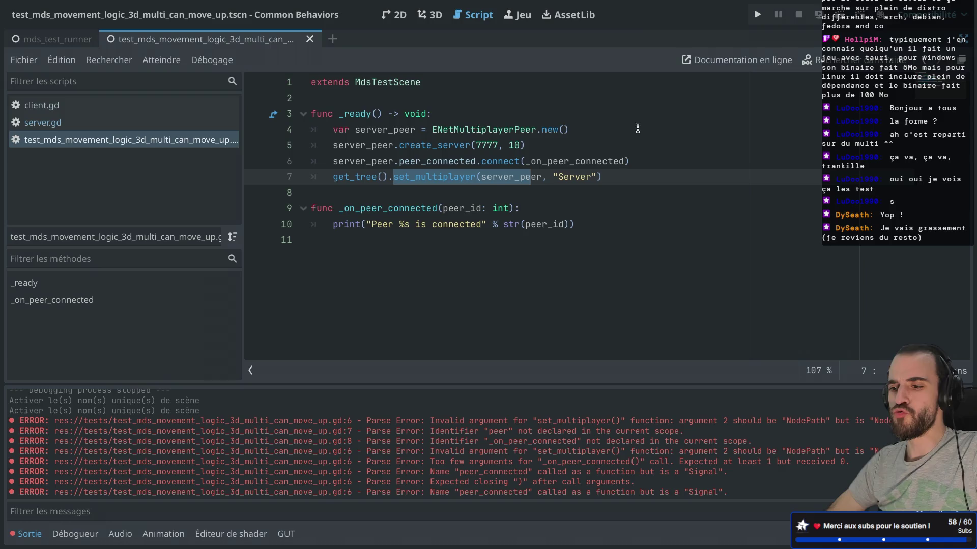
mouse_move(624, 172)
left_mouse_down()
mouse_move(646, 168)
mouse_move(597, 179)
mouse_move(622, 179)
mouse_move(547, 113)
left_mouse_up()
Step: Duplicate the four server setup lines, rename the copied declaration to client_peer, and save
key("ctrl+shift+d")
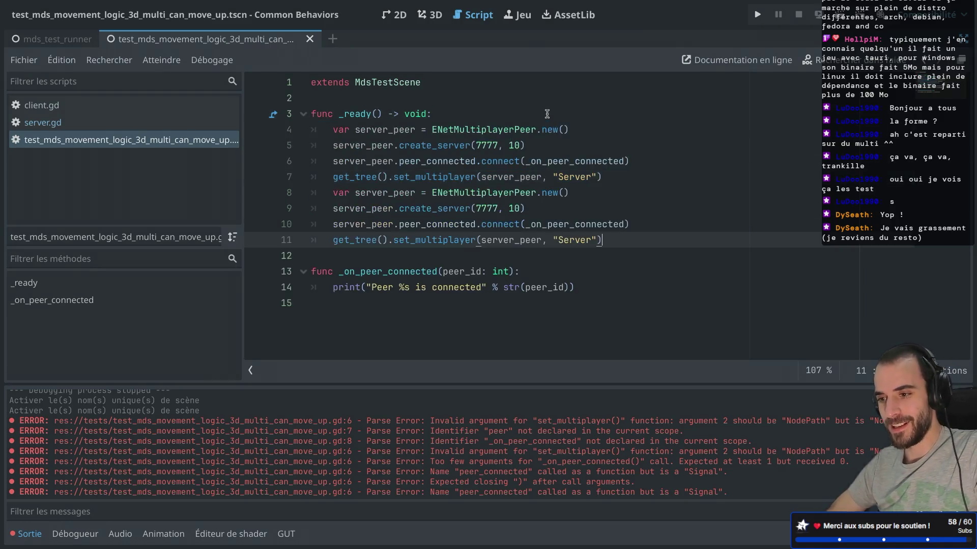
double_click(391, 193)
left_click(391, 193)
key("BackSpace")
key("BackSpace")
key("BackSpace")
type("client")
key("ctrl+s")
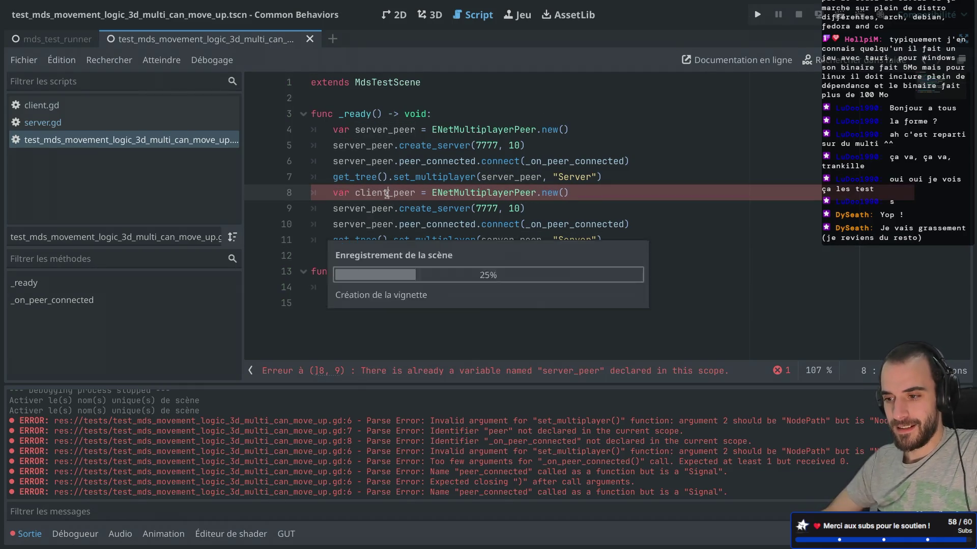
Step: Rename the server_peer references on lines 9 and 10 of the copy to client_peer
left_click(364, 205)
key("BackSpace")
key("BackSpace")
key("BackSpace")
key("BackSpace")
key("BackSpace")
type("client")
key("Escape")
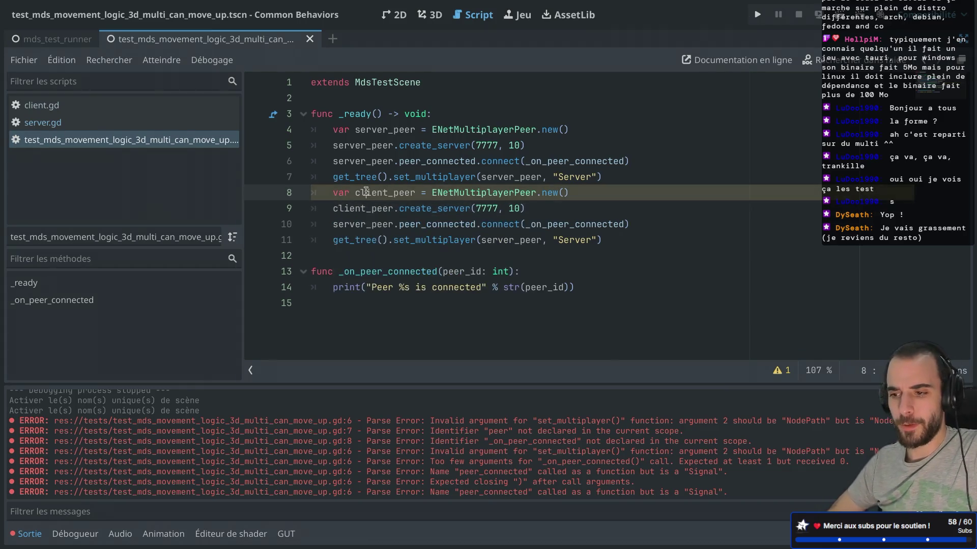
left_click(366, 225)
key("BackSpace")
key("BackSpace")
key("BackSpace")
key("BackSpace")
key("BackSpace")
key("BackSpace")
type("client")
Step: Replace create_server with create_client on line 9 of the copied block
double_click(422, 224)
type("c")
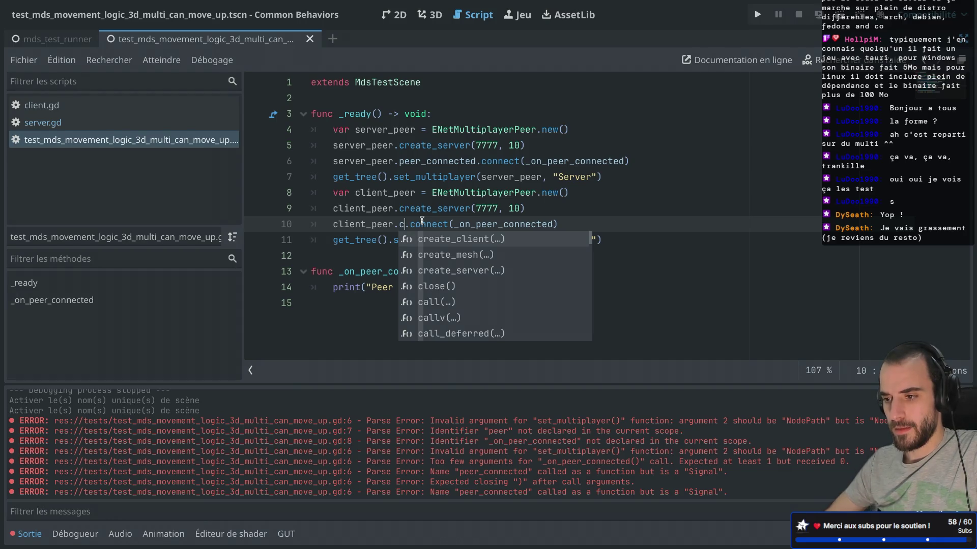
double_click(422, 209)
type("conn")
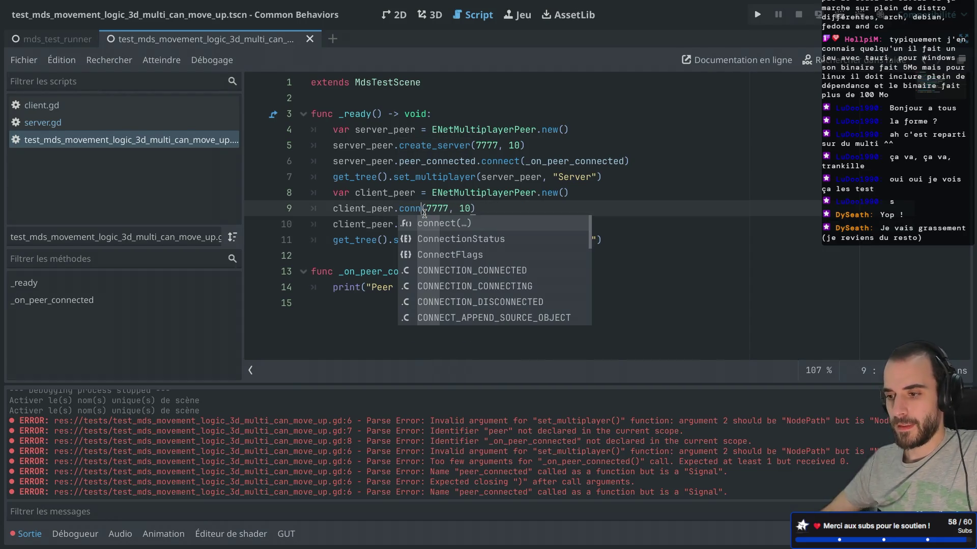
key("BackSpace")
key("BackSpace")
key("BackSpace")
type("reate")
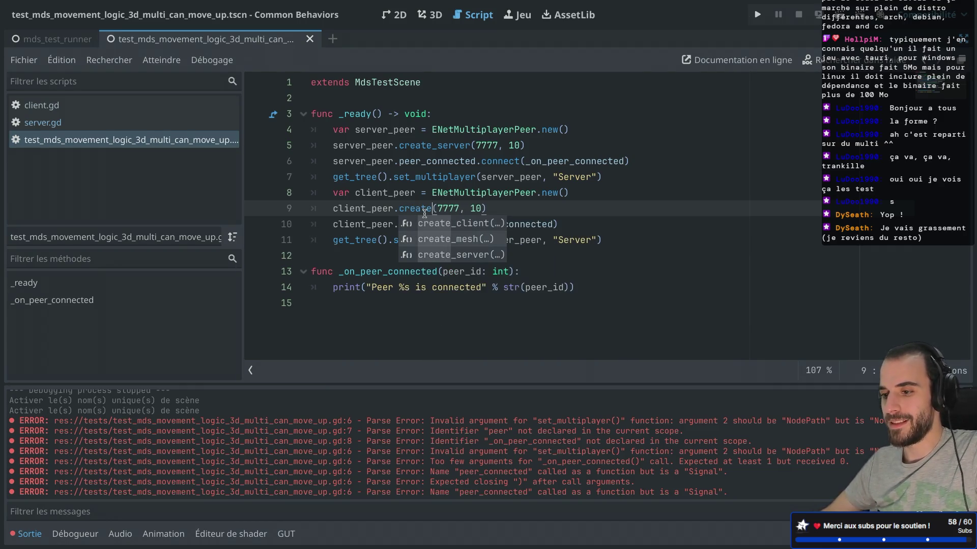
key("Return")
Step: Change create_client's arguments to ("localhost", 7777)
double_click(515, 210)
key("BackSpace")
key("BackSpace")
key("BackSpace")
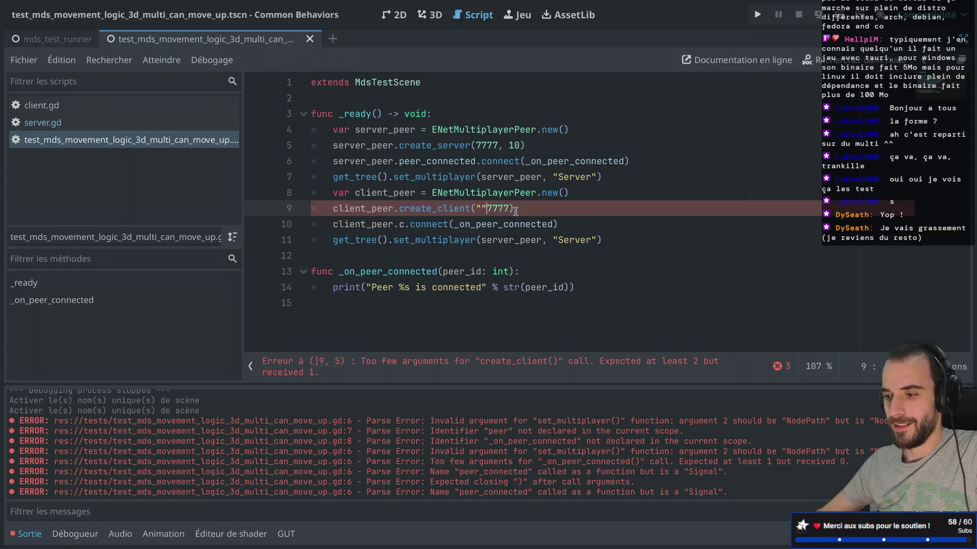
type("\"\",")
key("Left")
key("Left")
key("Left")
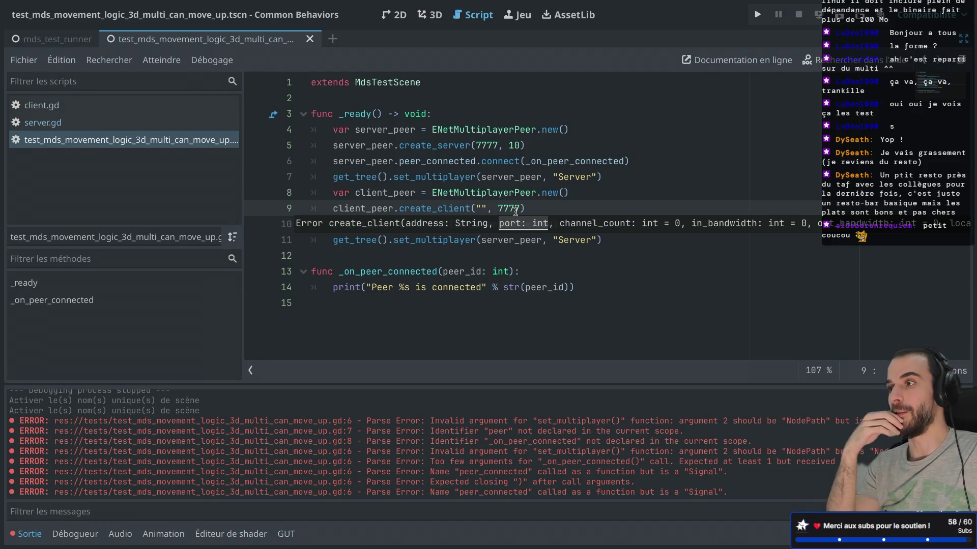
type("localhost")
key("End")
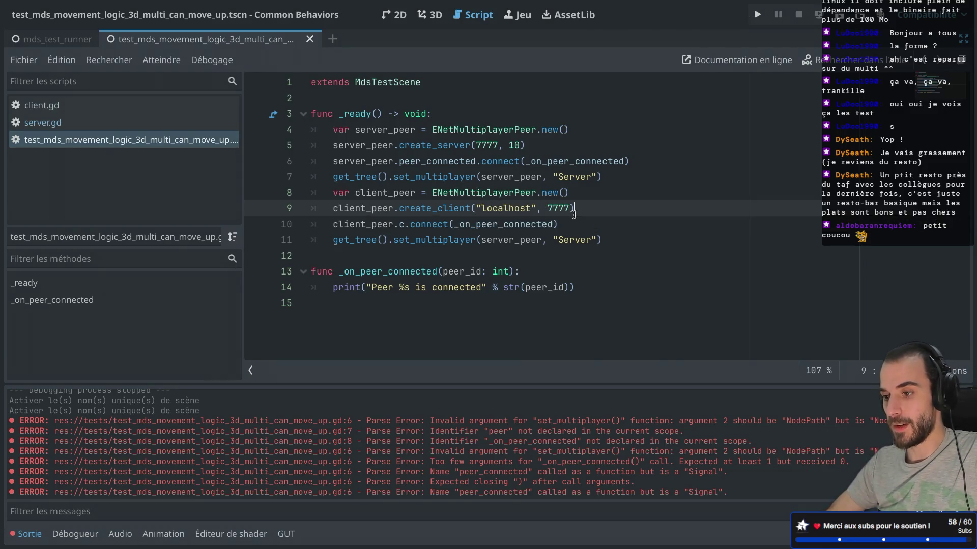
left_click(612, 178)
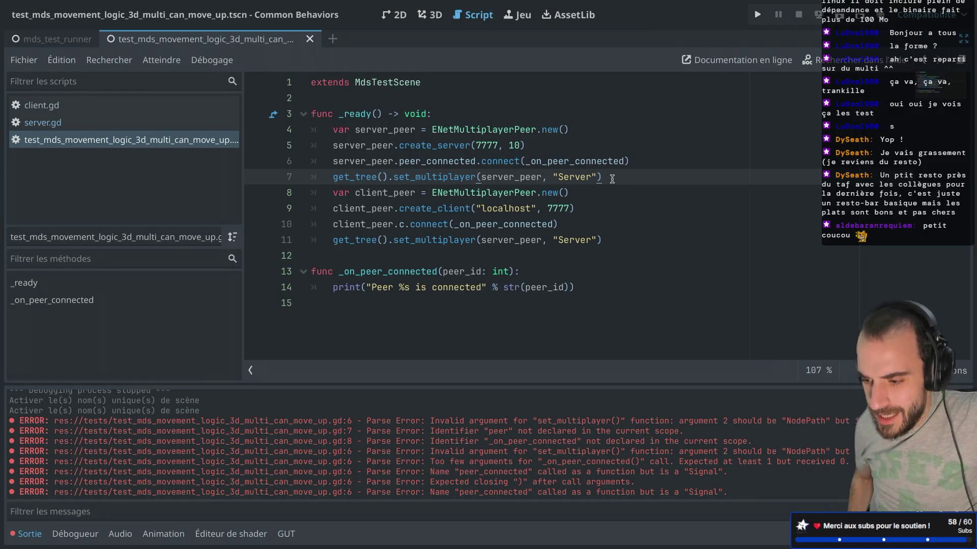
Step: Clean up the stray characters before .connect on the client block's line 11
key("Return")
type("#")
key("BackSpace")
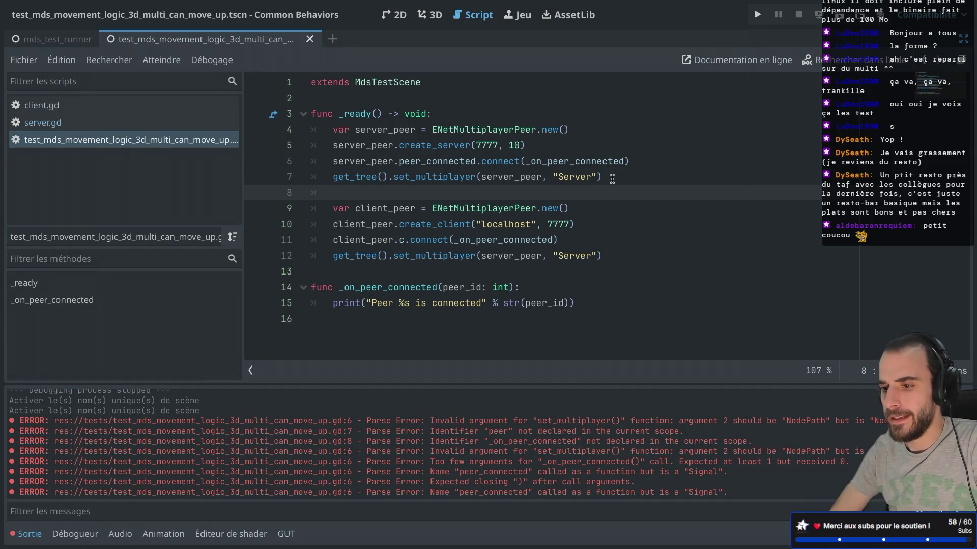
left_click(401, 239)
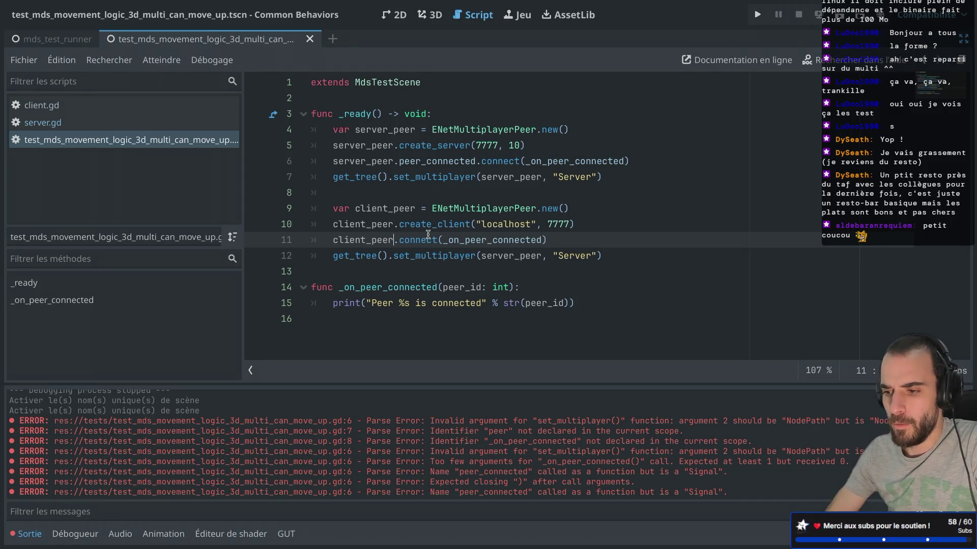
type(".o")
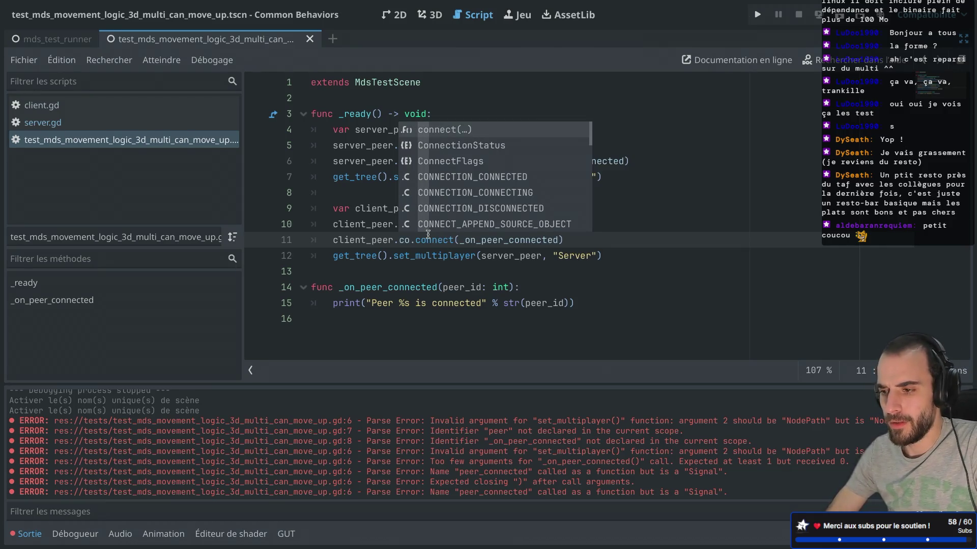
key("BackSpace")
key("BackSpace")
key("Right")
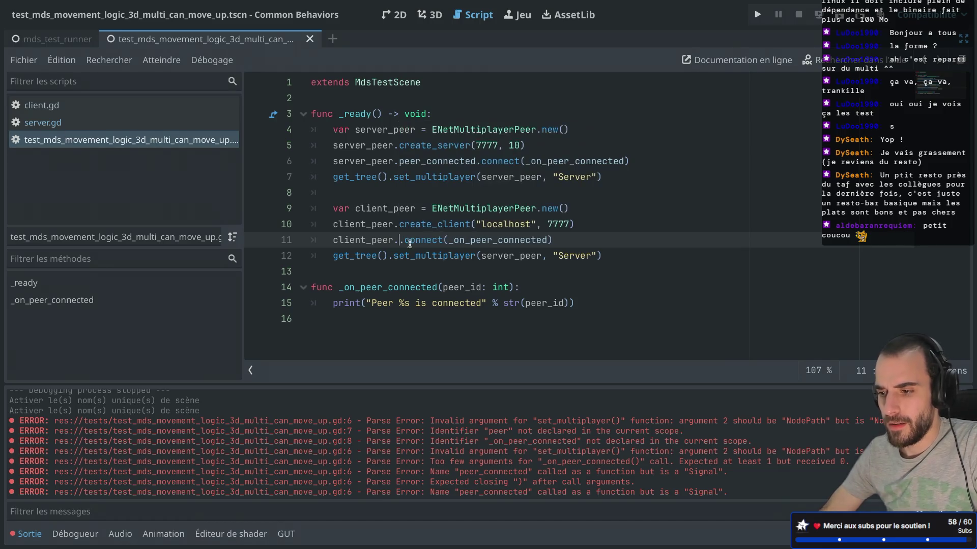
Step: Delete the leftover .connect call on line 11 and list client_peer's members
double_click(463, 219)
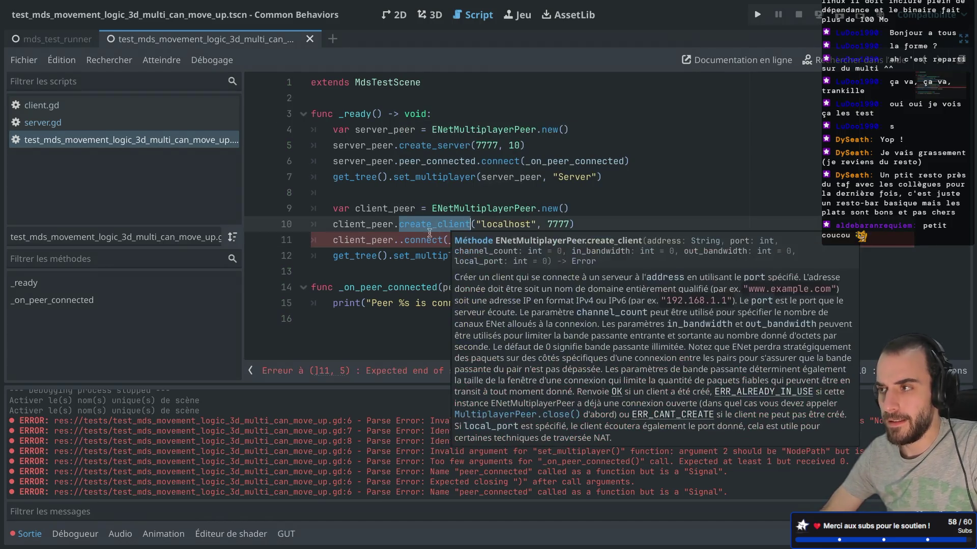
left_click(400, 240)
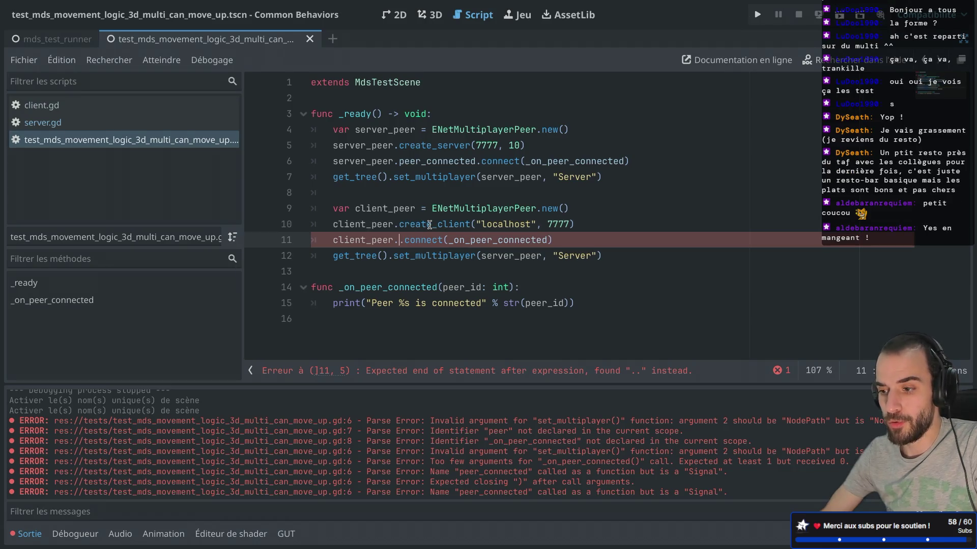
key("ctrl+space")
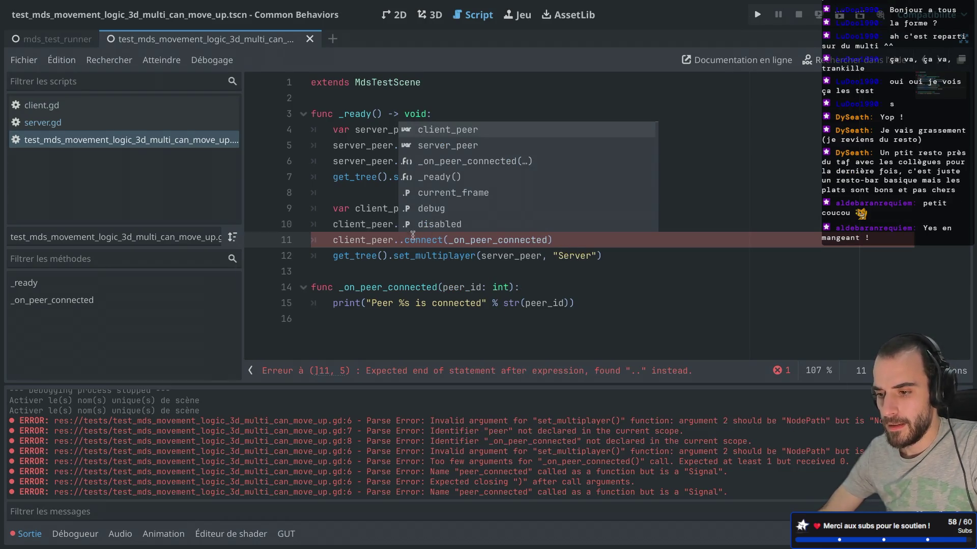
left_click_drag(400, 240, 555, 240)
key("BackSpace")
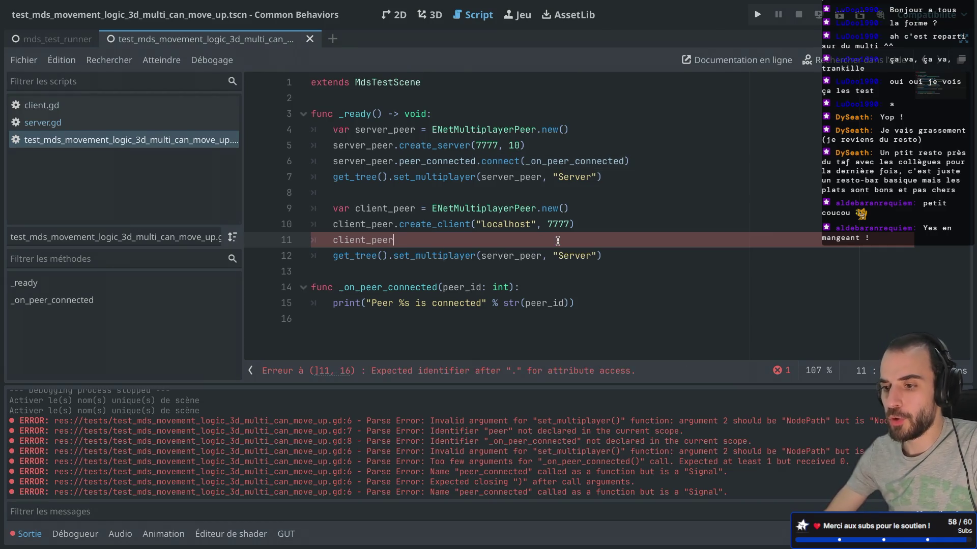
key("ctrl+space")
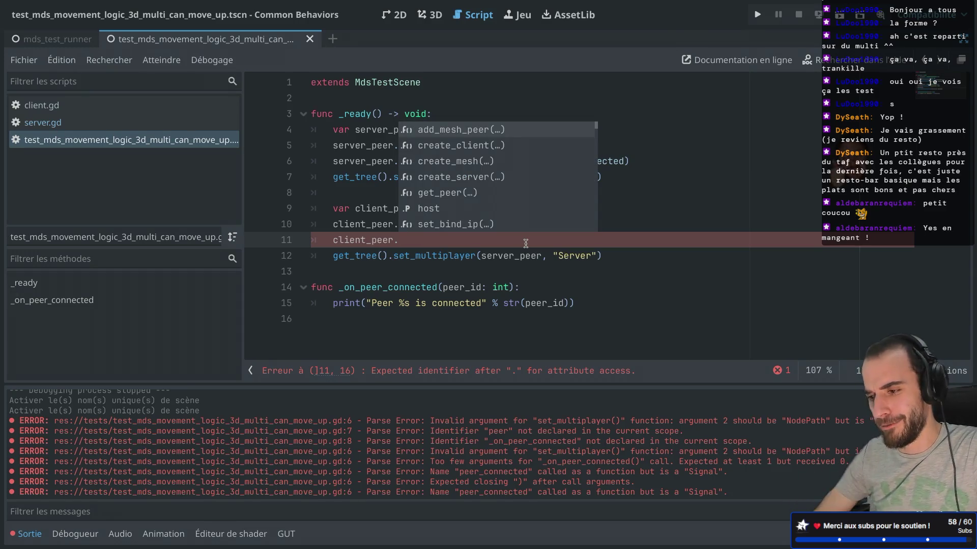
Step: Try completing connect on line 11, then remove the partial word and list members again
left_click(498, 257)
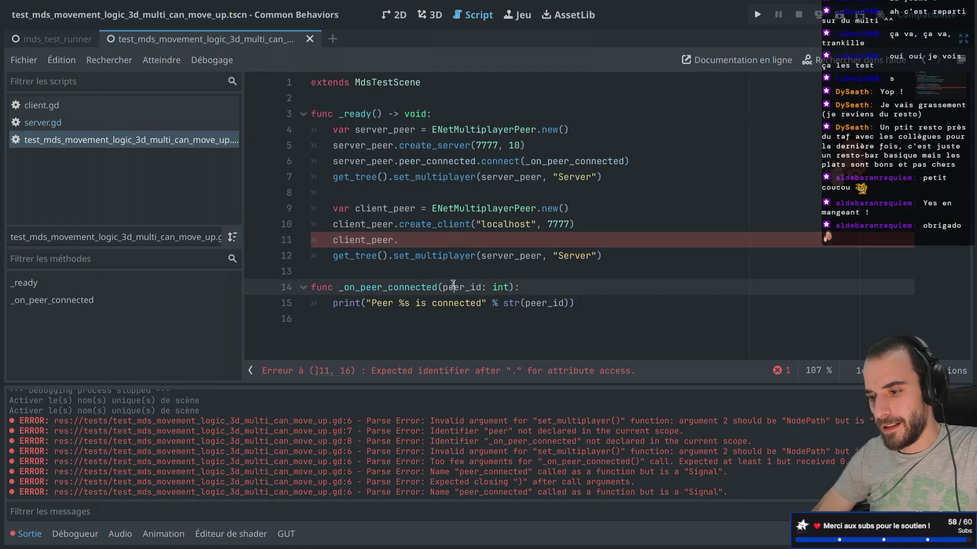
left_click(418, 239)
type("con")
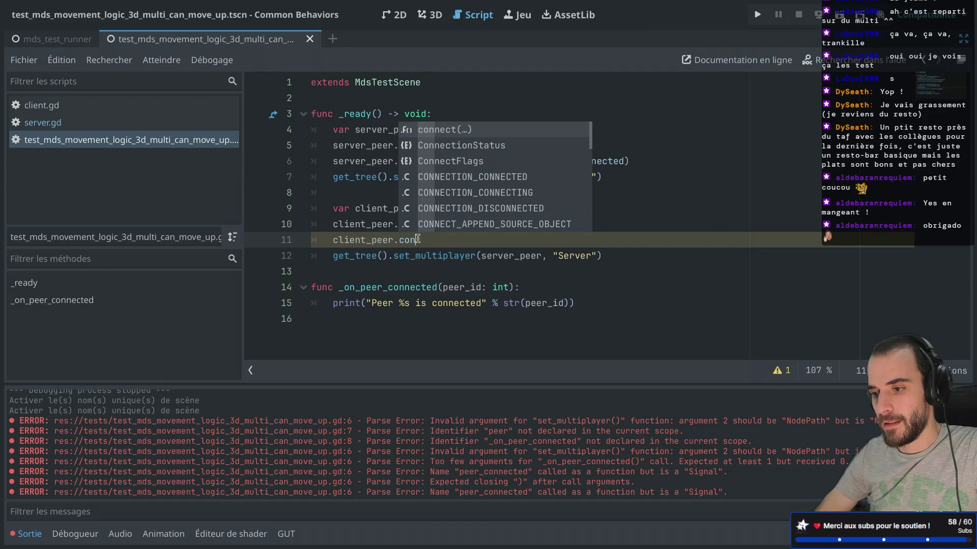
type("nected")
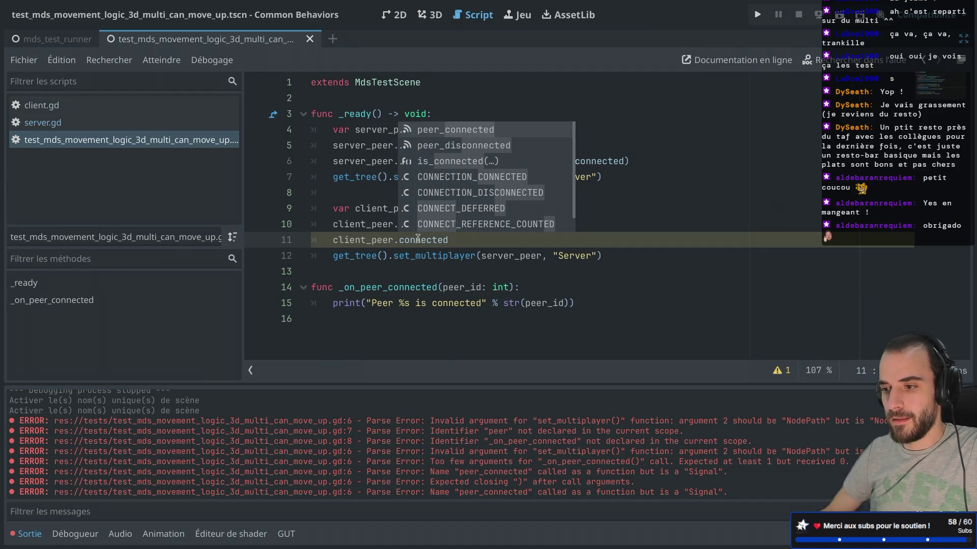
key("BackSpace")
key("BackSpace")
key("Escape")
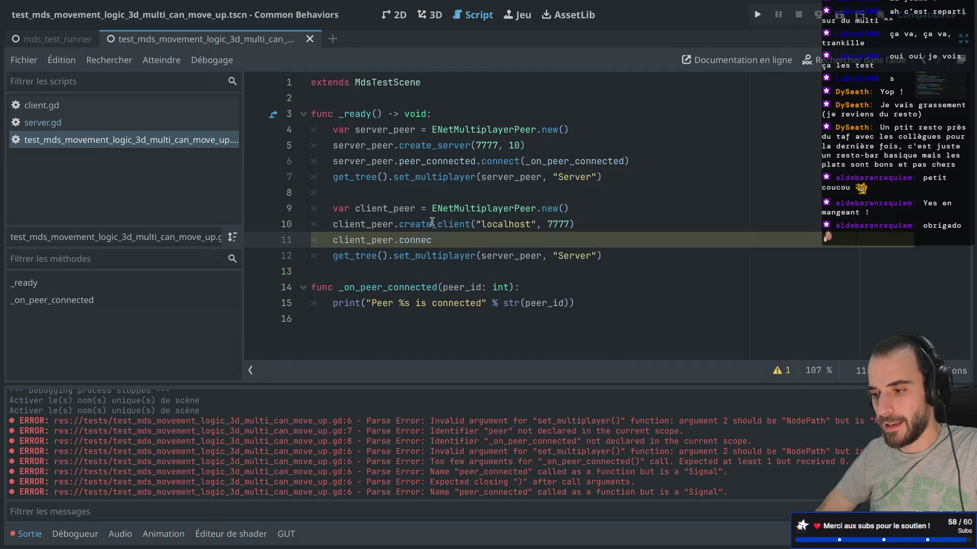
double_click(401, 241)
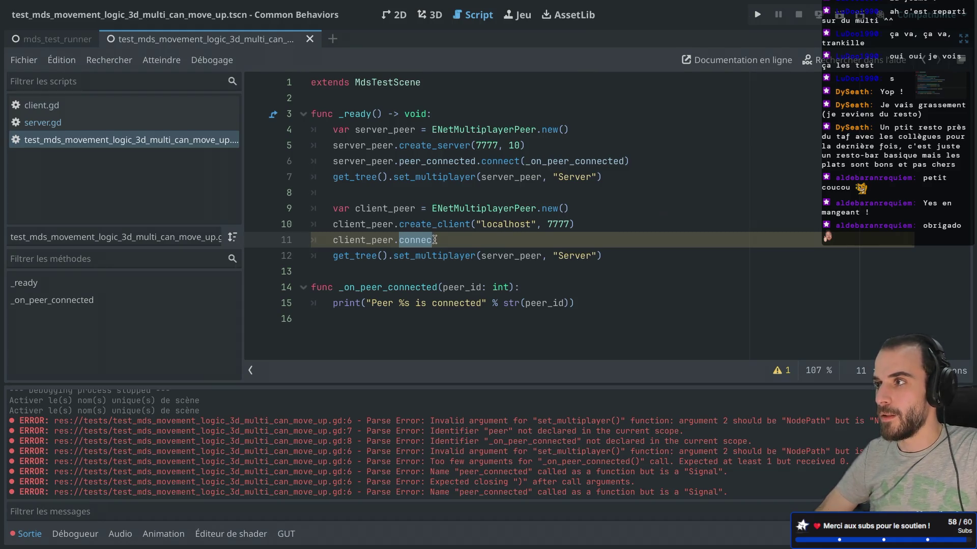
key("BackSpace")
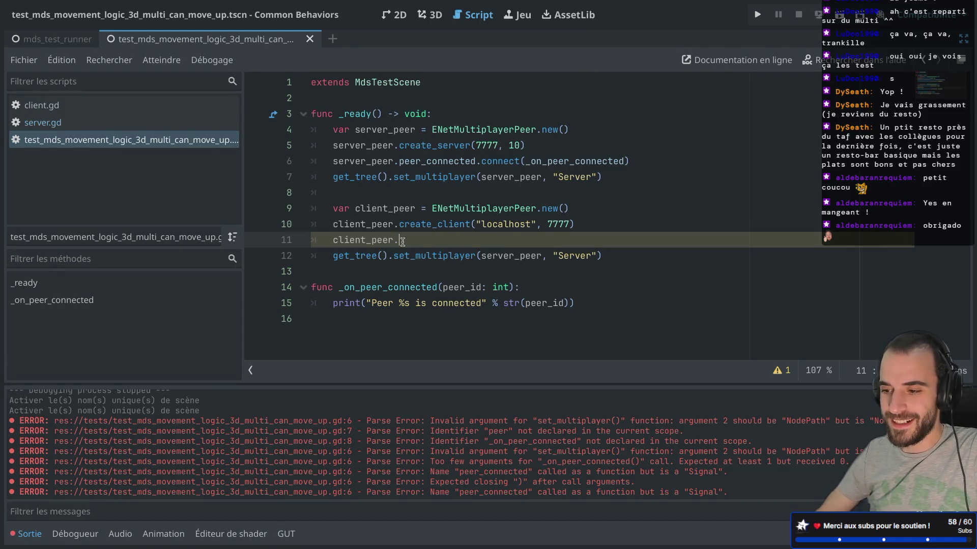
key("ctrl+space")
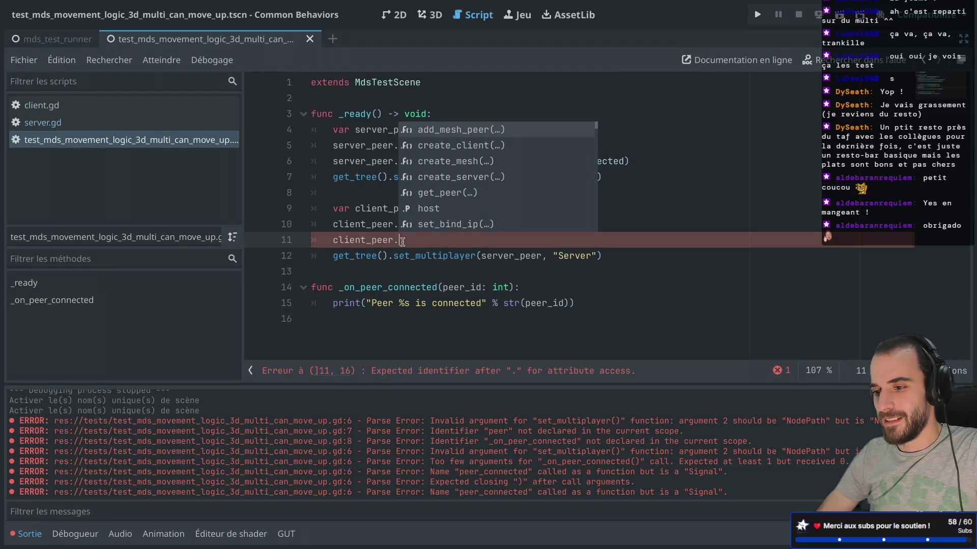
key("Escape")
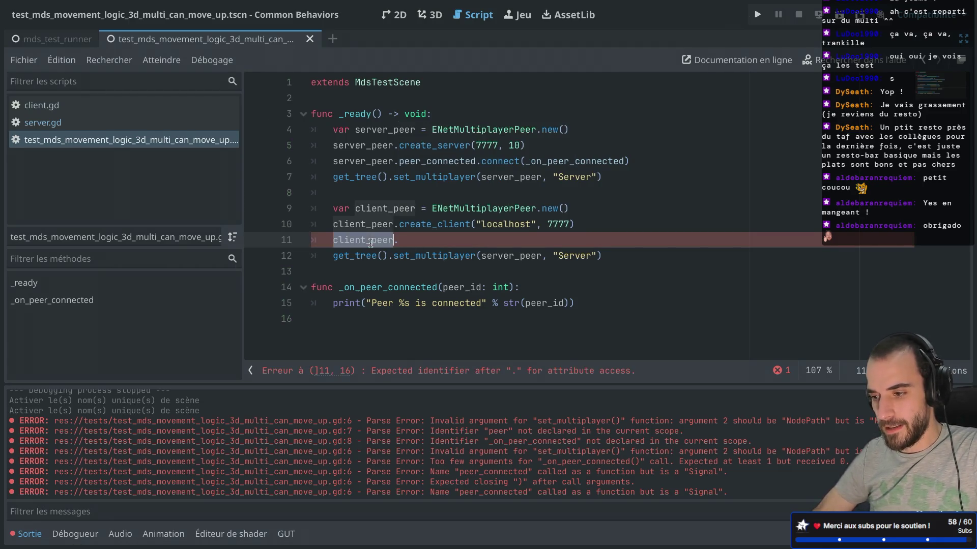
Step: Review the scene's root node and the MdsTestScene class name, then switch to the docs
double_click(385, 209)
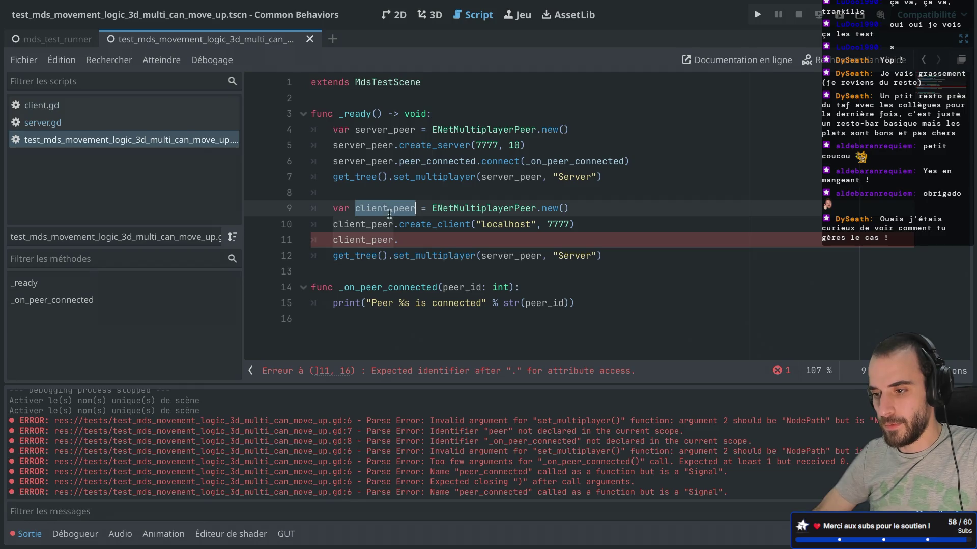
left_click(420, 239)
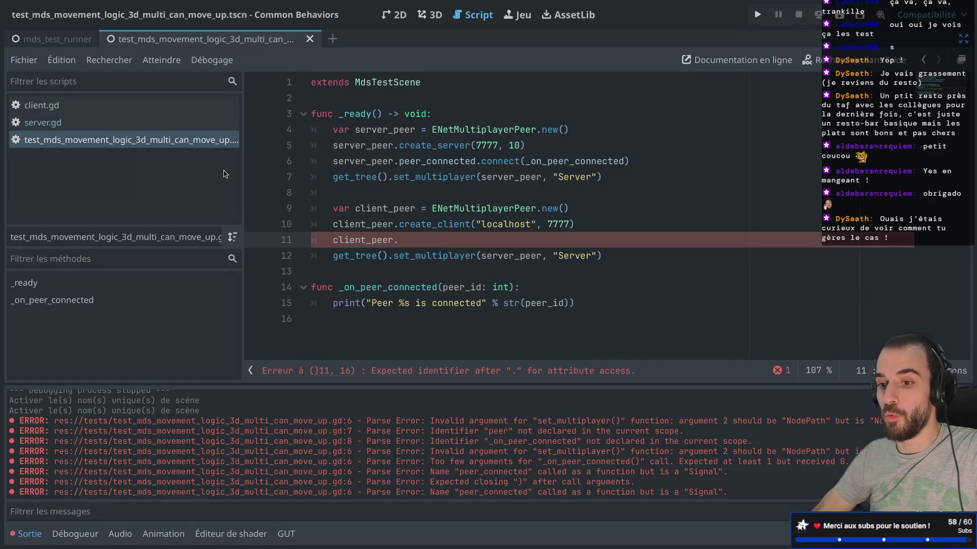
key("ctrl+shift+F11")
left_click(90, 87)
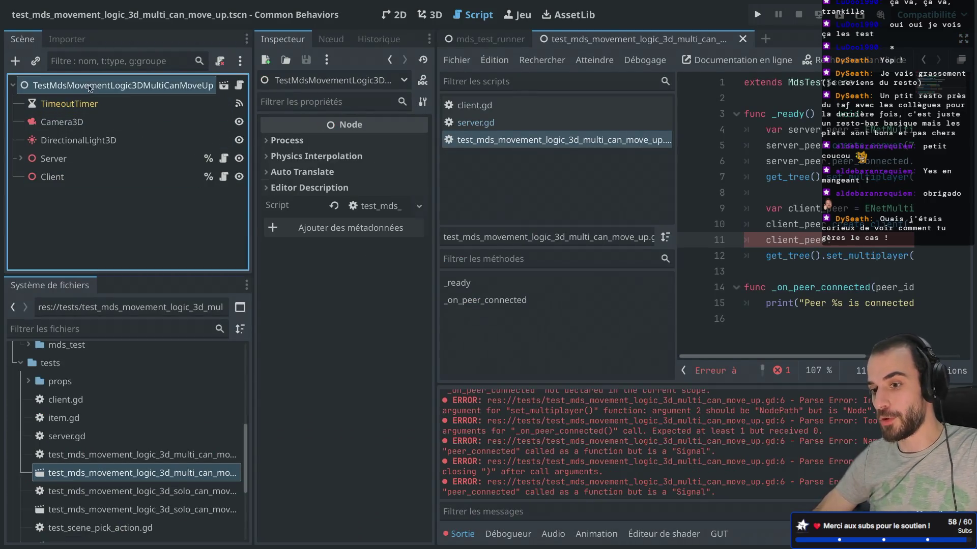
key("ctrl+shift+F11")
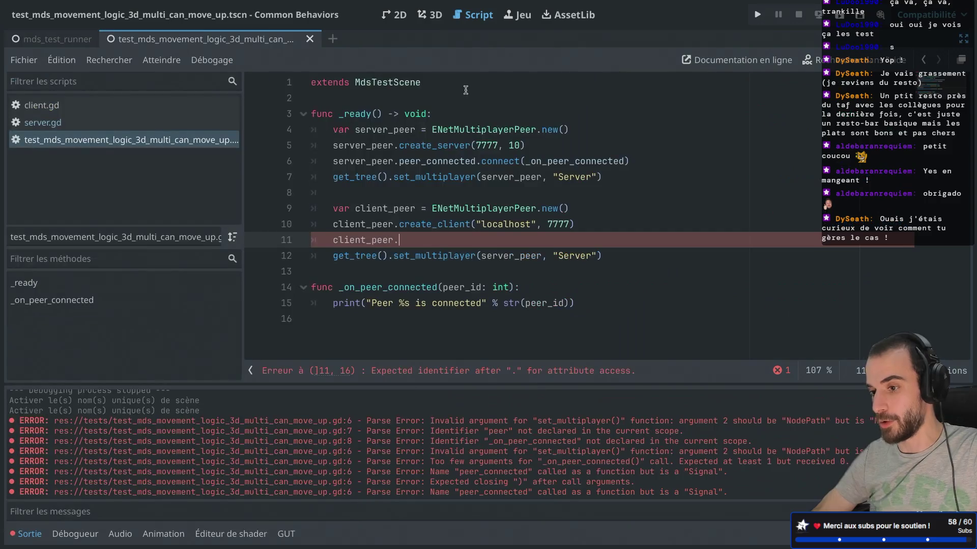
left_click_drag(348, 83, 426, 84)
key("ctrl+shift+F11")
key("ctrl+shift+F11")
key("ctrl+Right")
Step: Highlight the docs paragraphs on per-path MultiplayerAPI and running server and client together
mouse_move(427, 325)
left_mouse_down()
mouse_move(351, 291)
mouse_move(332, 268)
left_mouse_up()
left_click(439, 335)
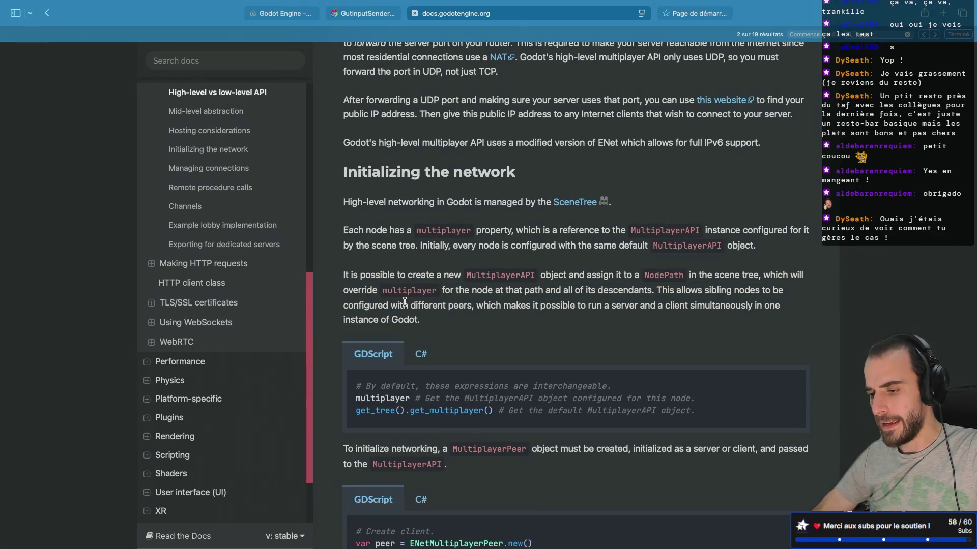
left_click_drag(435, 331, 351, 279)
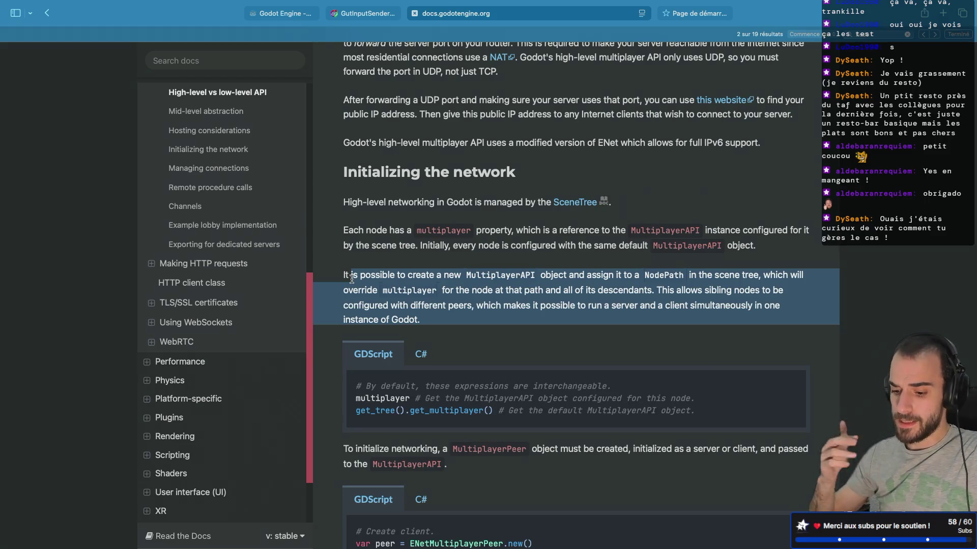
Step: Return to the Godot editor with docks shown and select the Server node
key("ctrl+Left")
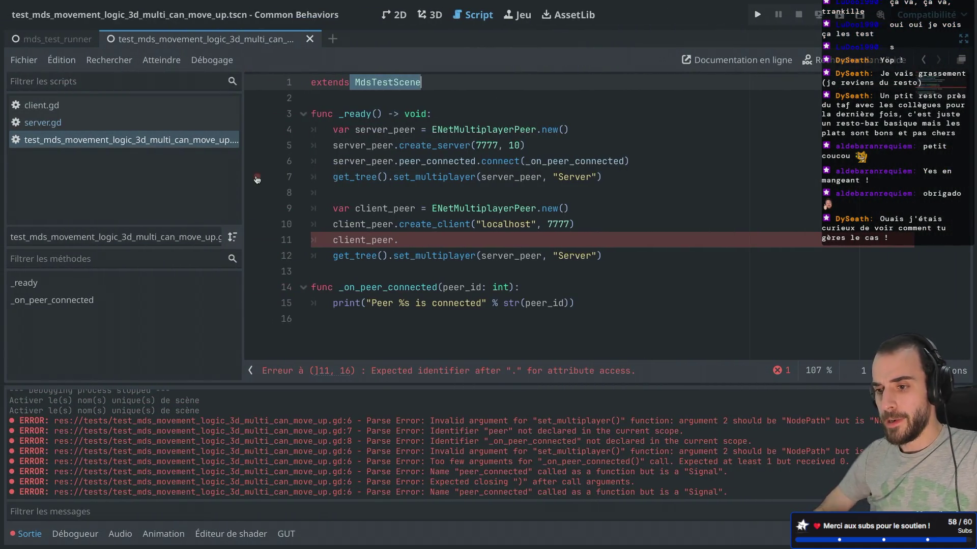
mouse_move(420, 168)
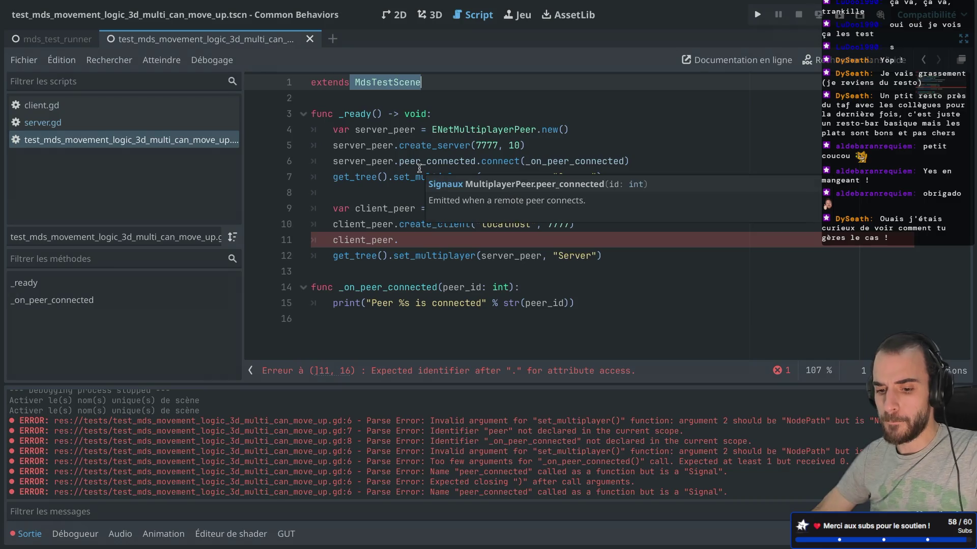
key("ctrl+shift+F11")
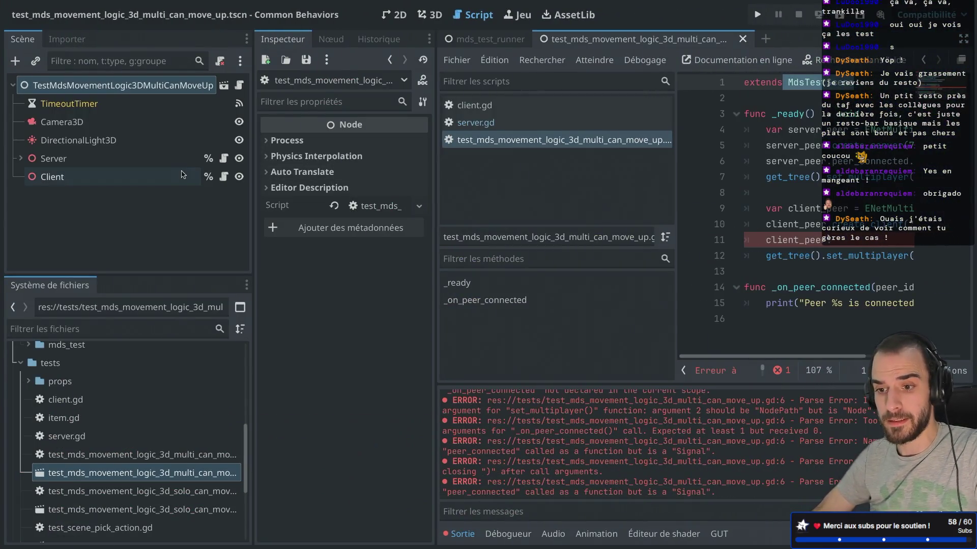
left_click(97, 158)
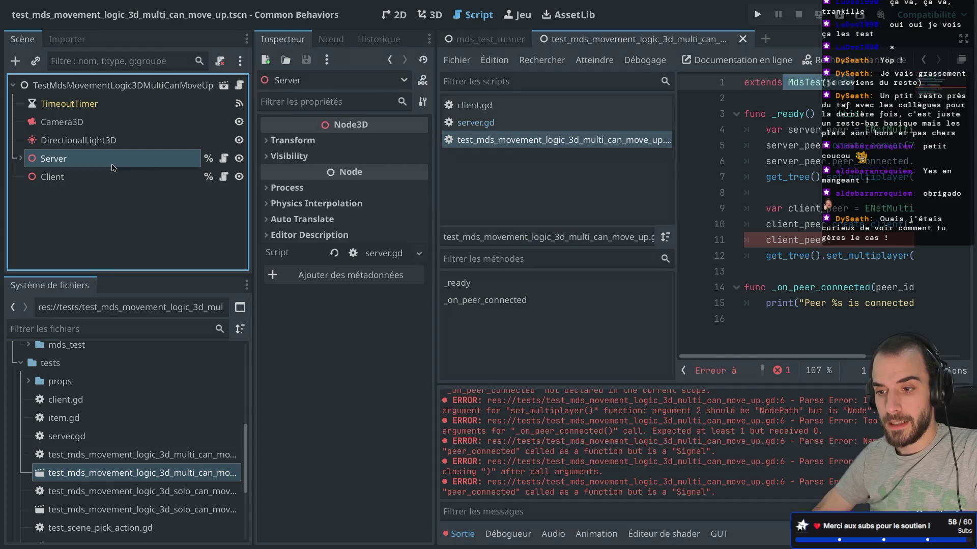
Step: Open client.gd, select its connected_to_server.connect line, and return to the test script
left_click(104, 182)
left_click(224, 176)
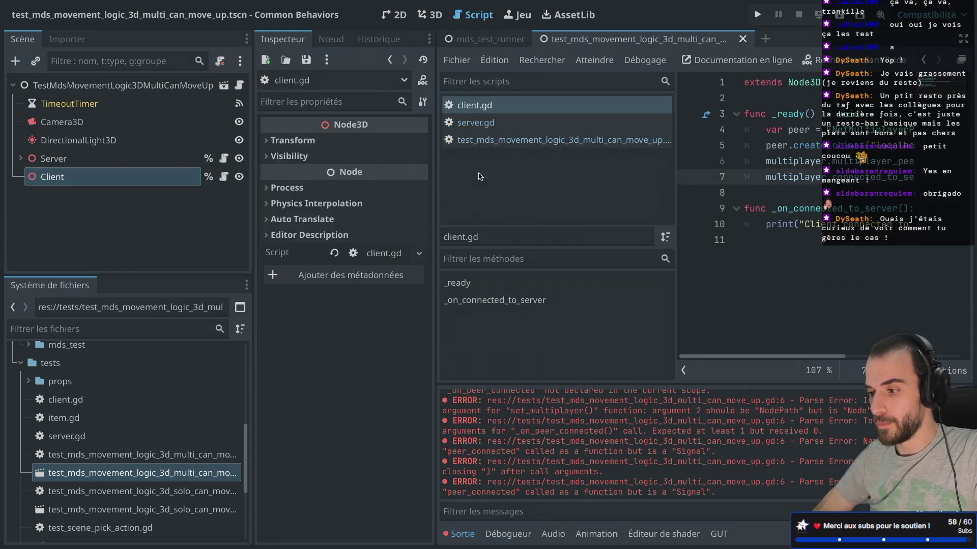
key("ctrl+shift+F11")
double_click(431, 177)
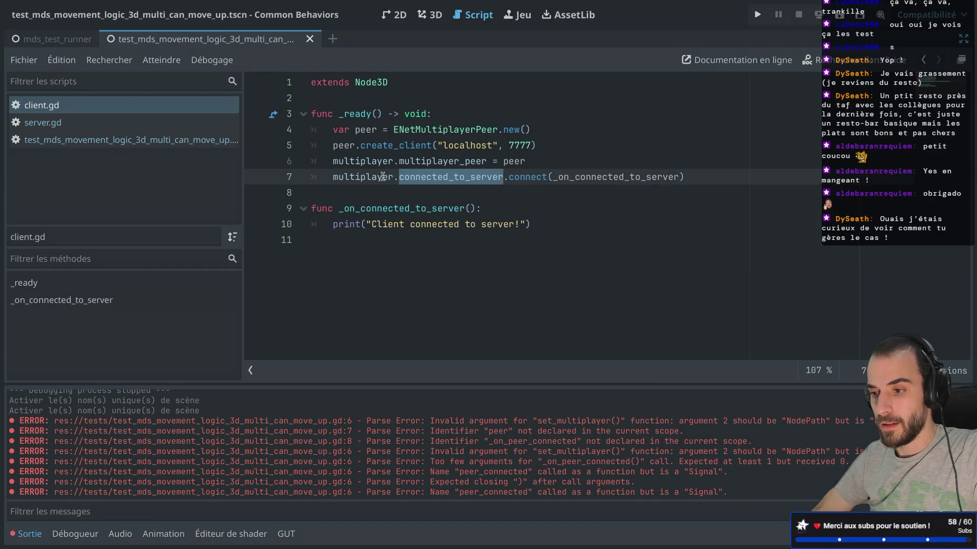
left_click_drag(333, 177, 686, 176)
key("ctrl+c")
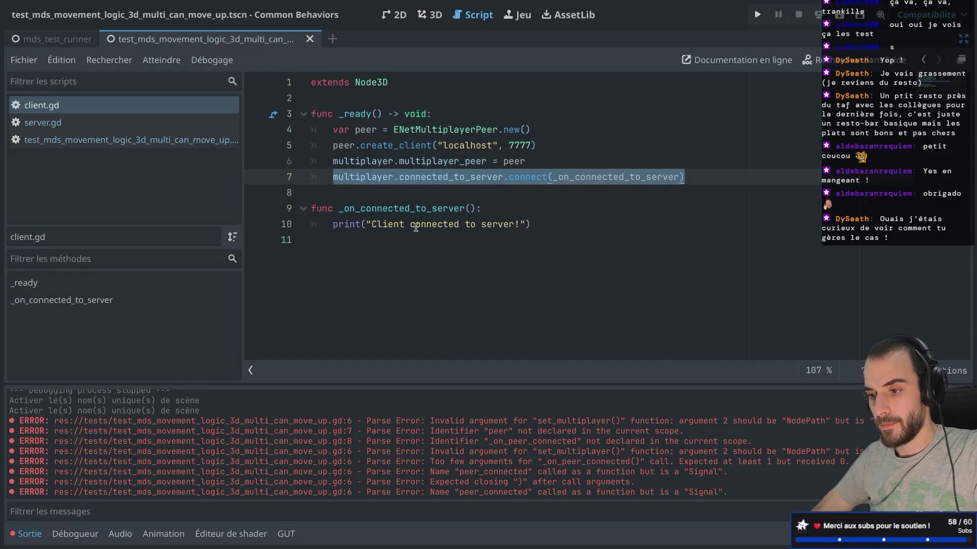
left_click(399, 179)
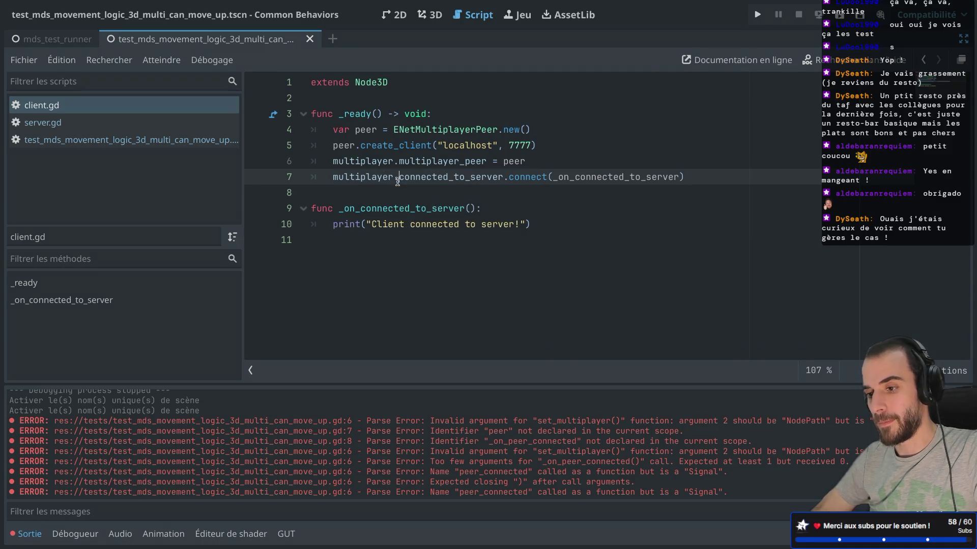
left_click(737, 168, "shift")
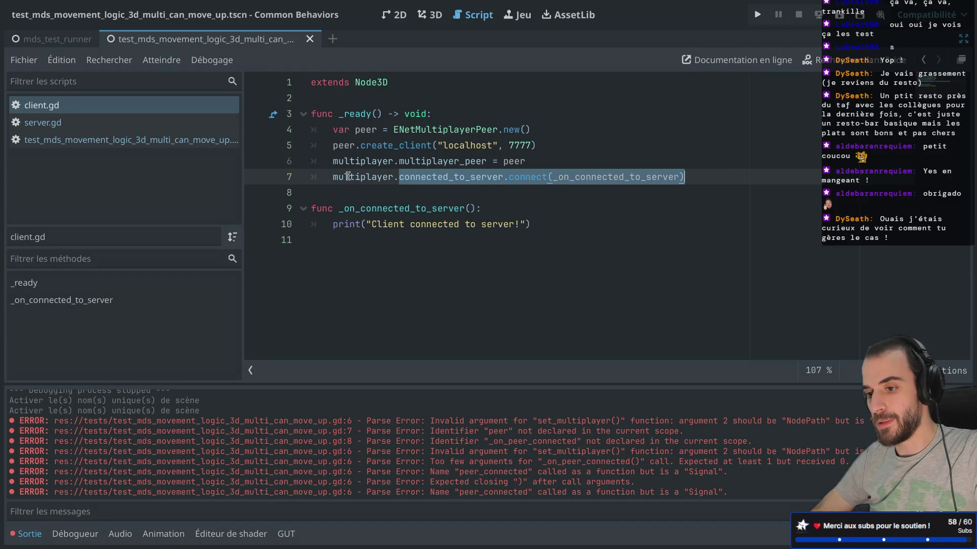
mouse_move(327, 182)
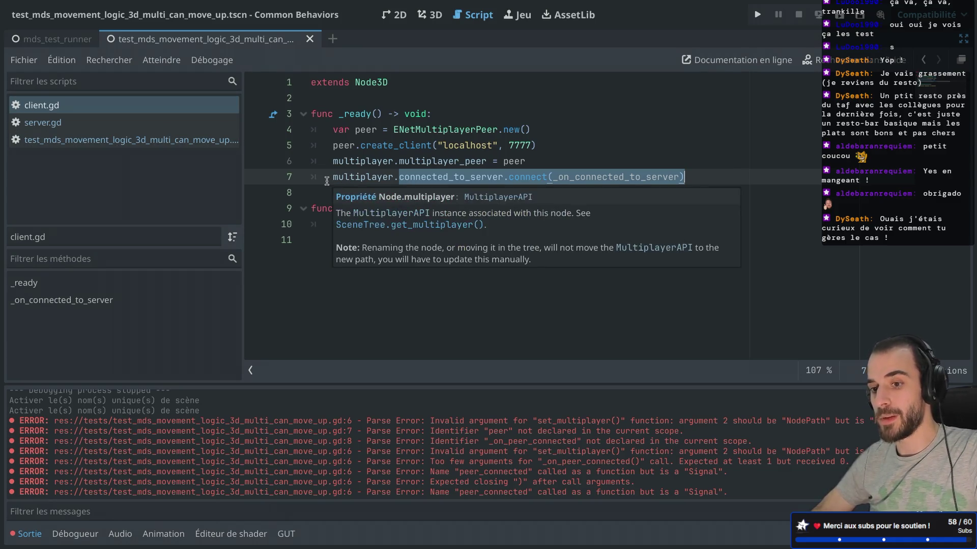
left_click(163, 141)
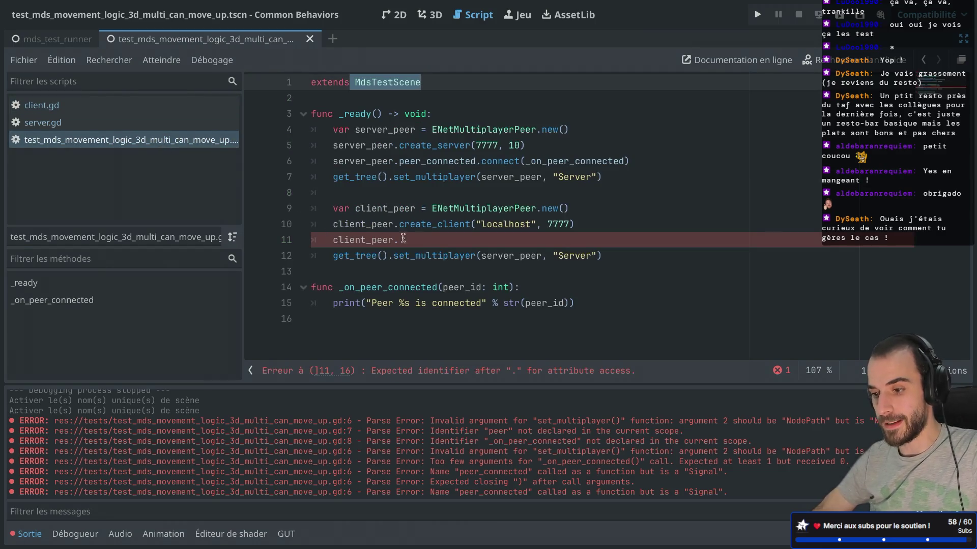
Step: Add a line connecting %Client's connected_to_server signal and delete the dangling client_peer line
left_click(612, 258)
key("Return")
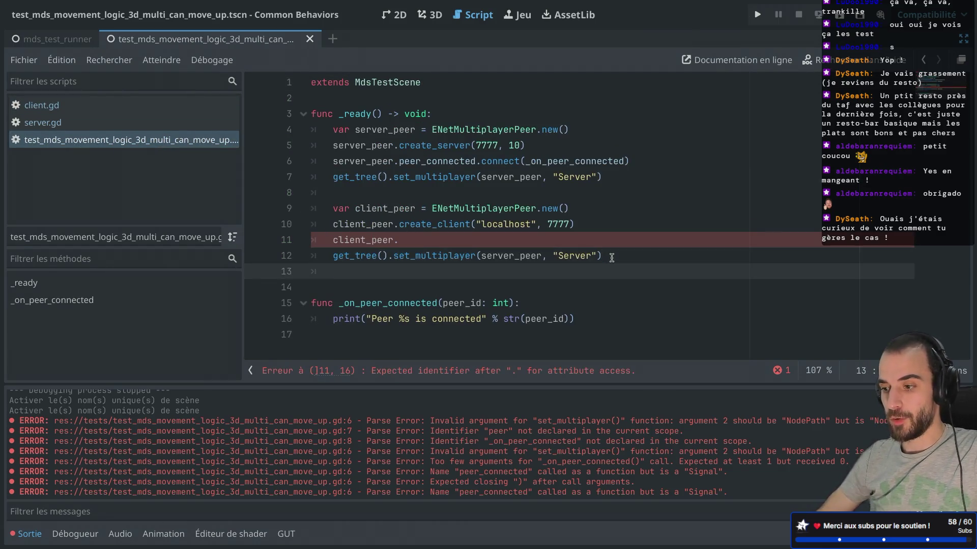
type("%Client.")
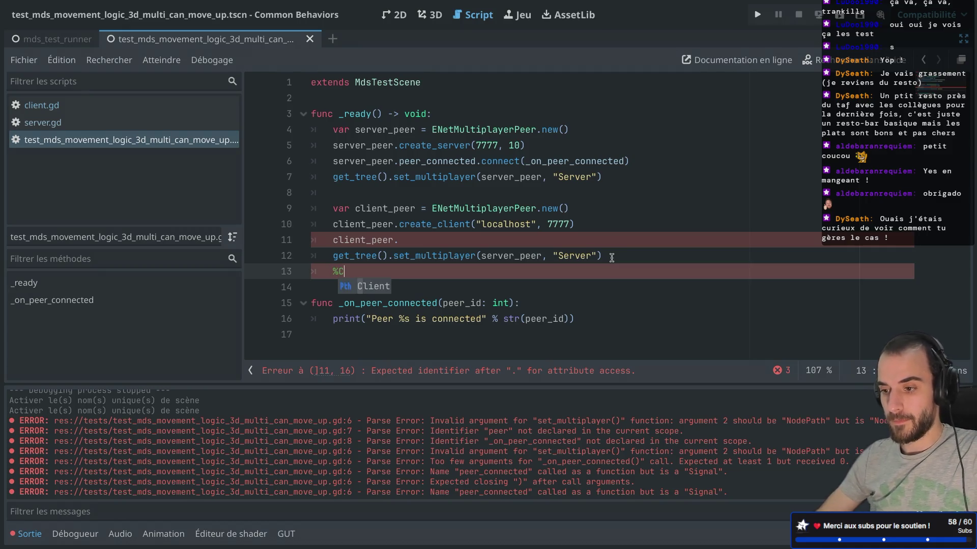
key("ctrl+v")
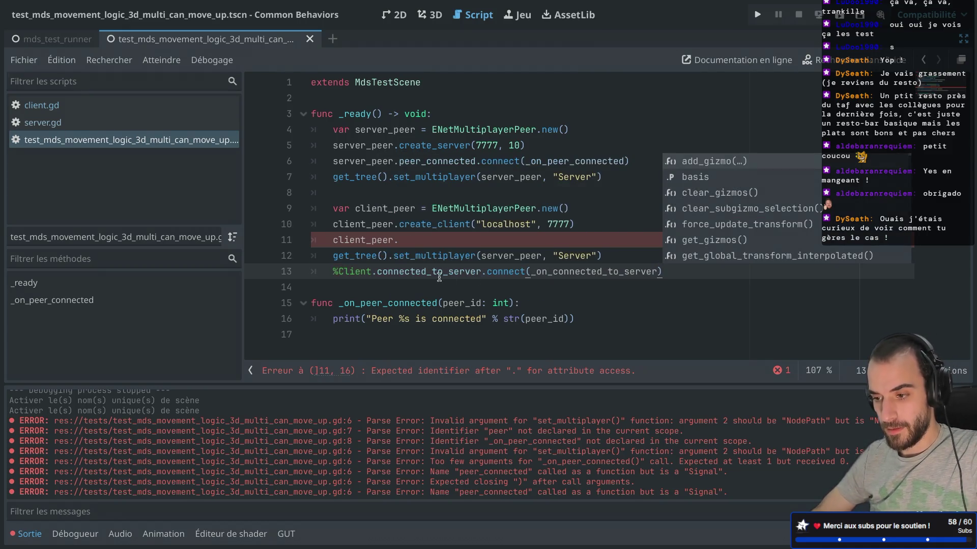
key("Escape")
left_click(287, 237)
key("BackSpace")
key("BackSpace")
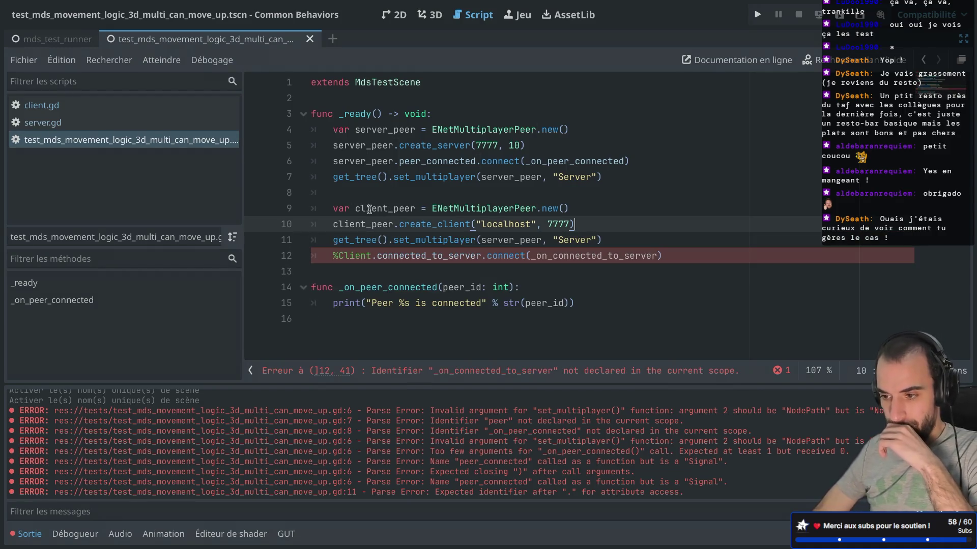
Step: Change set_multiplayer's first argument on line 11 from server_peer to client_peer
double_click(376, 207)
double_click(422, 224)
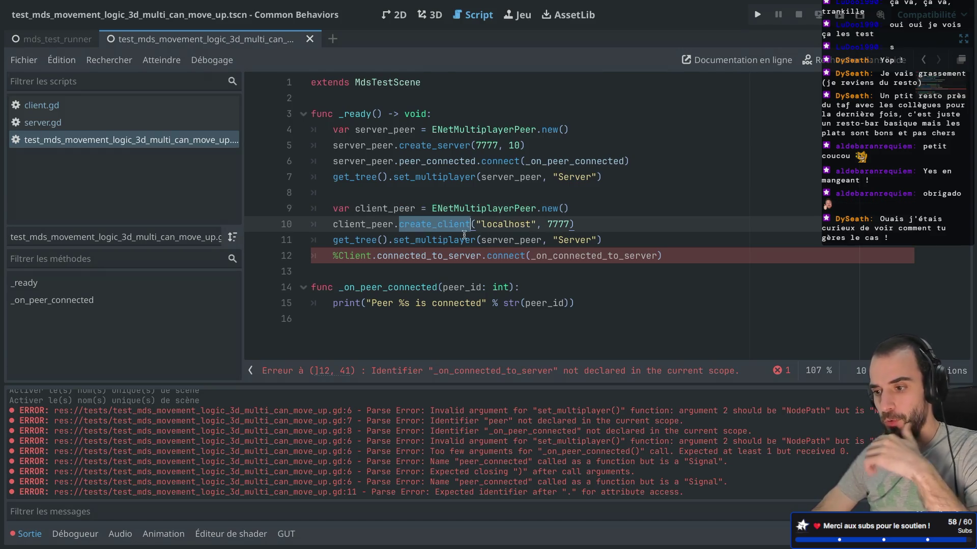
double_click(505, 239)
type("c")
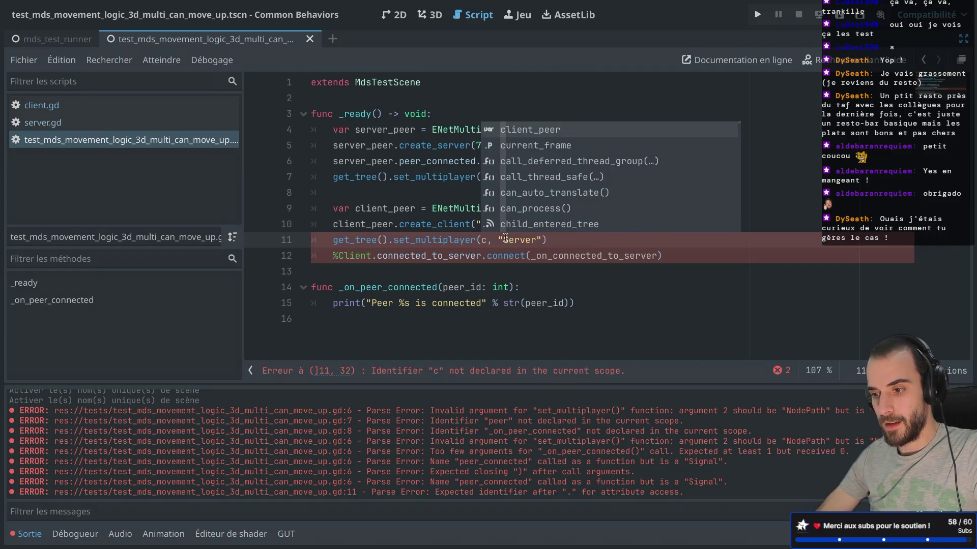
type("li")
key("Return")
Step: Set set_multiplayer's path argument on line 11 to "Client"
double_click(562, 239)
type("Cli")
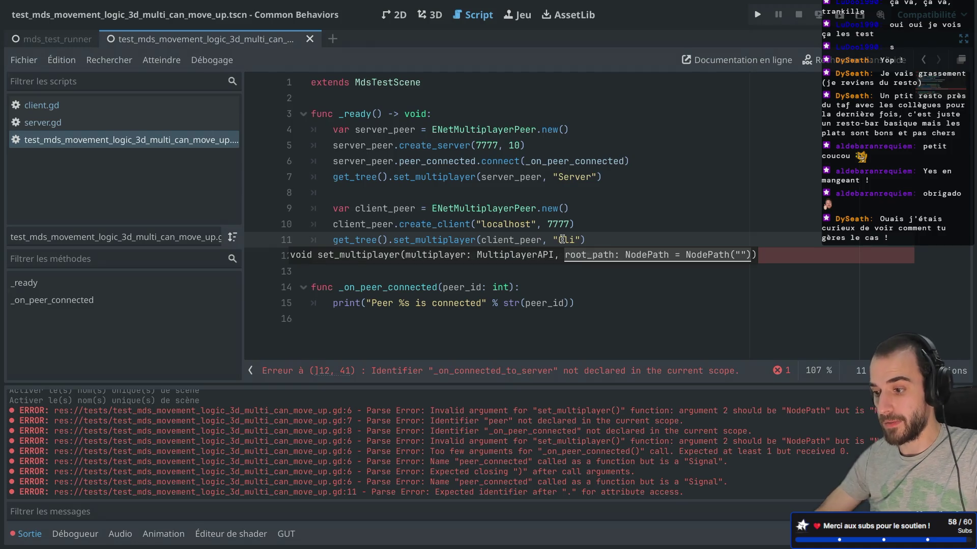
type("ent")
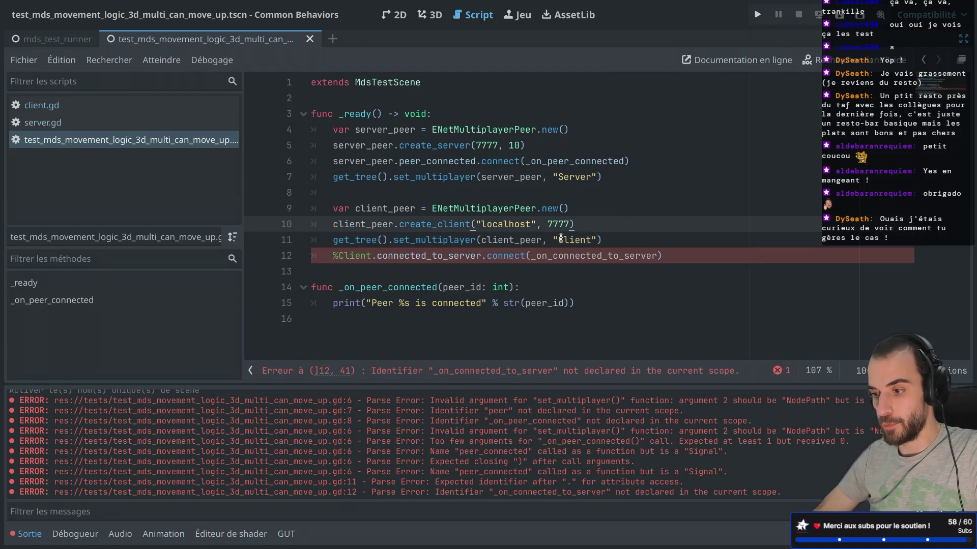
double_click(586, 239)
left_click_drag(586, 240, 597, 239)
key("BackSpace")
type("%Cli")
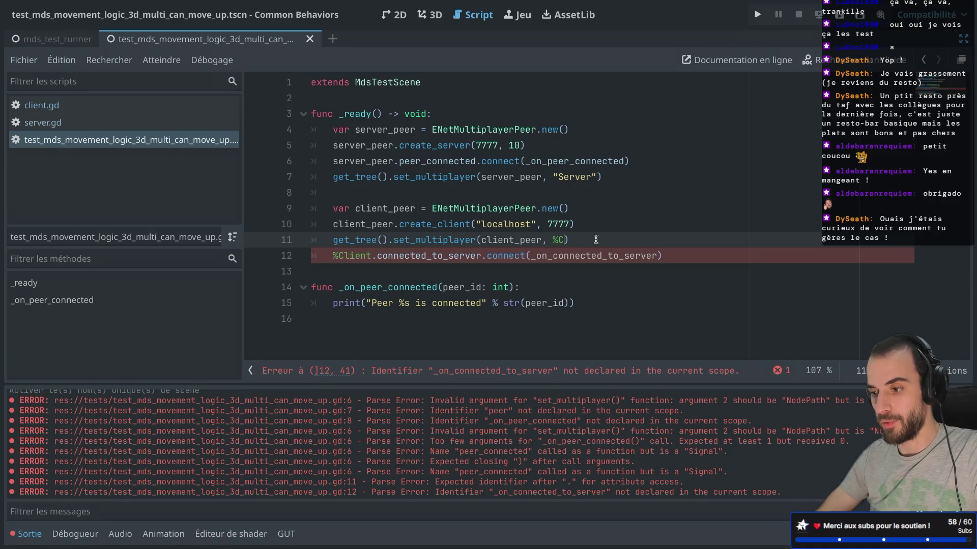
key("Return")
left_click_drag(551, 240, 590, 240)
key("BackSpace")
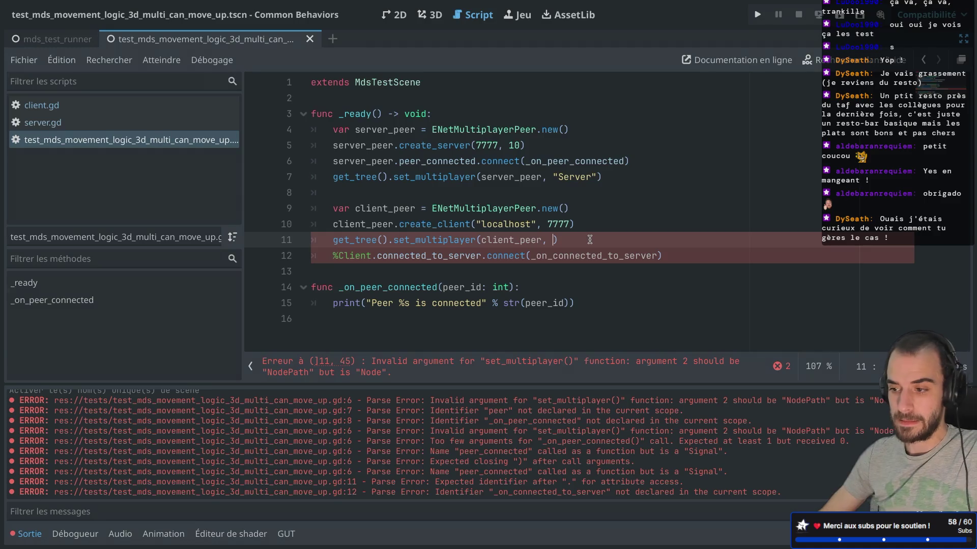
type("\"Client")
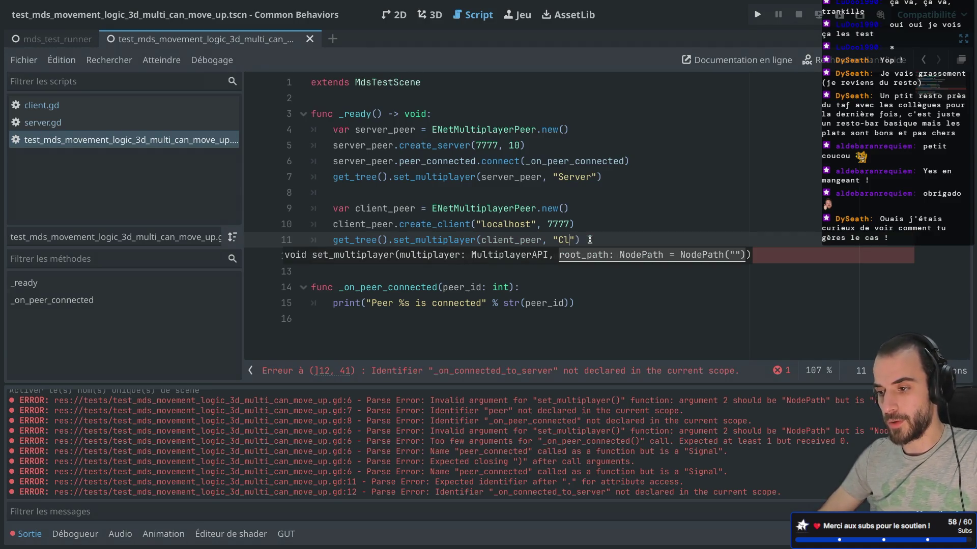
Step: Check the node names in the scene tree, then open client.gd
key("ctrl+shift+F11")
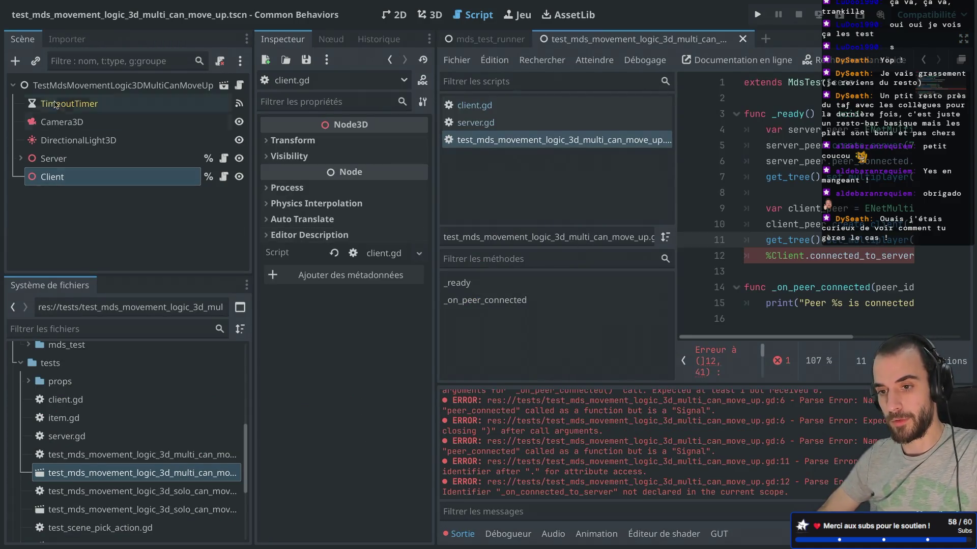
key("ctrl+shift+F11")
left_click(343, 230)
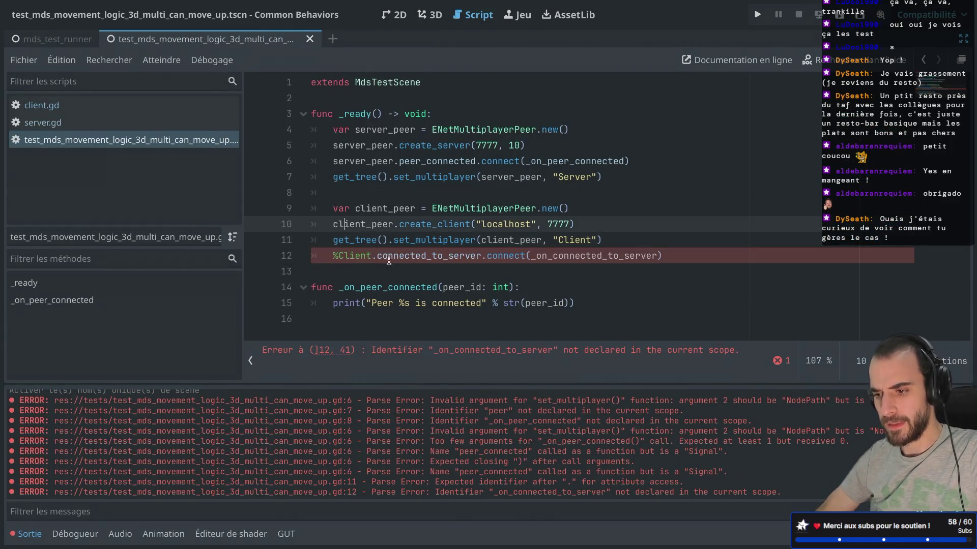
left_click(398, 256)
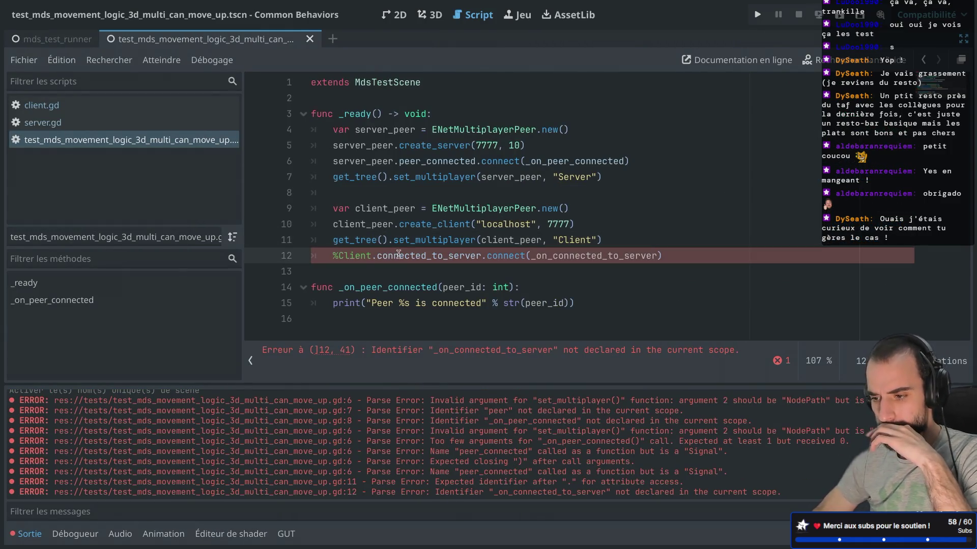
left_click(41, 105)
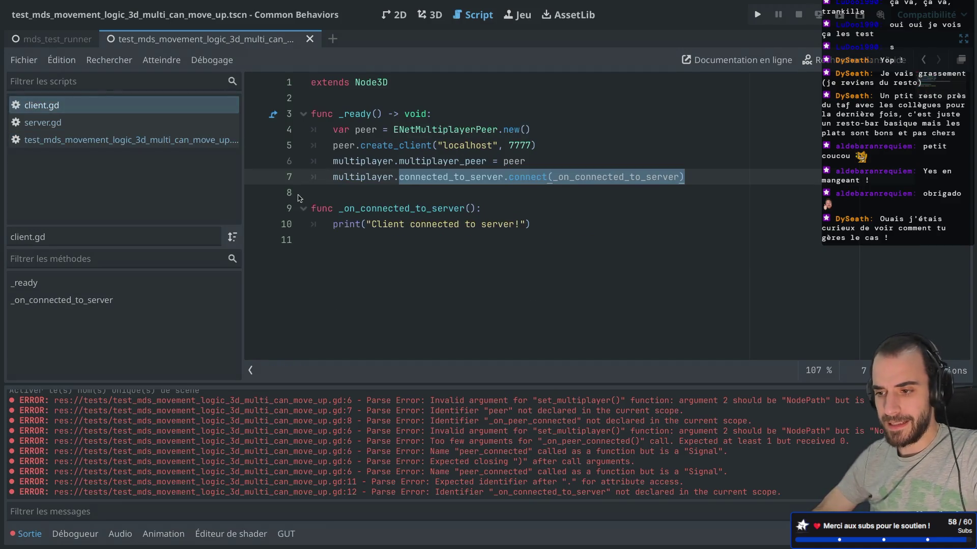
Step: Copy _on_connected_to_server from client.gd to the end of the test script and save
left_click_drag(320, 239, 304, 210)
key("ctrl+c")
left_click(102, 139)
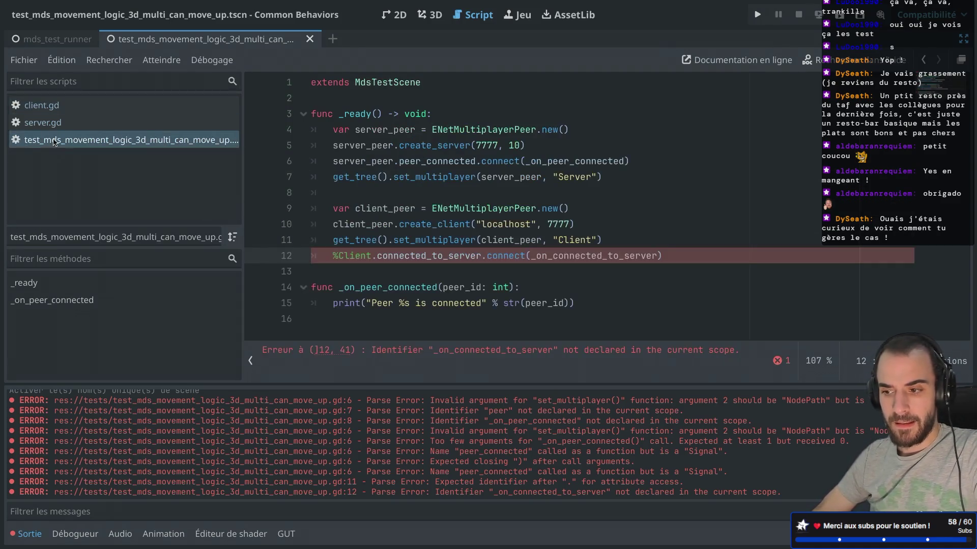
key("ctrl+End")
key("ctrl+v")
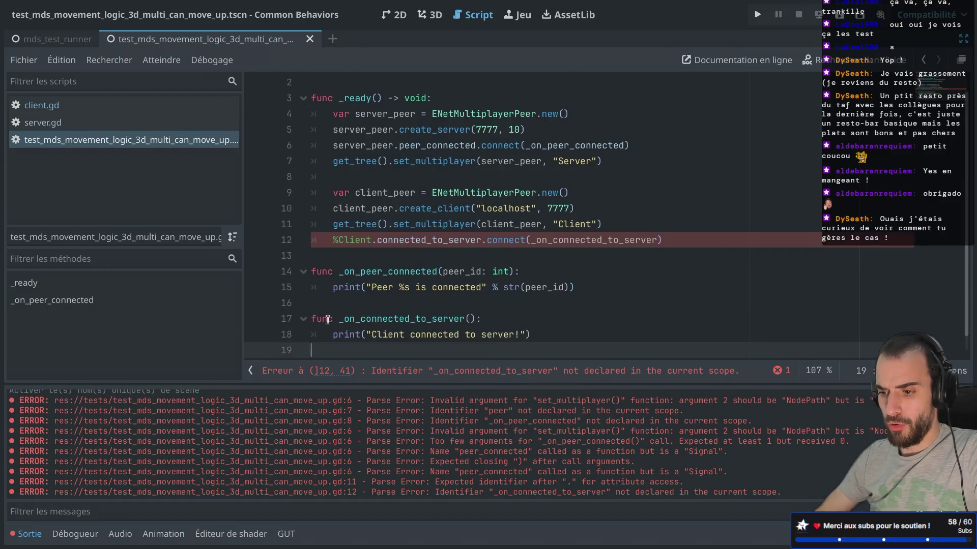
key("ctrl+s")
Step: Strip client.gd and server.gd down to just extends Node3D
key("alt+Left")
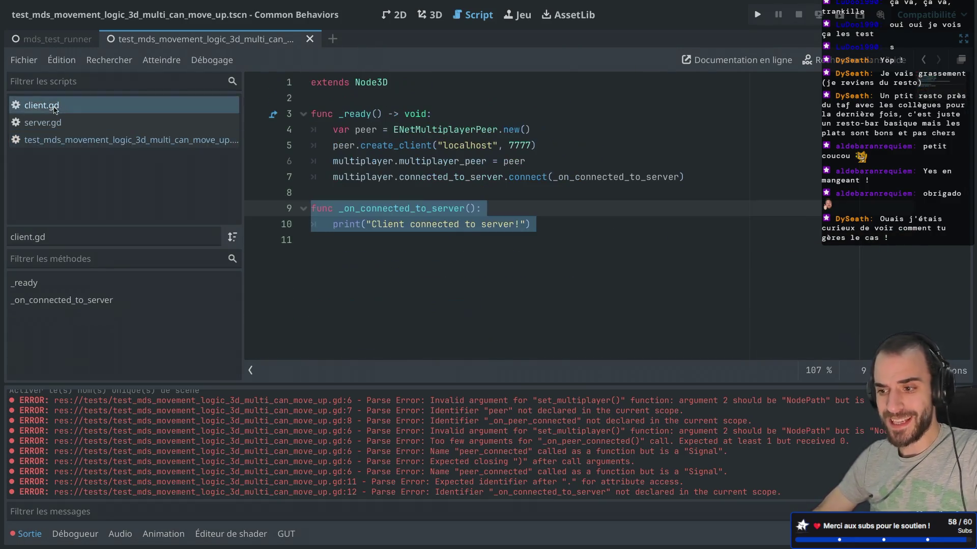
left_click(334, 196)
left_click_drag(334, 196, 308, 114)
key("Delete")
key("Delete")
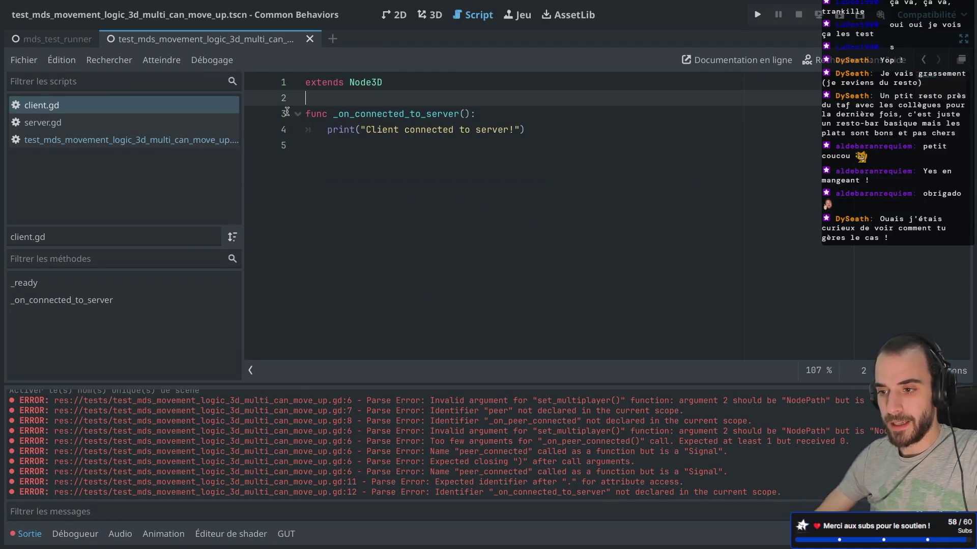
key("ctrl+End")
key("shift+Up")
key("shift+Up")
key("shift+Up")
key("Delete")
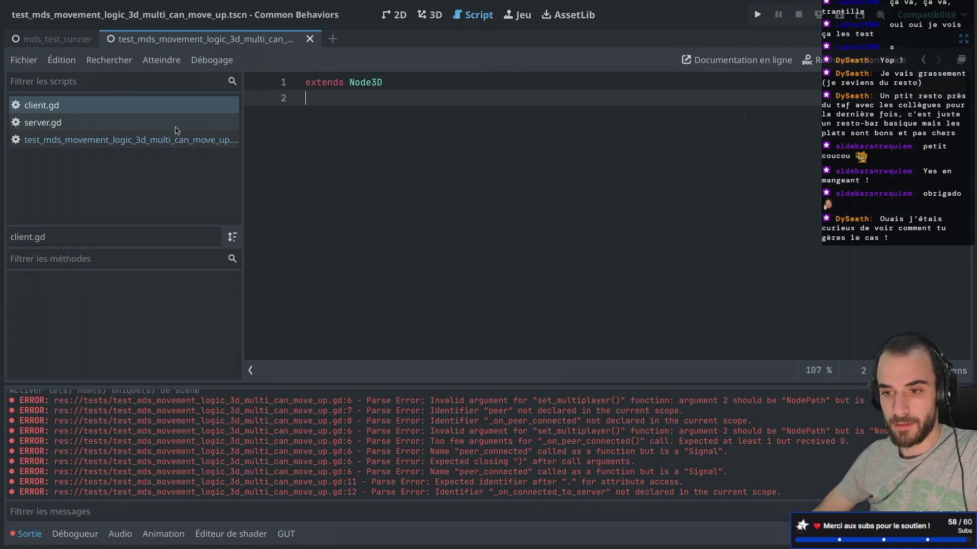
left_click(148, 127)
key("shift+Up")
key("shift+Up")
key("Delete")
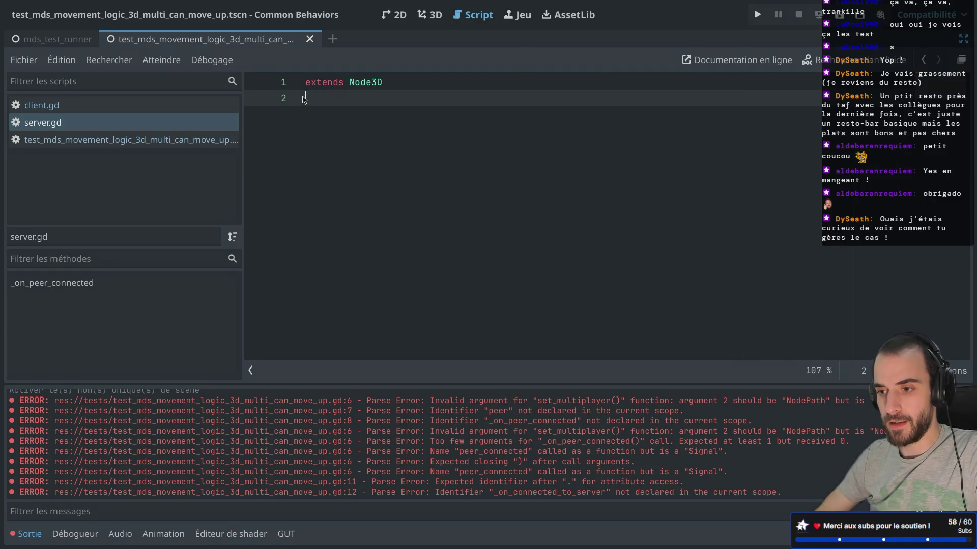
Step: Review the test script and clear the old error messages from the output
left_click(144, 145)
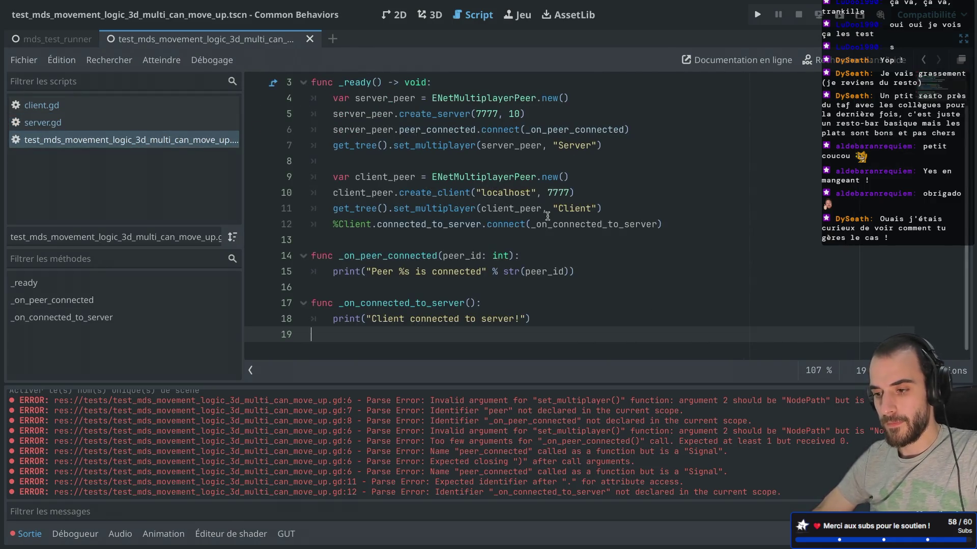
scroll(547, 216, "up", 1)
scroll(547, 216, "down", 1)
scroll(547, 216, "up", 1)
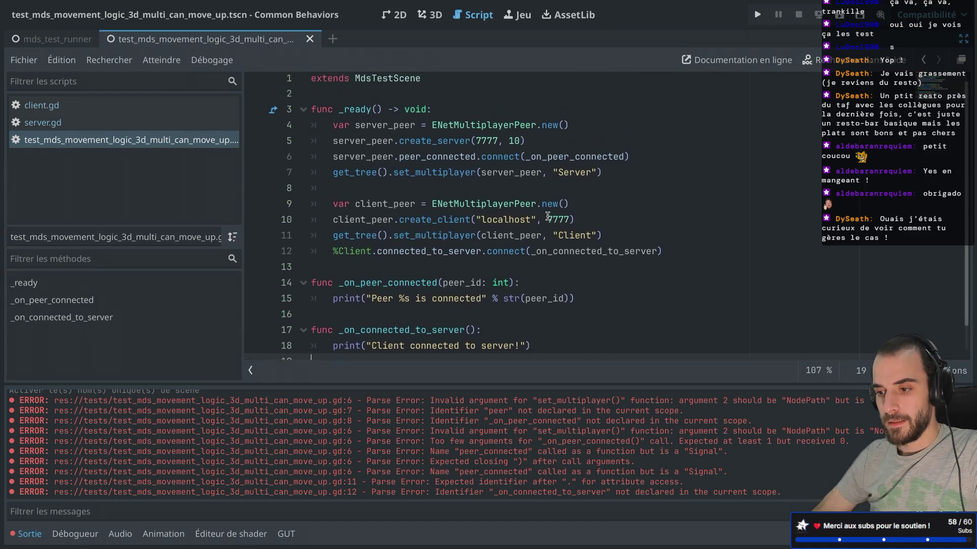
scroll(547, 216, "down", 1)
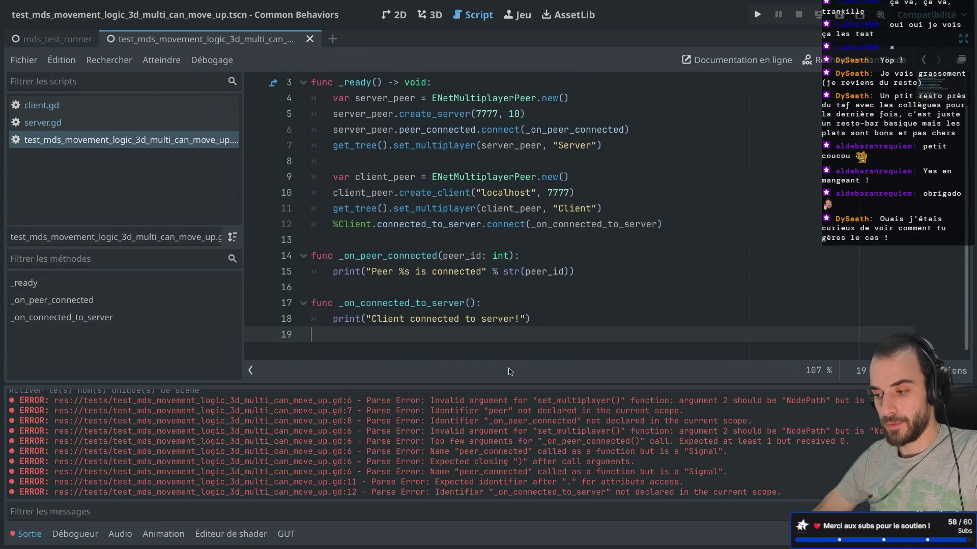
left_click(963, 395)
scroll(431, 174, "up", 1)
scroll(431, 174, "down", 1)
key("ctrl+shift+F11")
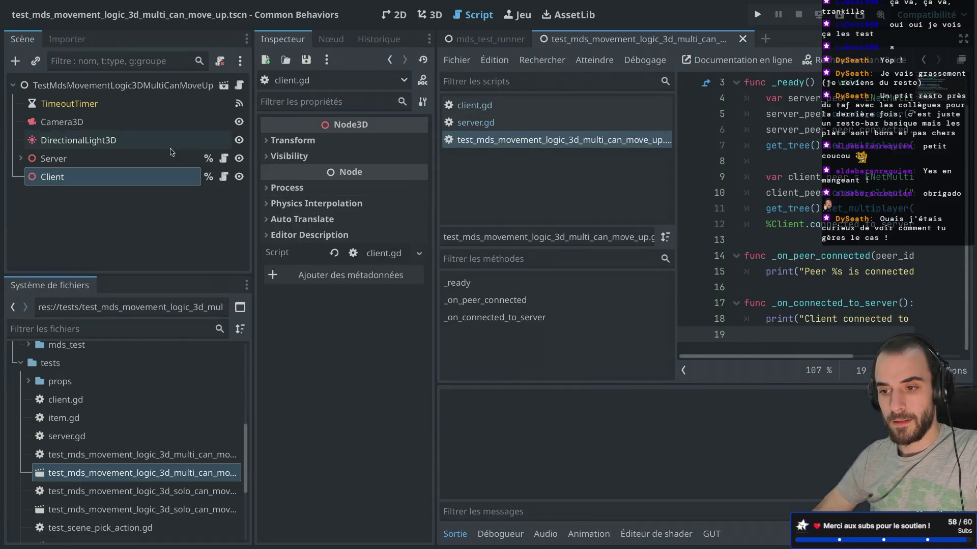
Step: Run the test scene, then close its window and review the runtime error list
key("ctrl+shift+F11")
key("F6")
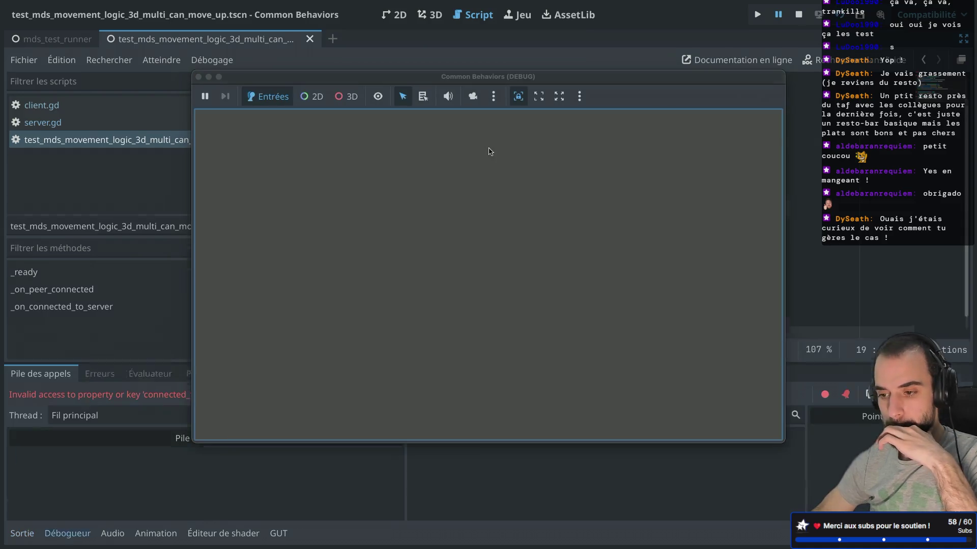
left_click(198, 77)
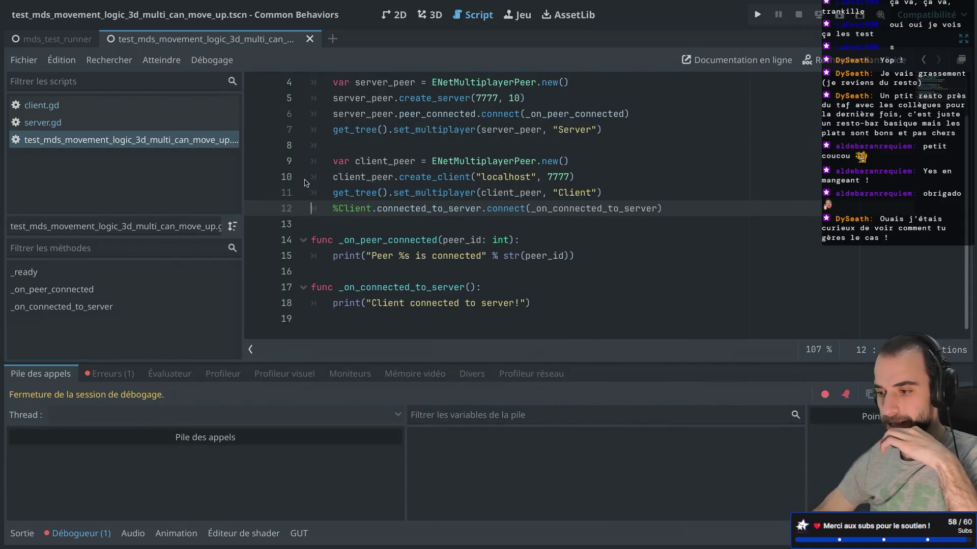
left_click(106, 376)
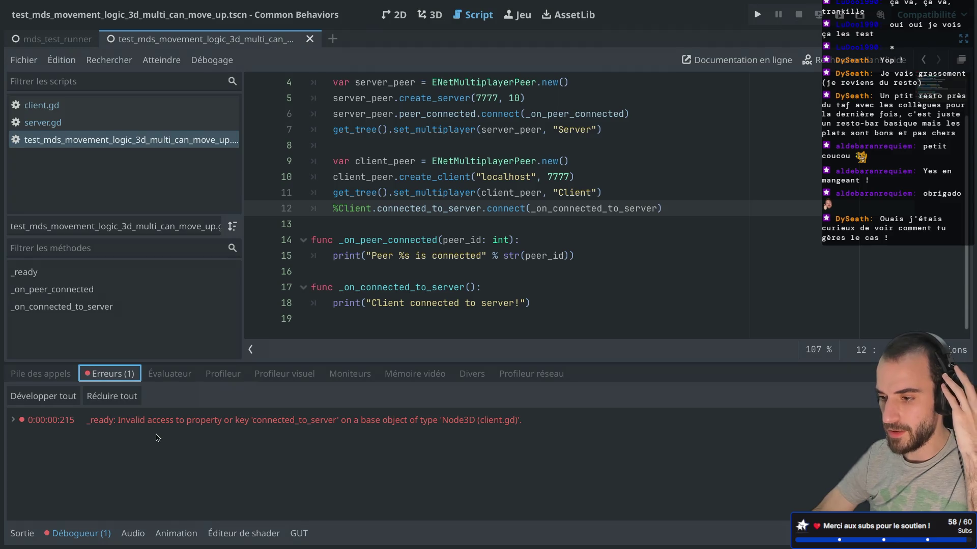
Step: Make line 12 read %Client.multiplayer.connected_to_server.connect(_on_connected_to_server) and run the scene again
left_click(371, 206)
type(".m")
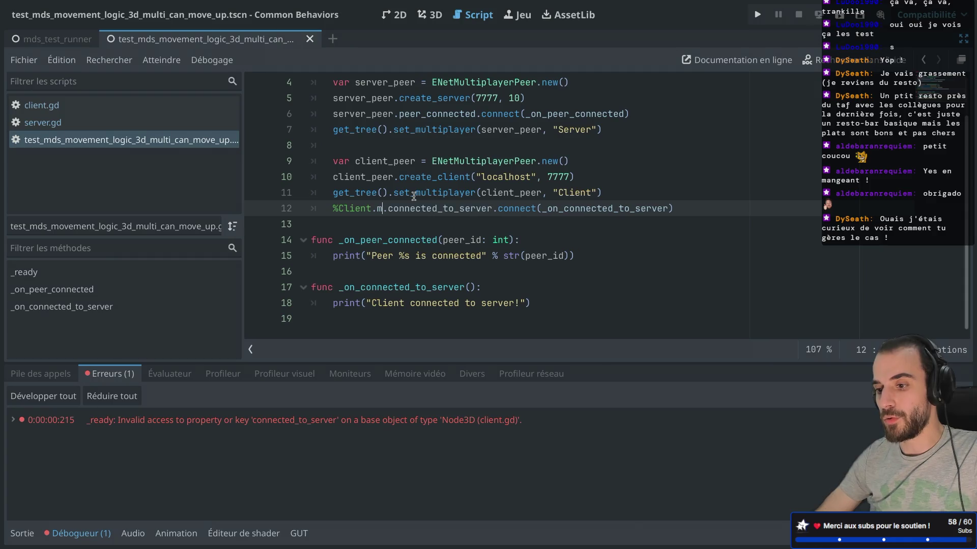
type("ul")
key("Return")
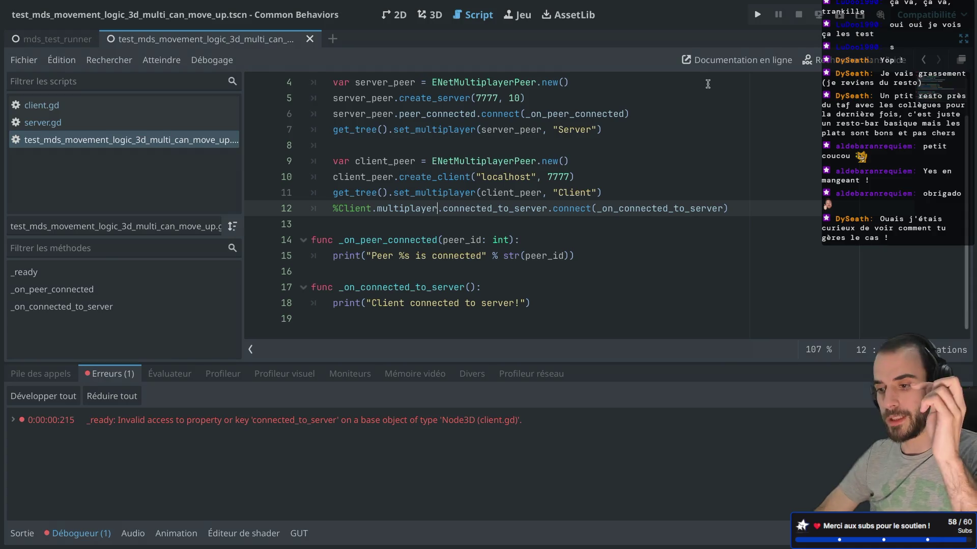
double_click(401, 208)
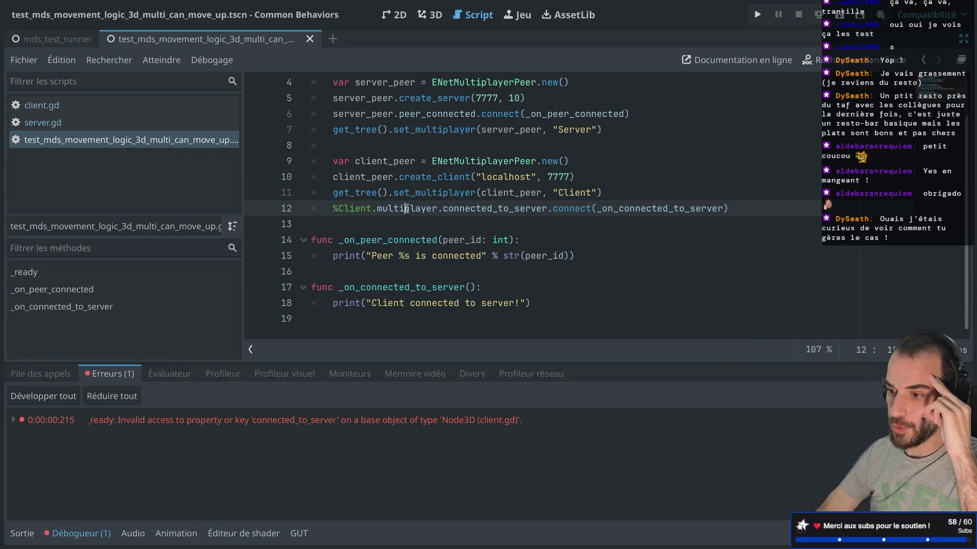
double_click(346, 208)
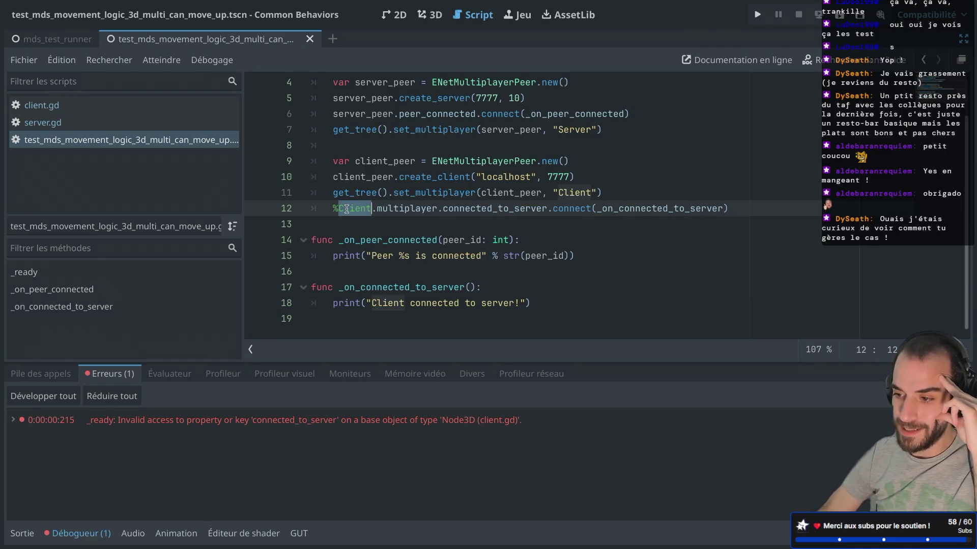
double_click(475, 208)
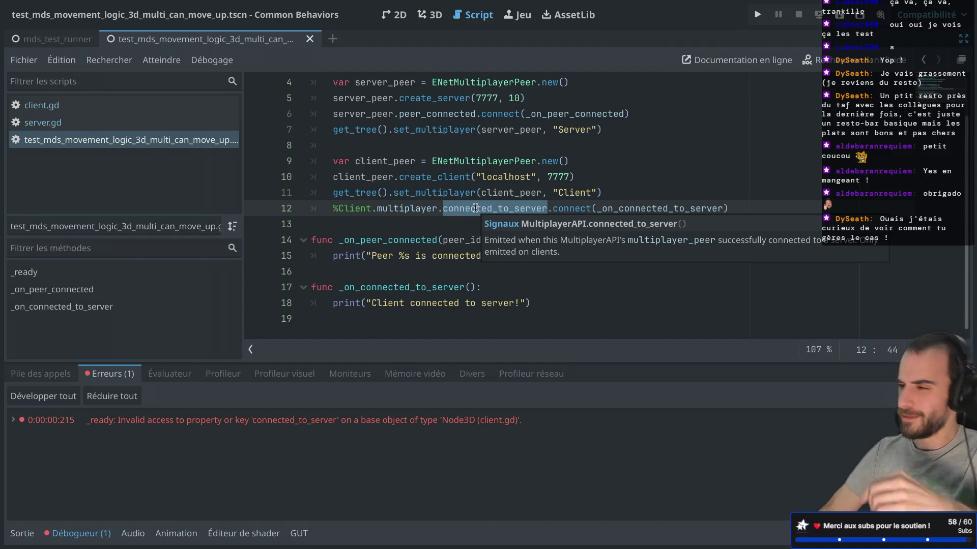
key("super+r")
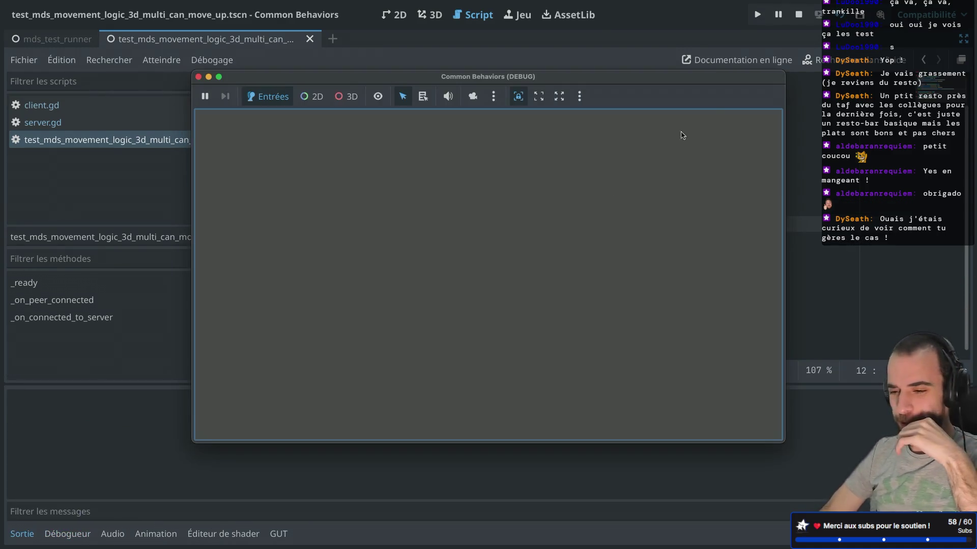
Step: Inspect the running game's remote Server and Client nodes and look up the Client's full path
mouse_move(321, 84)
left_mouse_down()
mouse_move(334, 86)
mouse_move(420, 289)
mouse_move(361, 324)
mouse_move(497, 96)
left_mouse_up()
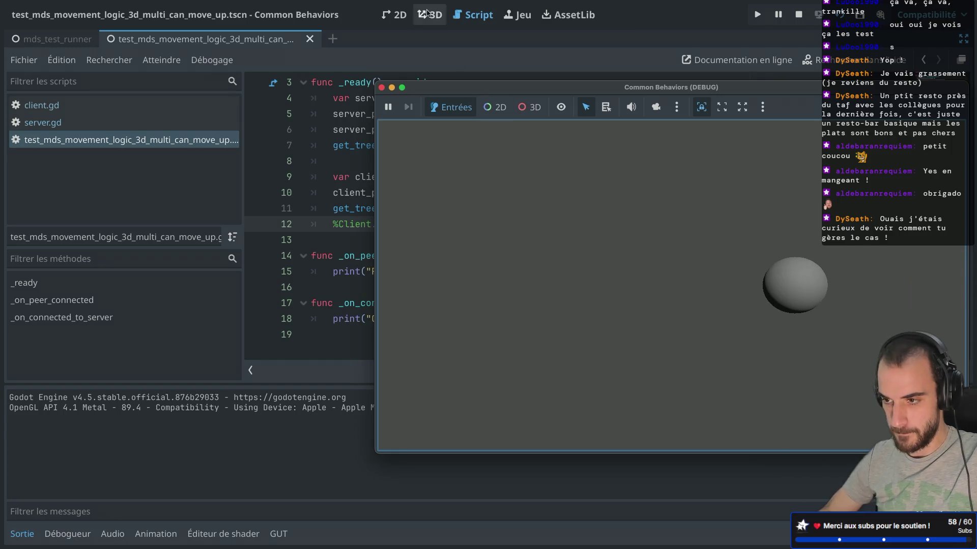
left_click(353, 19)
key("ctrl+super+d")
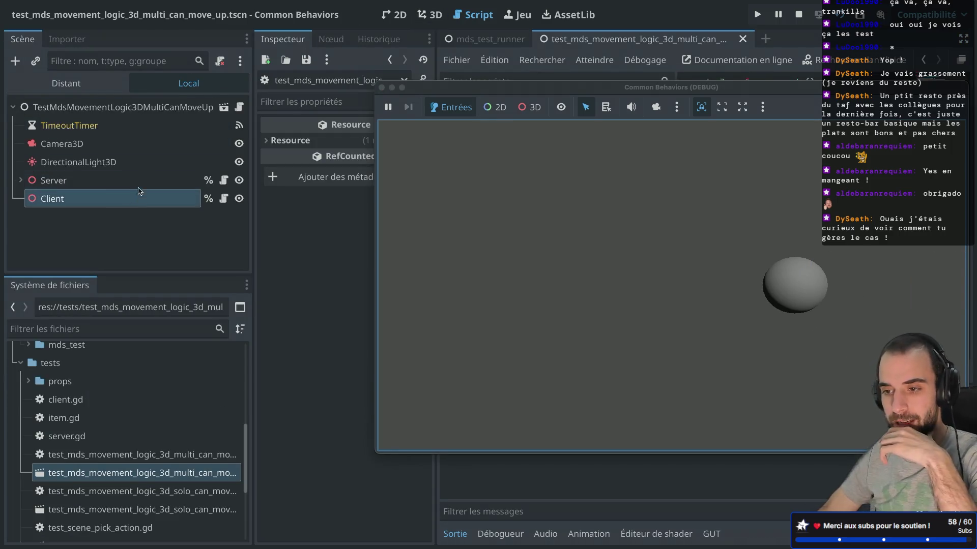
left_click(43, 82)
left_click(63, 198)
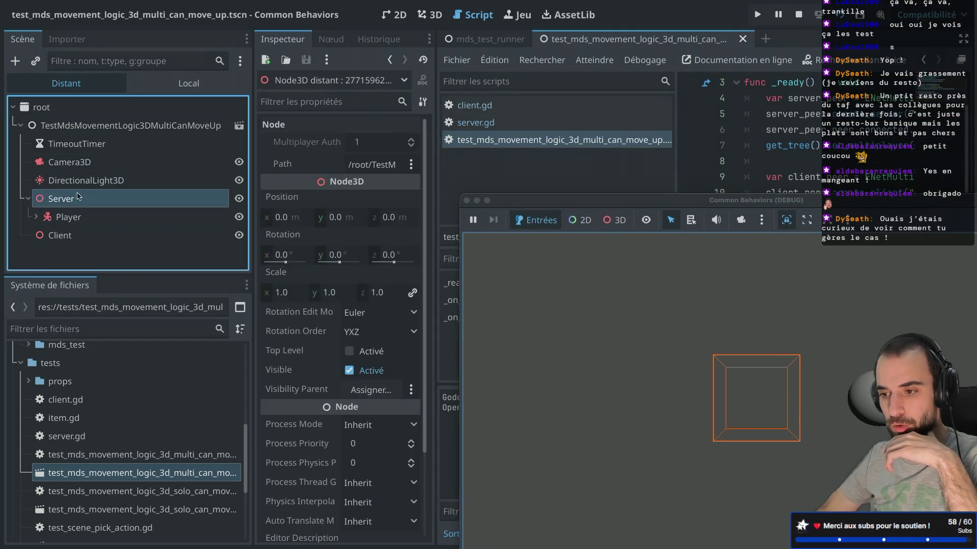
left_click(104, 240)
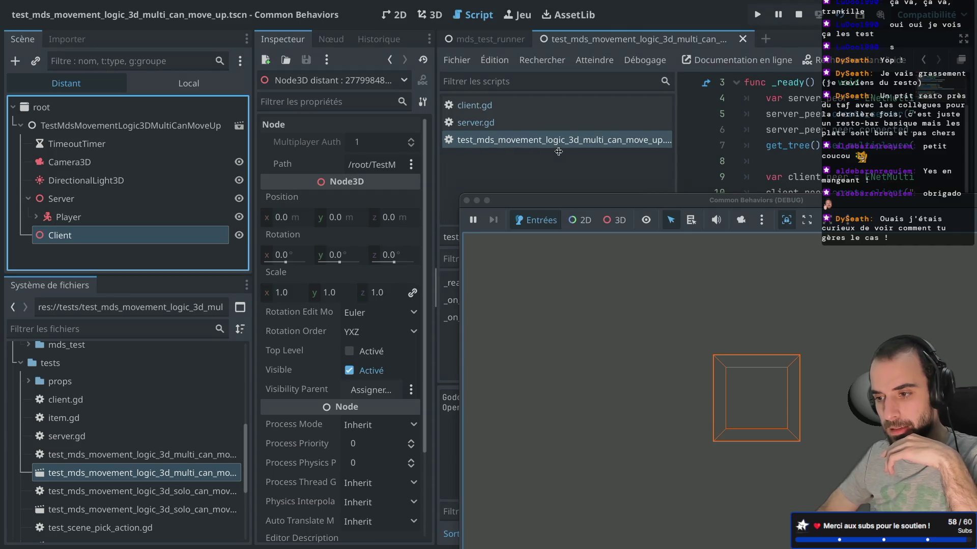
left_click(359, 170)
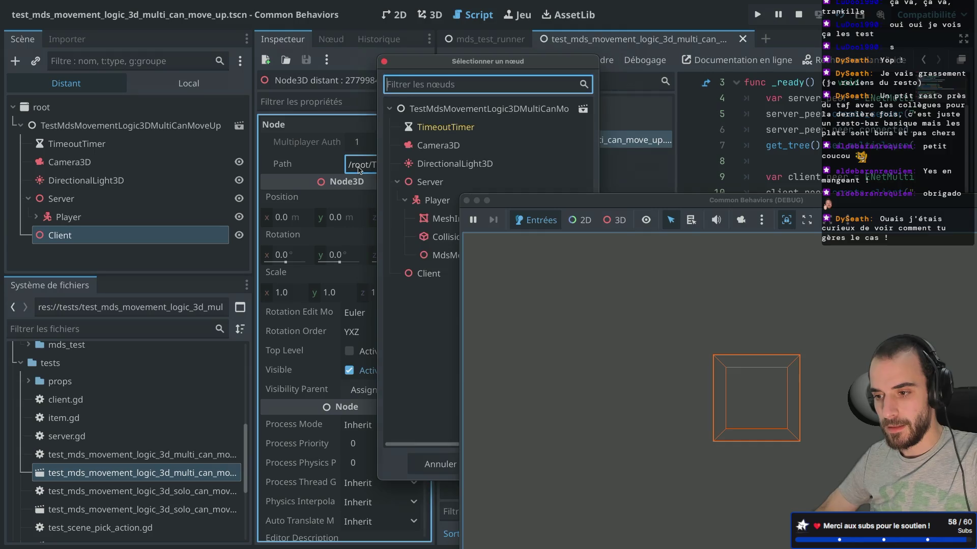
key("Escape")
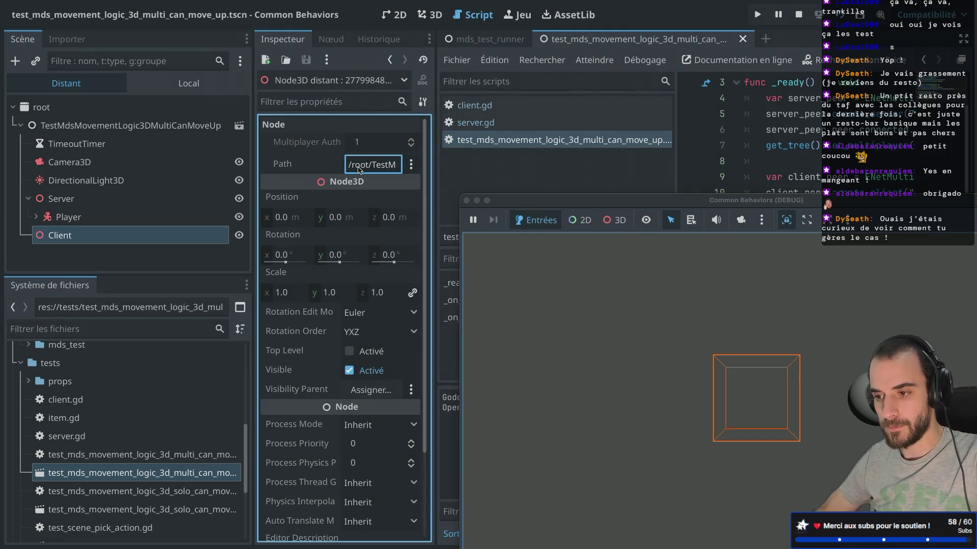
Step: Copy the remote Client node's path, stop the game and paste it quoted on line 11
left_click(411, 164)
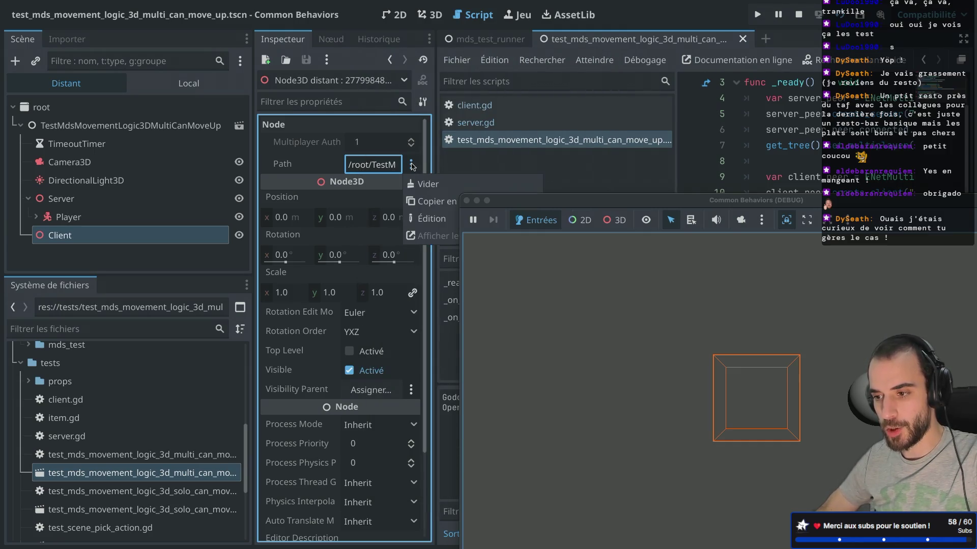
left_click(425, 199)
left_click(466, 200)
key("ctrl+super+d")
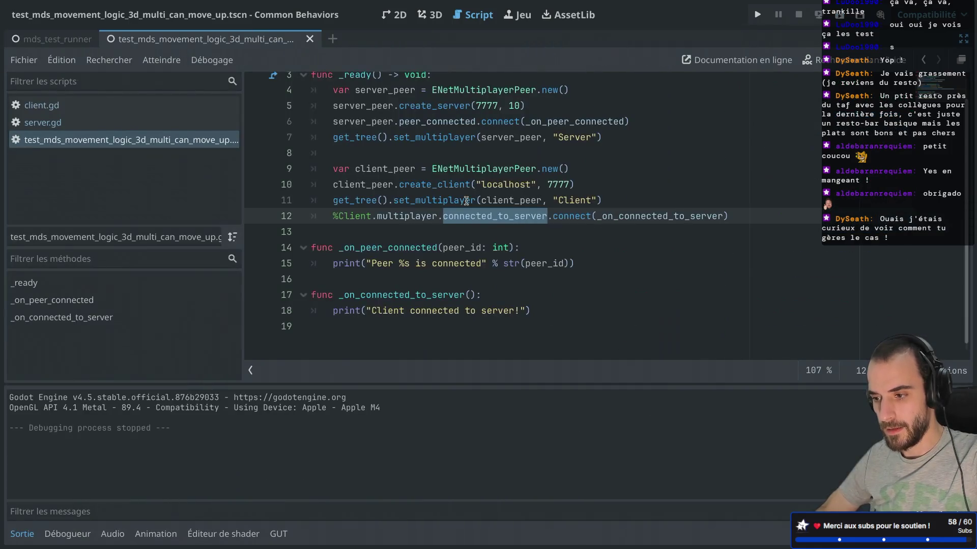
left_click_drag(555, 201, 595, 200)
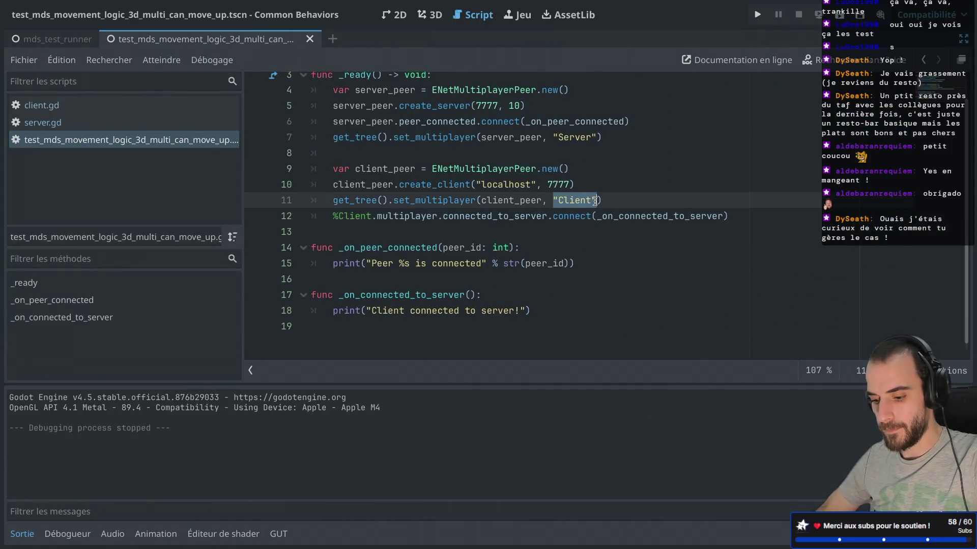
type("/root/TestMdsMovementLogic3DMultiCanMoveUp/Client")
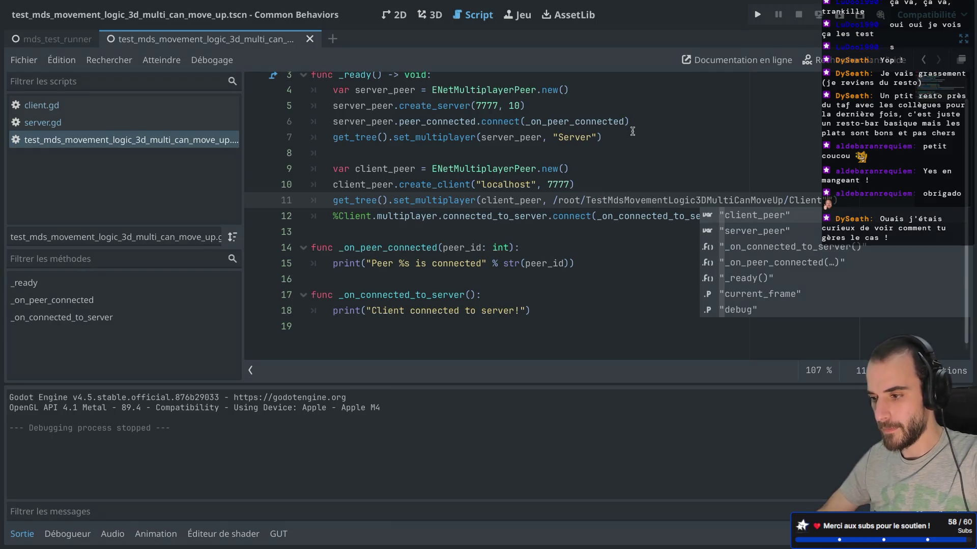
left_click(551, 200)
type("\"")
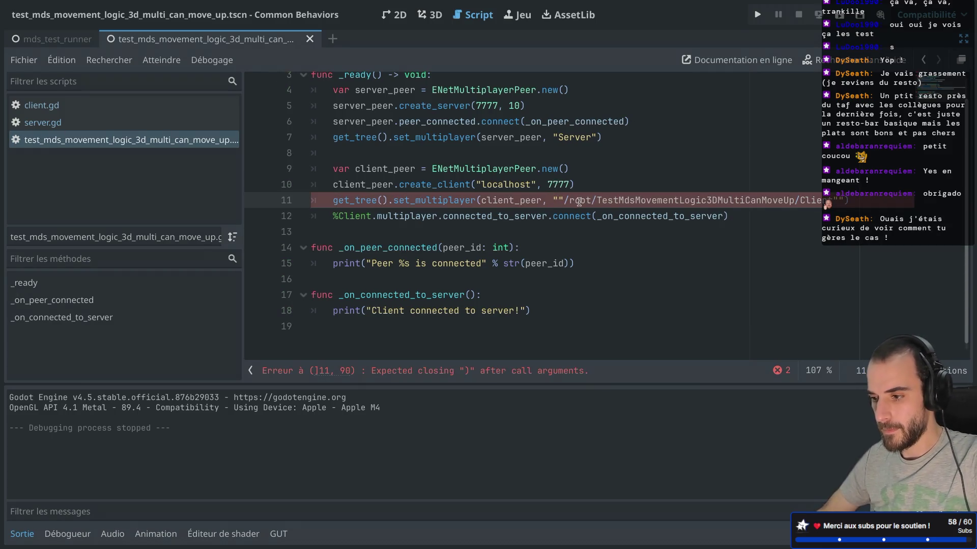
key("Delete")
Step: Give line 7 the /root/TestMdsMovementLogic3DMultiCanMoveUp/Server path, close line 11's call, and rerun
double_click(566, 138)
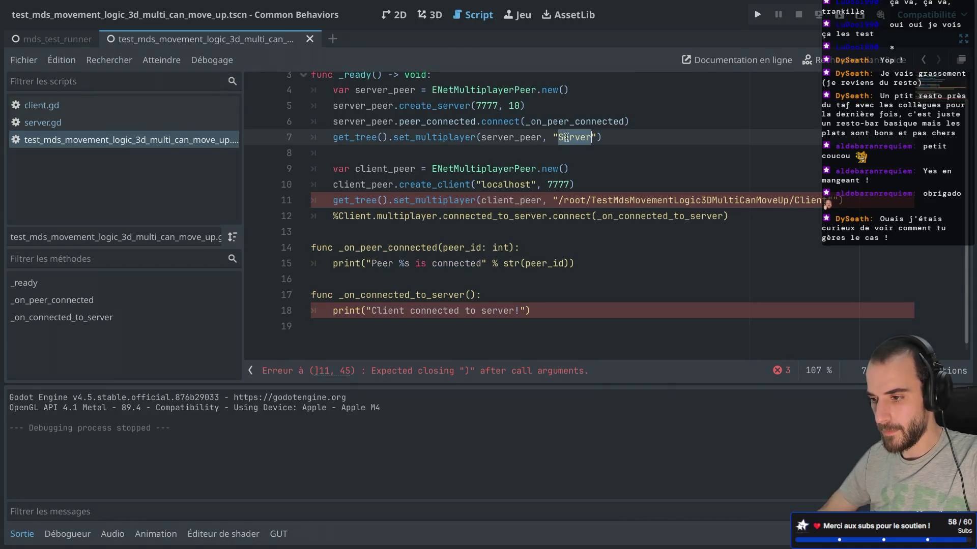
type("/root/TestMdsMovementLogic3DMultiCanMoveUp/Client")
double_click(809, 137)
type("Server")
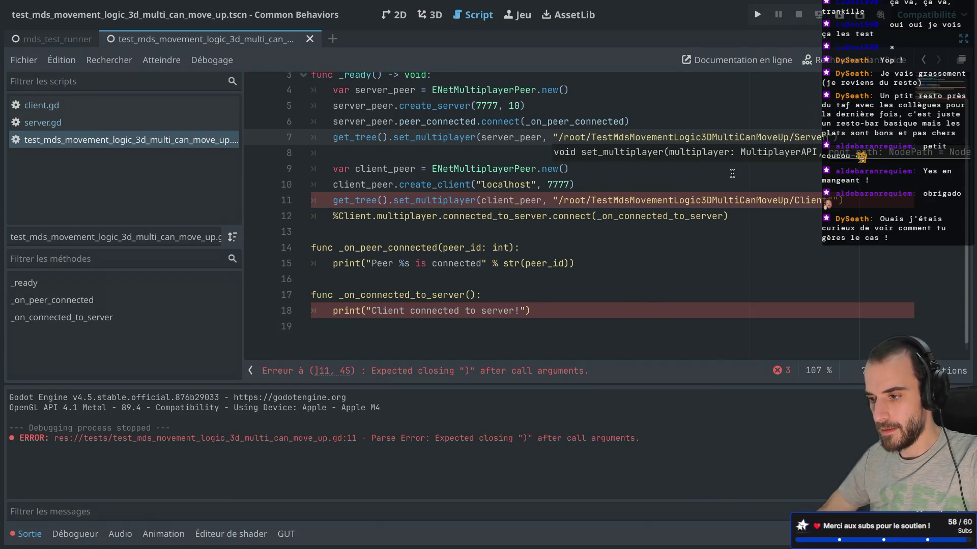
left_click(708, 185)
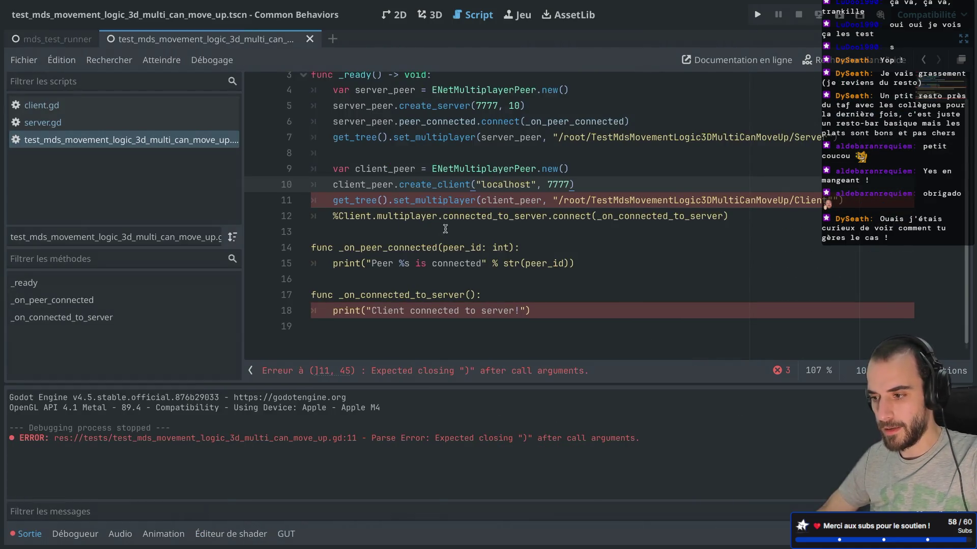
left_click(834, 200)
type(")")
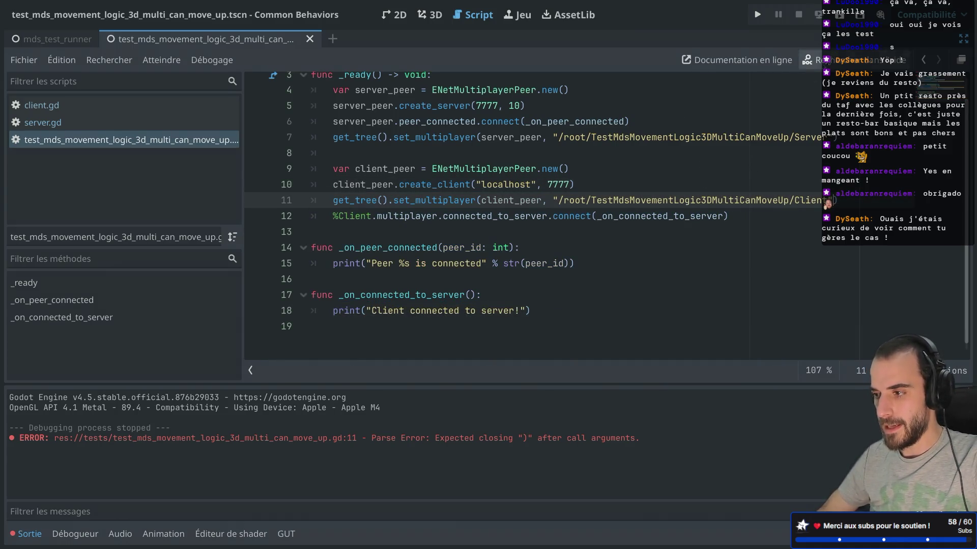
left_click(844, 16)
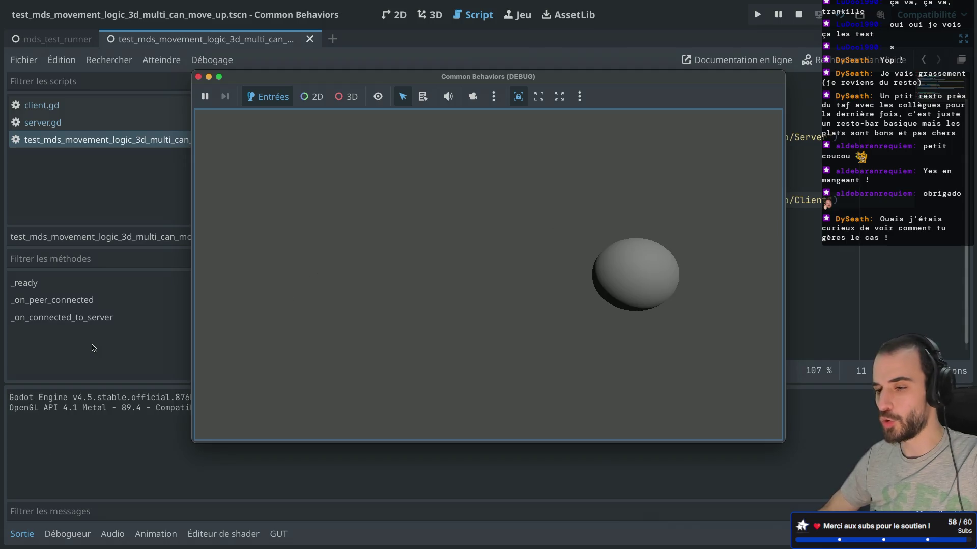
Step: View the running scene beside the code and review the multiplayer docs in the browser
mouse_move(247, 82)
left_mouse_down()
mouse_move(736, 333)
mouse_move(631, 306)
mouse_move(628, 315)
mouse_move(589, 288)
left_mouse_up()
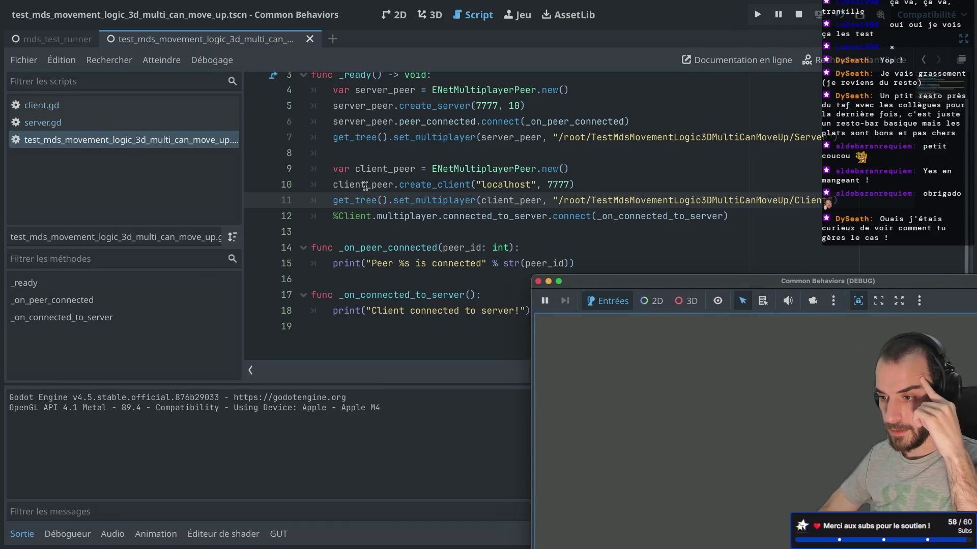
mouse_move(363, 184)
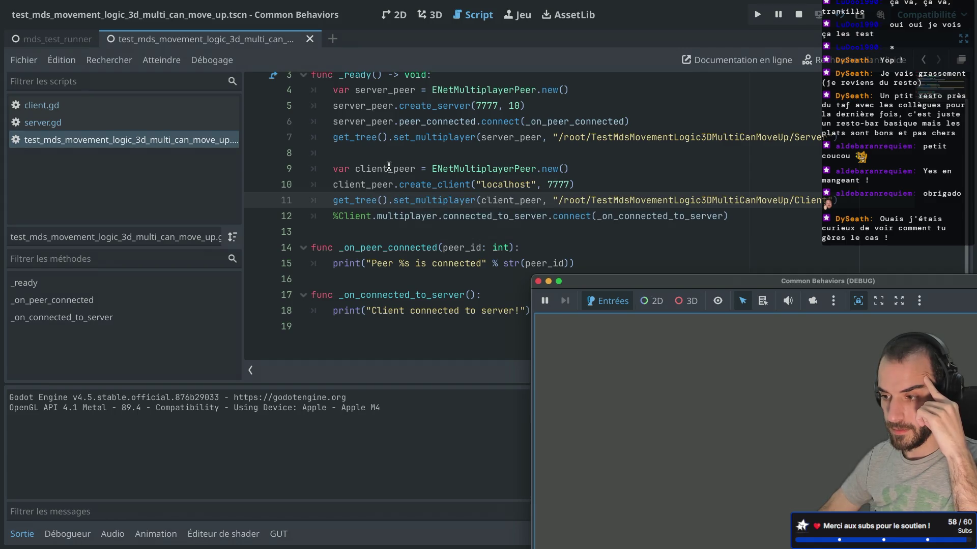
key("super+Tab")
scroll(450, 301, "down", 5)
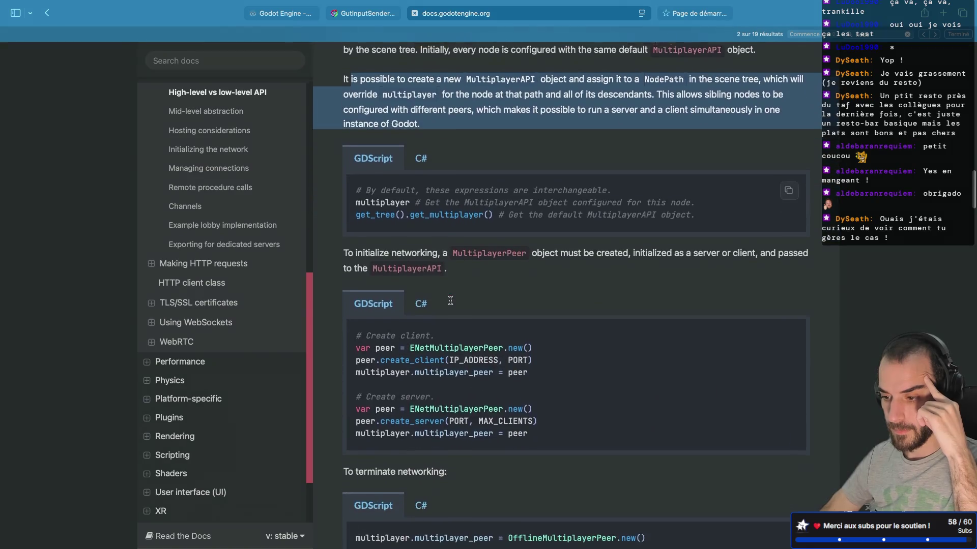
key("super+Tab")
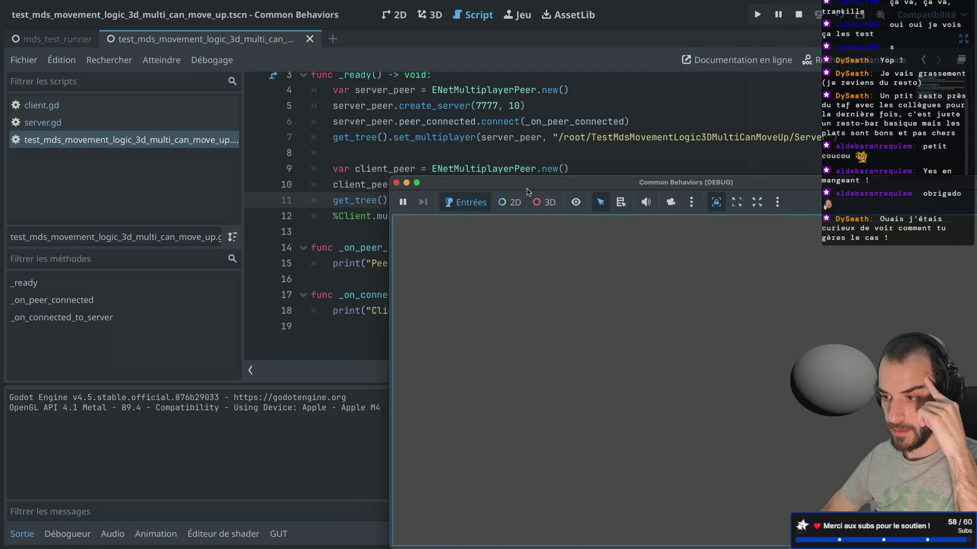
Step: Compare the remote Server and Client nodes in the running game's scene tree
left_click_drag(527, 189, 646, 330)
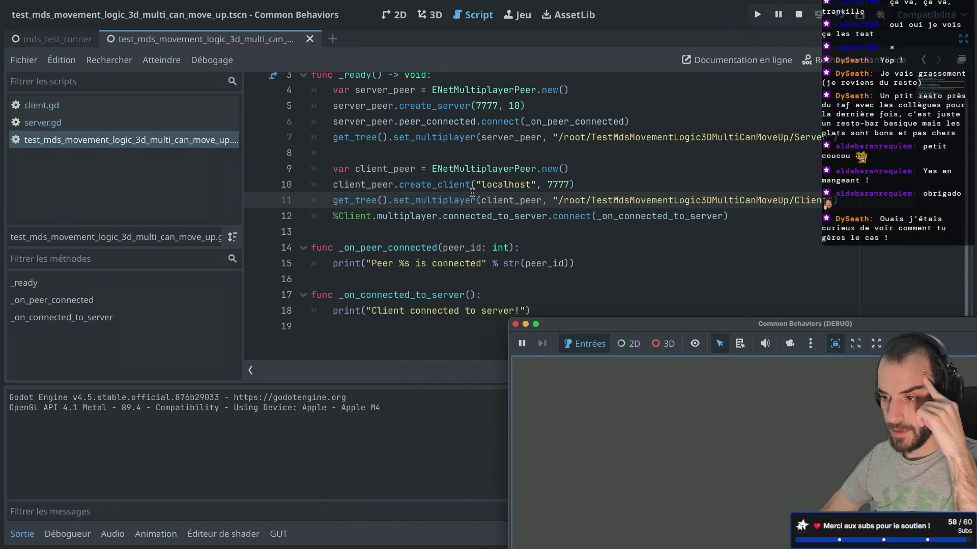
mouse_move(445, 196)
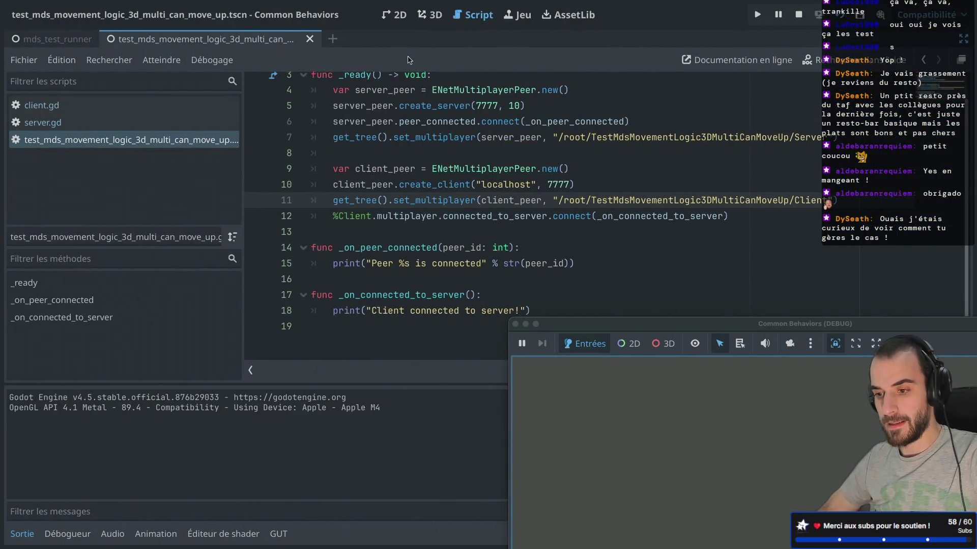
key("ctrl+super+d")
left_click(82, 88)
left_click(85, 202)
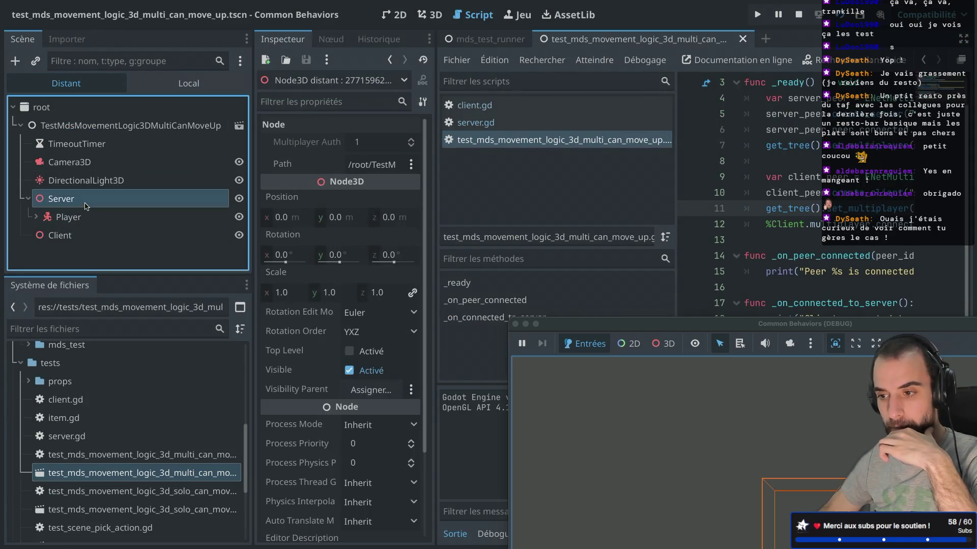
left_click(86, 237)
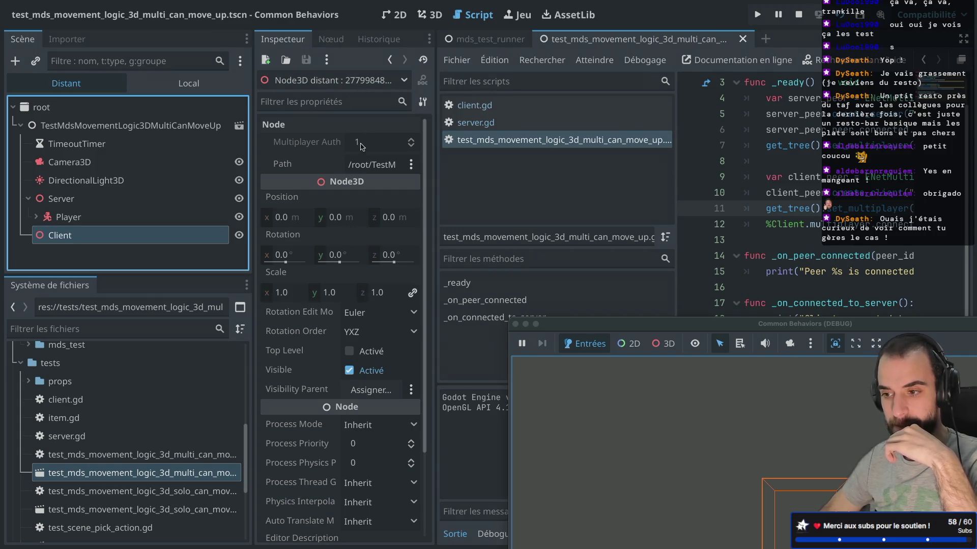
left_click(142, 200)
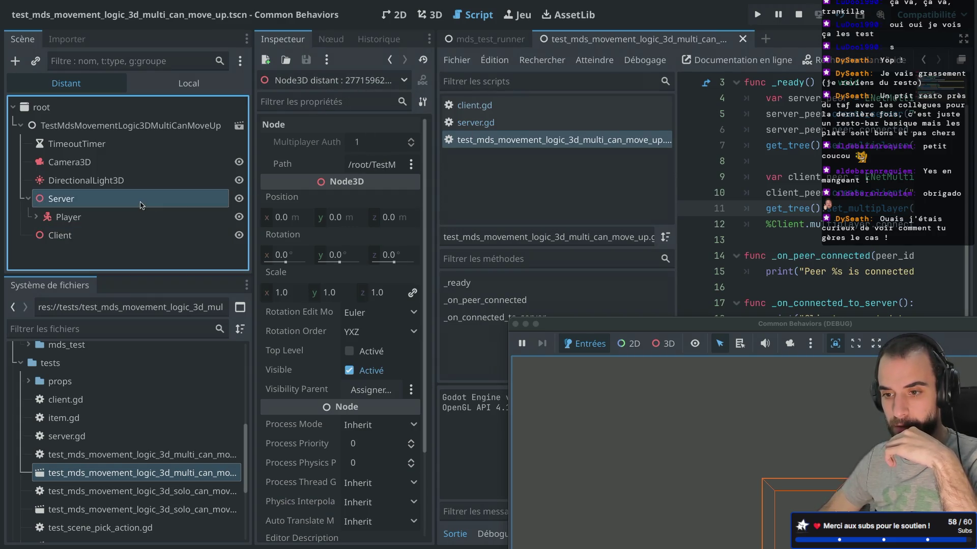
left_click(104, 235)
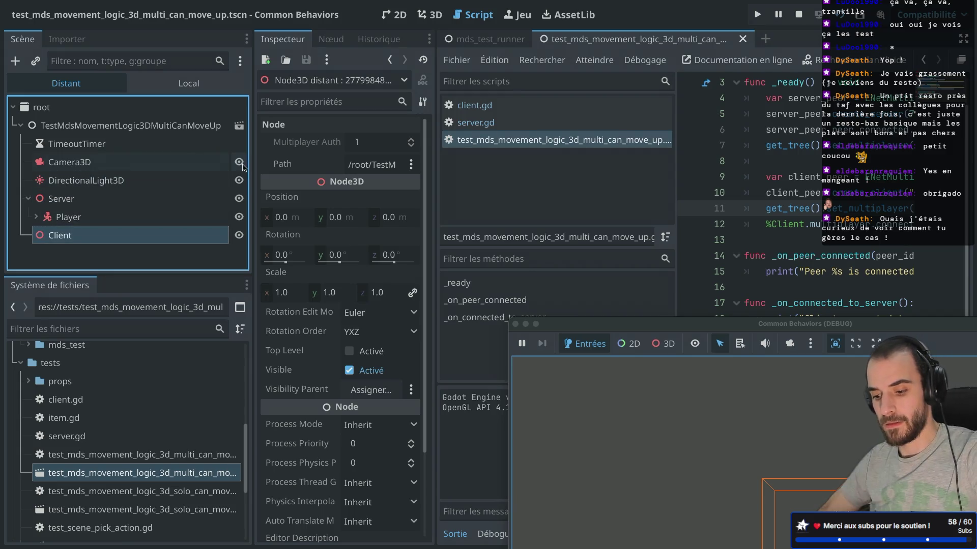
Step: Widen the script editor and select server_peer on line 7
left_click(832, 172)
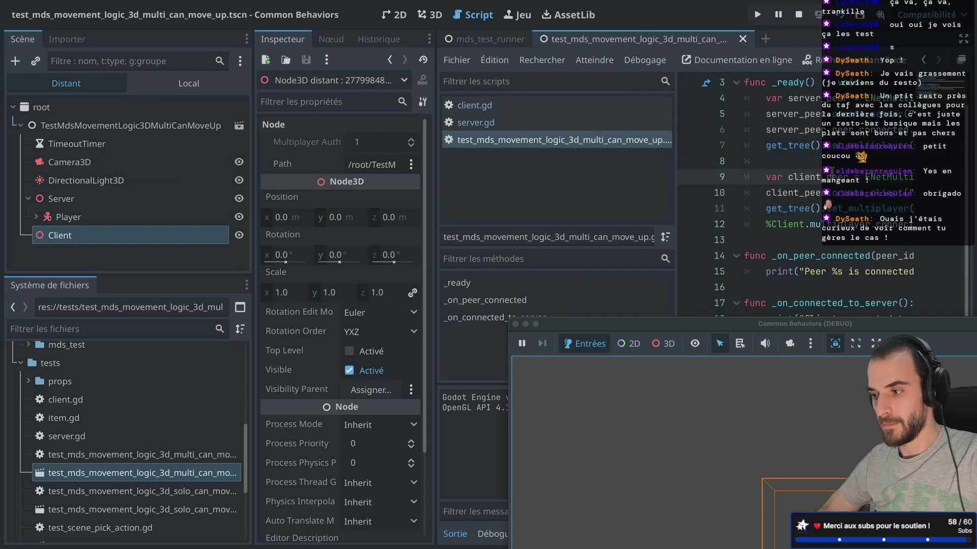
key("ctrl+super+d")
double_click(515, 138)
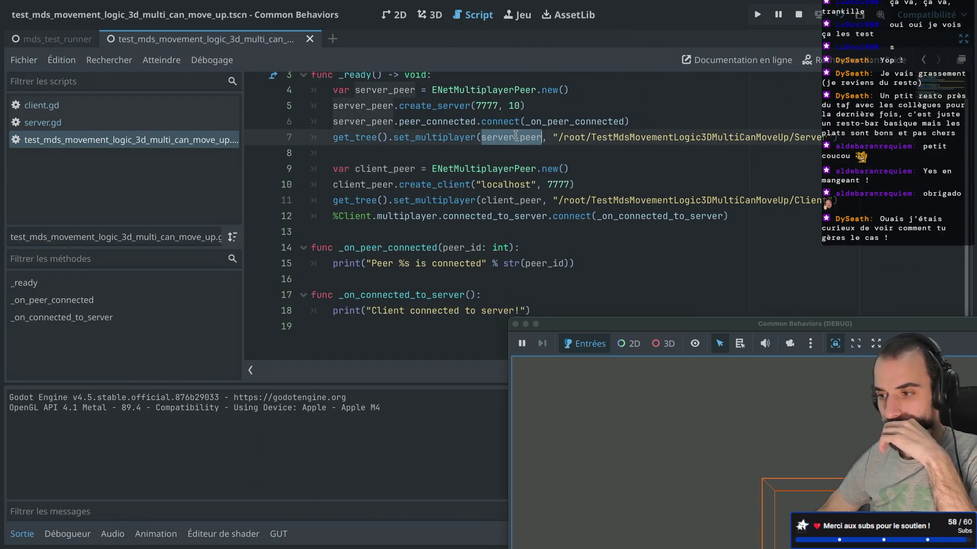
double_click(499, 124)
double_click(440, 123)
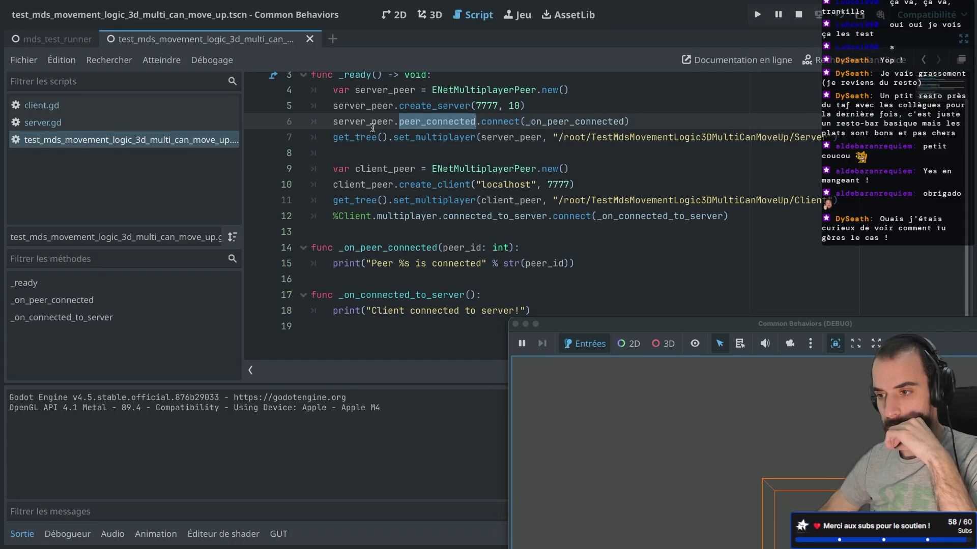
scroll(373, 127, "up", 1)
scroll(373, 127, "down", 1)
left_click(350, 220)
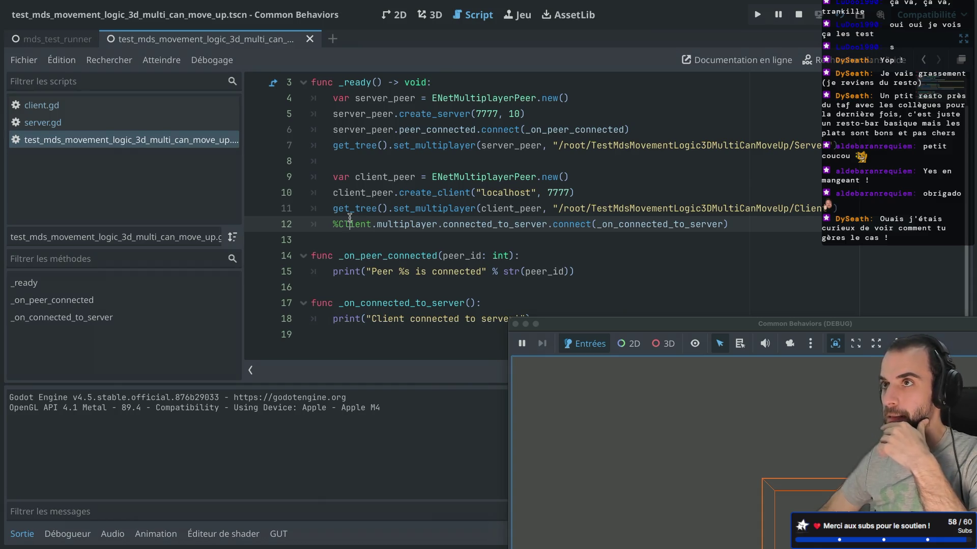
scroll(350, 218, "up", 1)
scroll(350, 218, "down", 1)
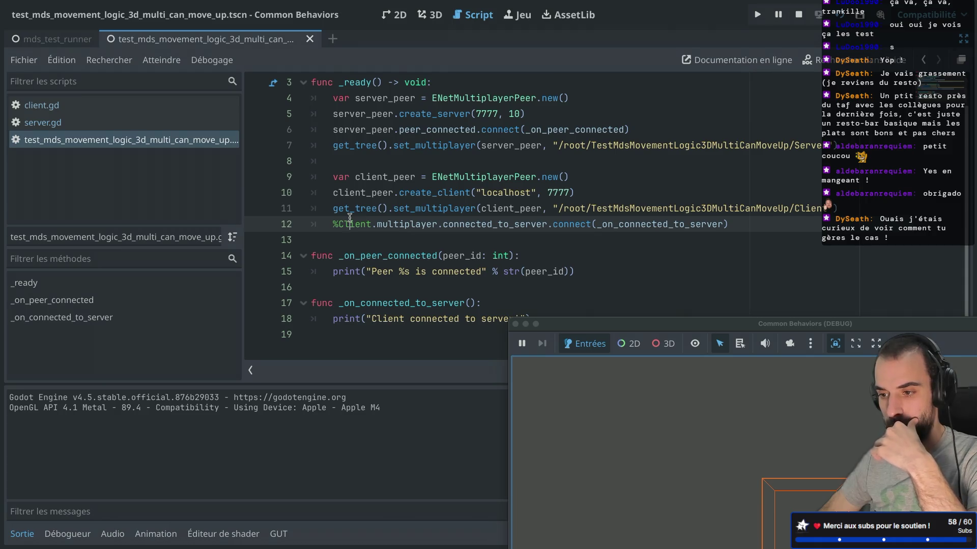
scroll(350, 218, "up", 1)
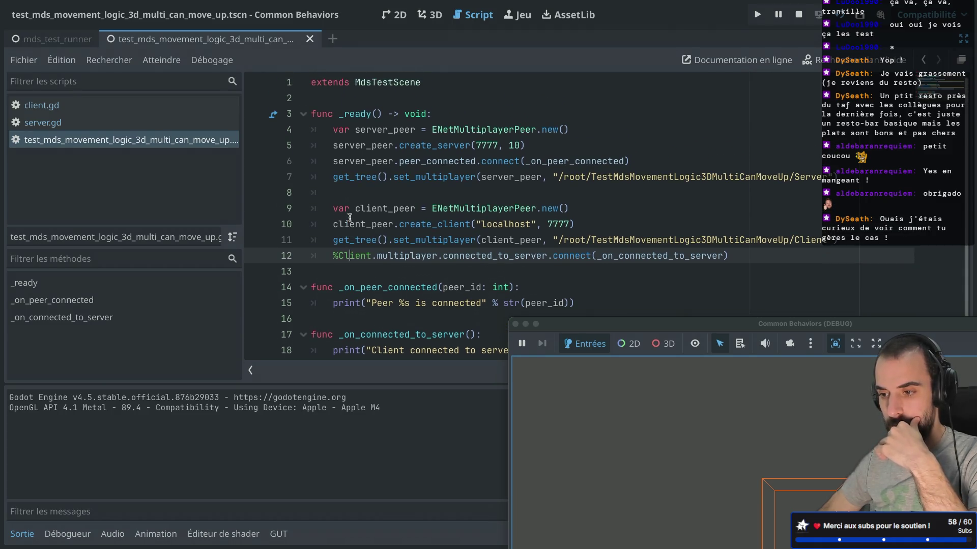
double_click(355, 239)
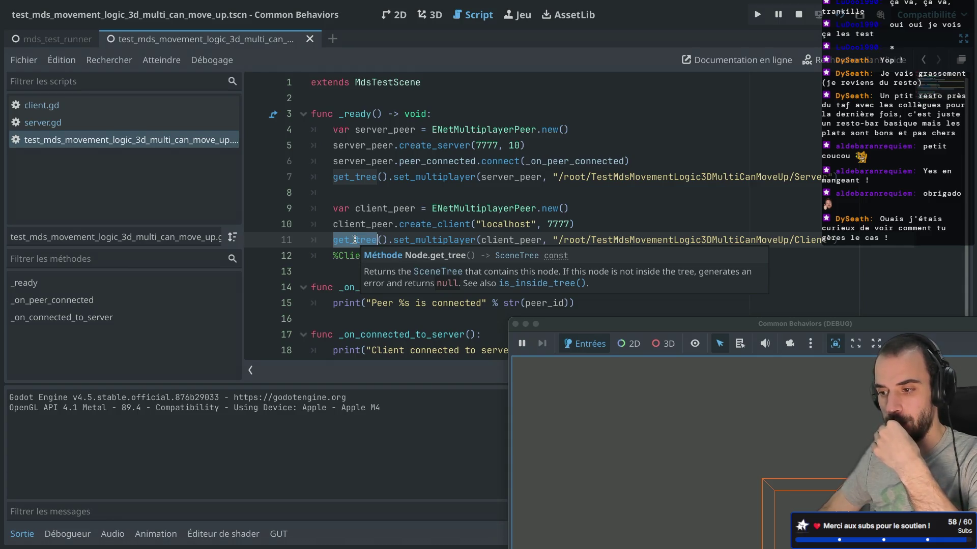
left_click(414, 240, "ctrl")
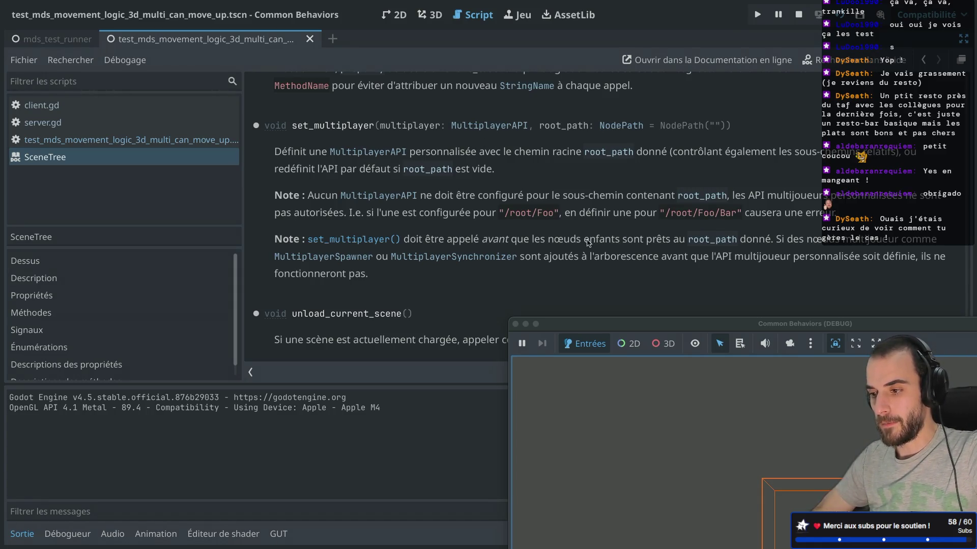
Step: Highlight the 'enfants sont prêts' note, then view _ready's documentation in the test script
left_click_drag(583, 240, 672, 240)
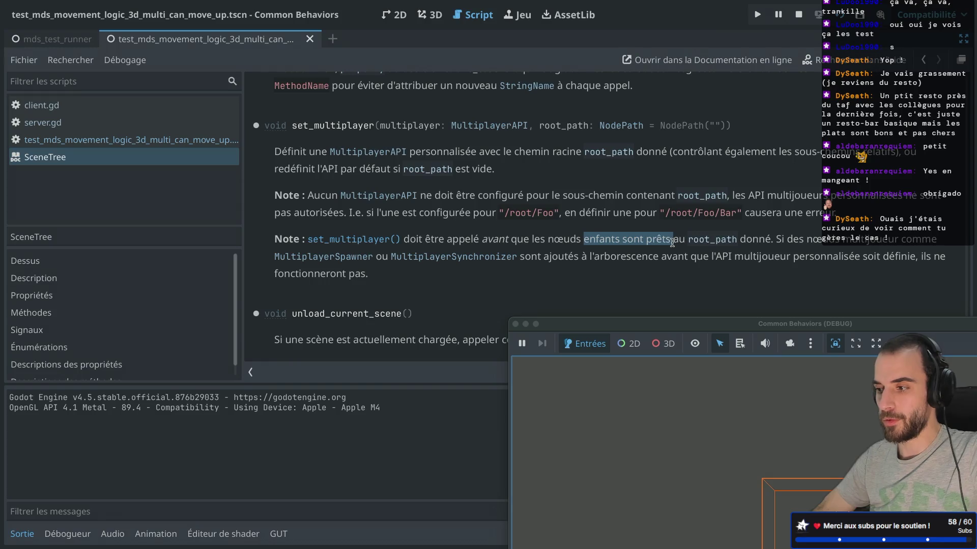
left_click(161, 142)
double_click(369, 113)
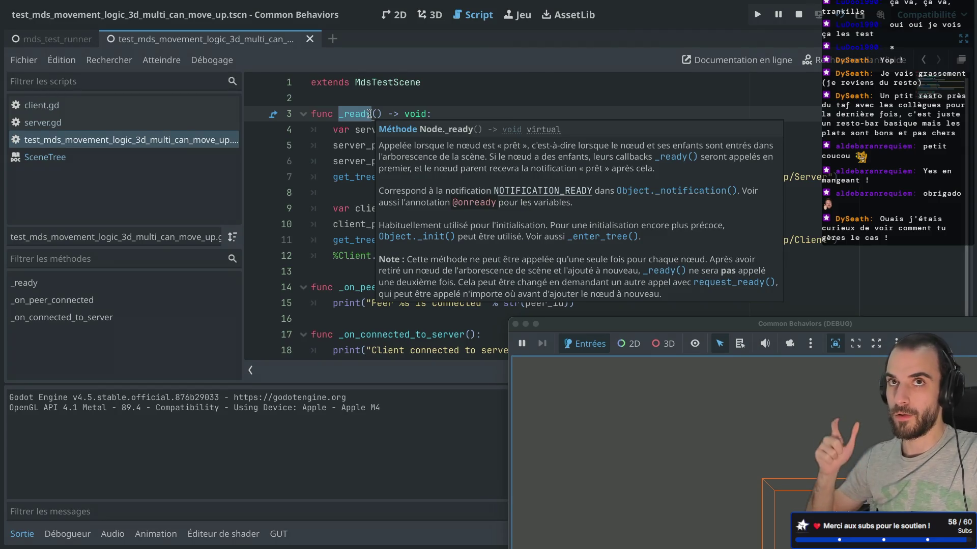
key("ctrl+shift+F11")
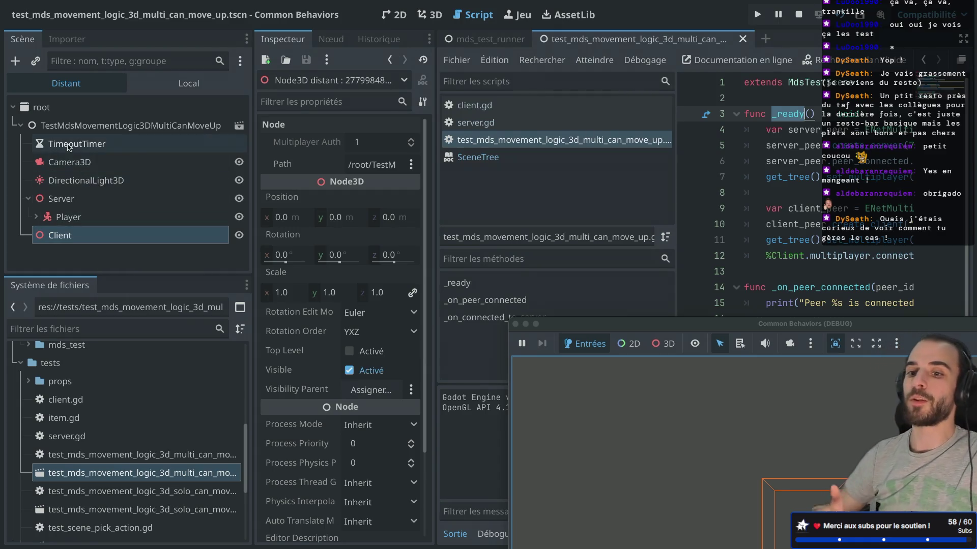
Step: Replace _ready on line 3 with _enter_tree, removing the duplicated '() -> void:'
left_click(162, 83)
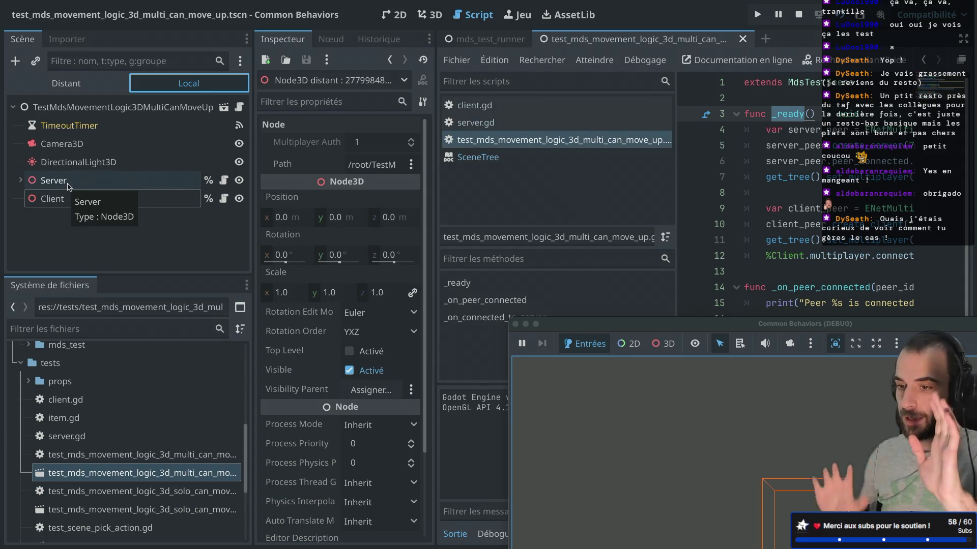
key("ctrl+super+d")
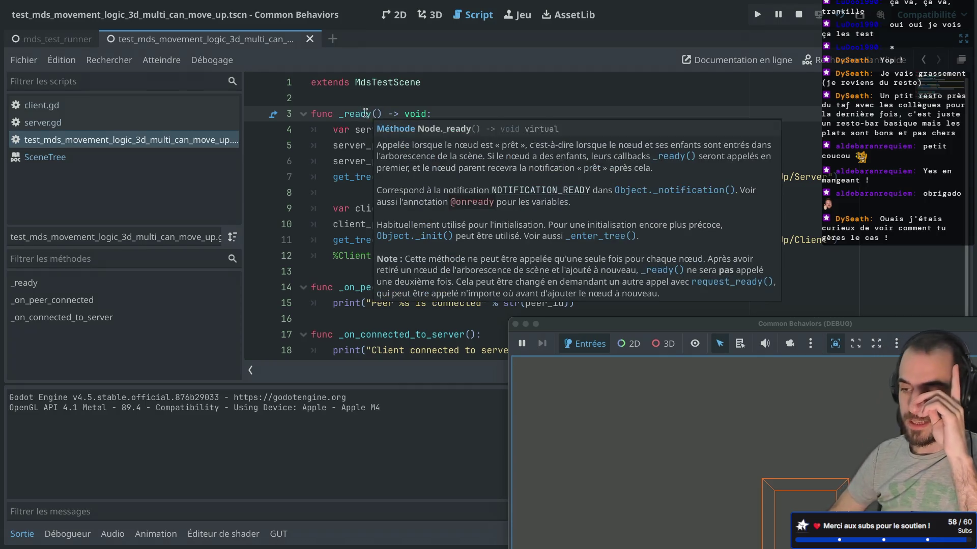
double_click(365, 112)
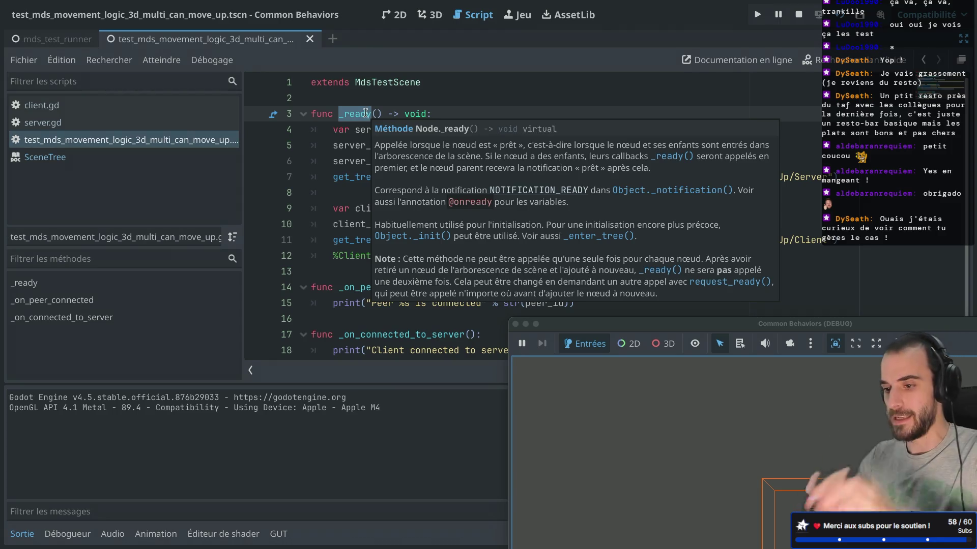
type("_en")
key("Return")
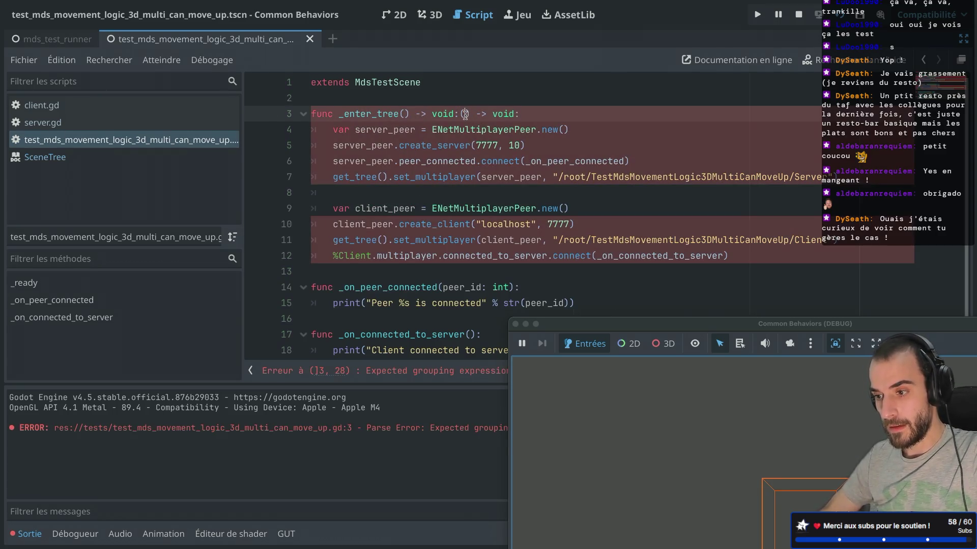
left_click_drag(461, 114, 542, 113)
key("BackSpace")
Step: Run the test scene with the _enter_tree setup
left_click(488, 161)
scroll(490, 167, "down", 2)
scroll(490, 166, "up", 2)
scroll(490, 166, "down", 1)
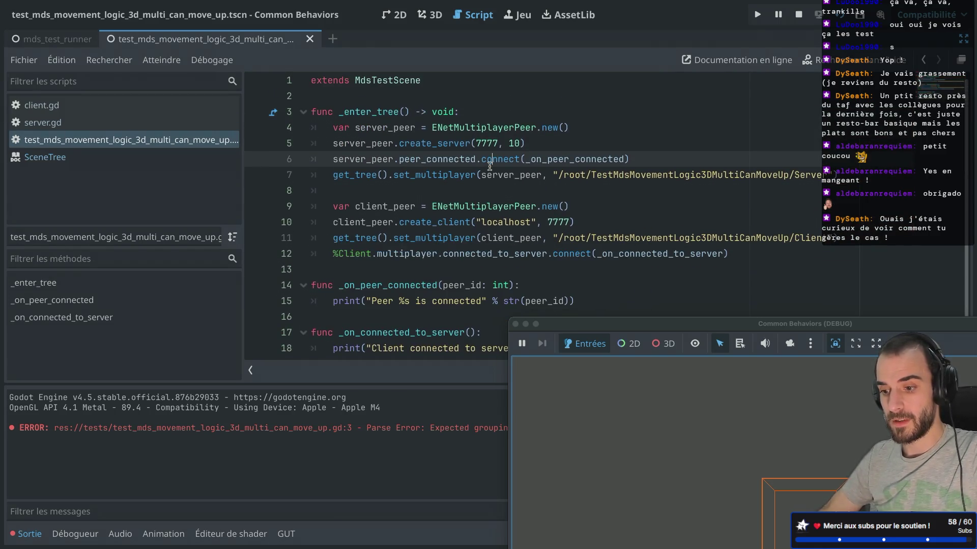
left_click(840, 21)
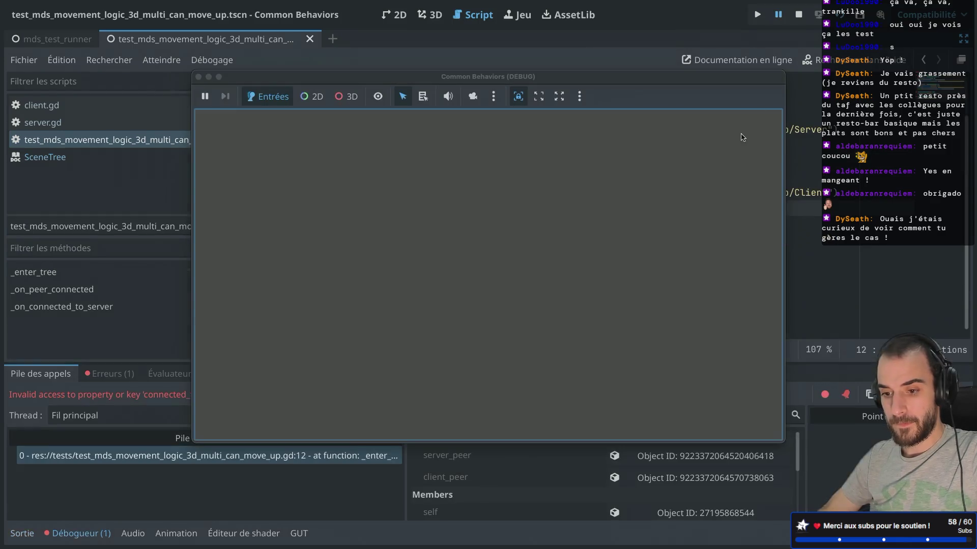
Step: Comment out line 12's connected_to_server connection with #
mouse_move(259, 83)
left_mouse_down()
mouse_move(779, 313)
mouse_move(682, 295)
left_mouse_up()
left_click(333, 209)
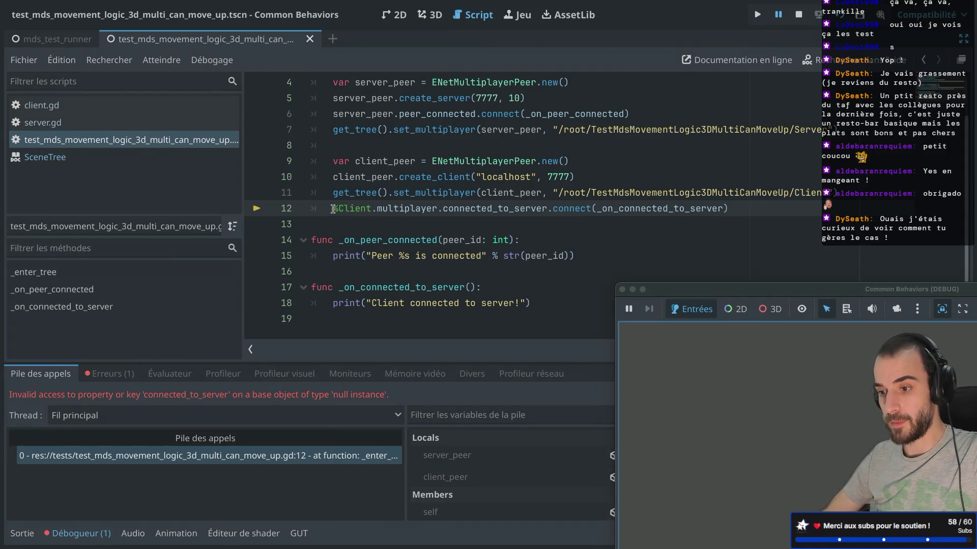
type("#")
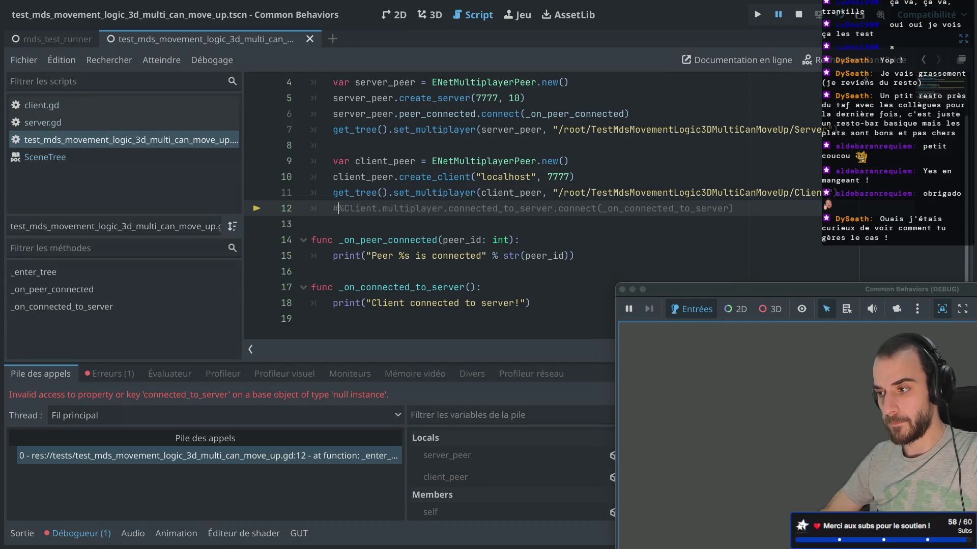
Step: Rerun the scene, inspect the remote Server and Client nodes, then stop the run
left_click(842, 20)
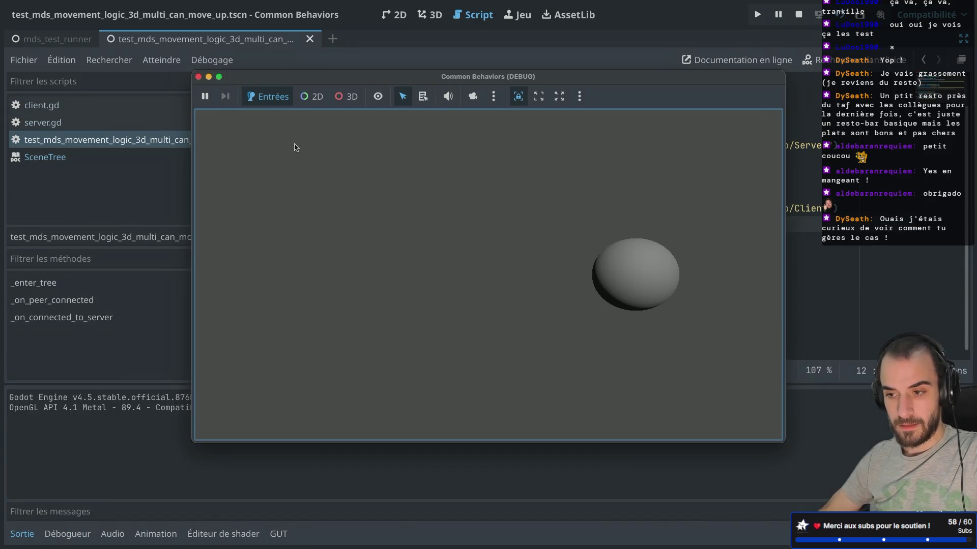
mouse_move(316, 77)
left_mouse_down()
mouse_move(465, 333)
mouse_move(483, 335)
left_mouse_up()
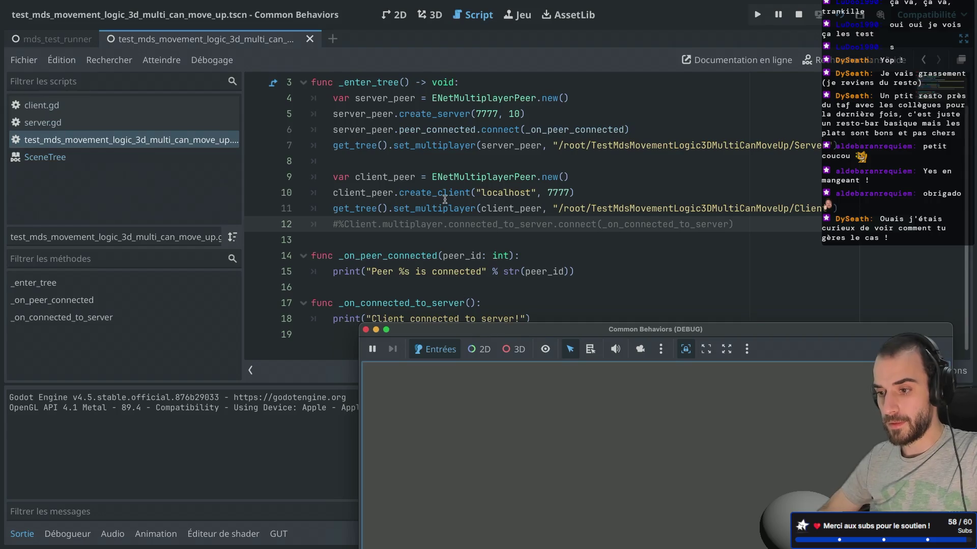
key("ctrl+shift+F11")
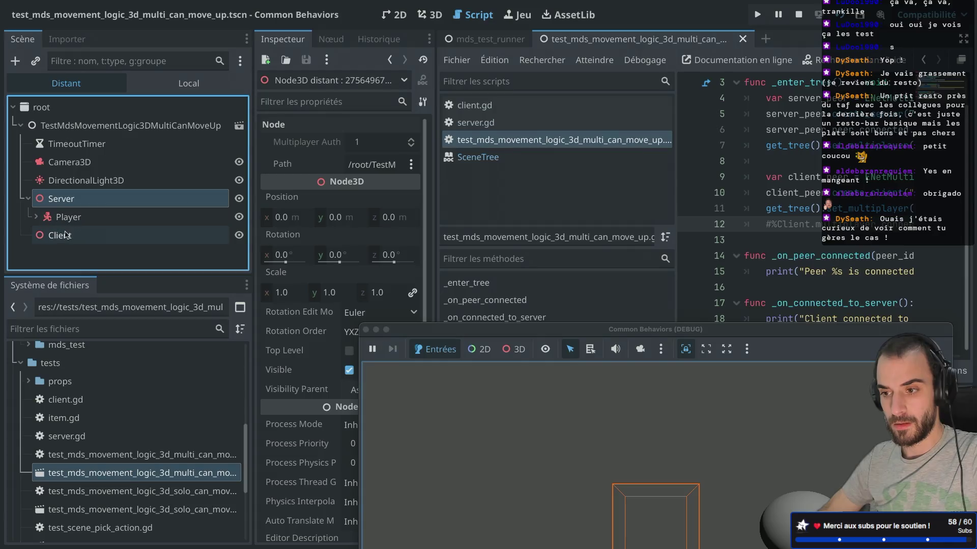
left_click(81, 204)
left_click(77, 237)
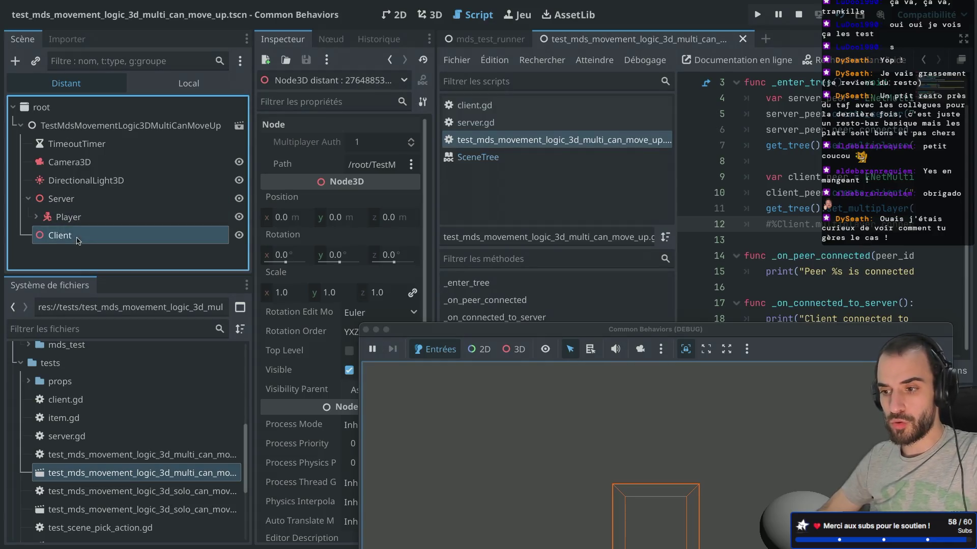
left_click(366, 330)
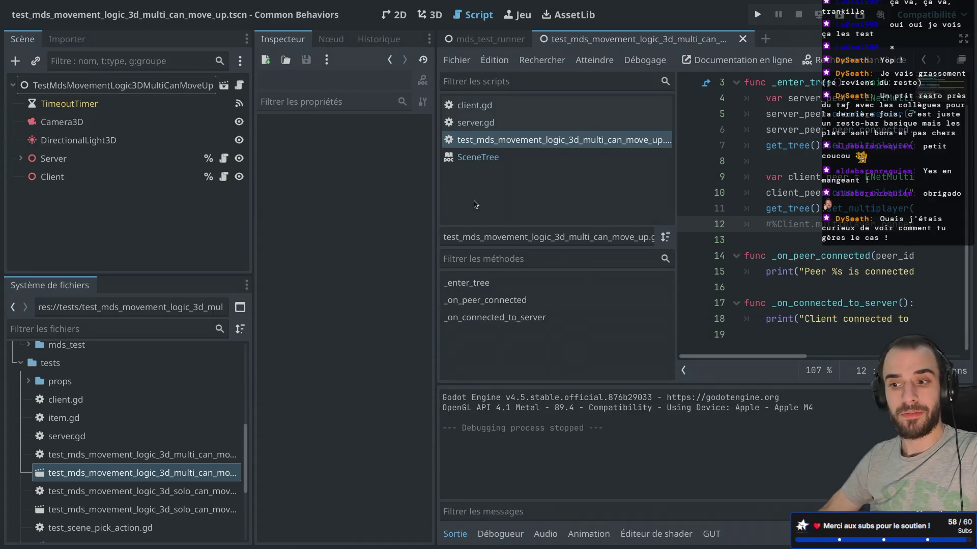
key("ctrl+super+d")
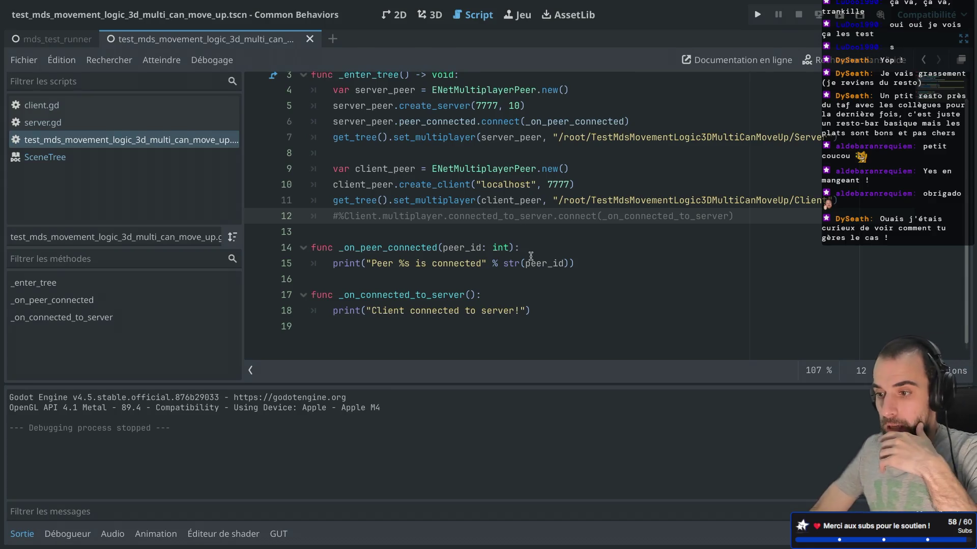
scroll(559, 209, "up", 1)
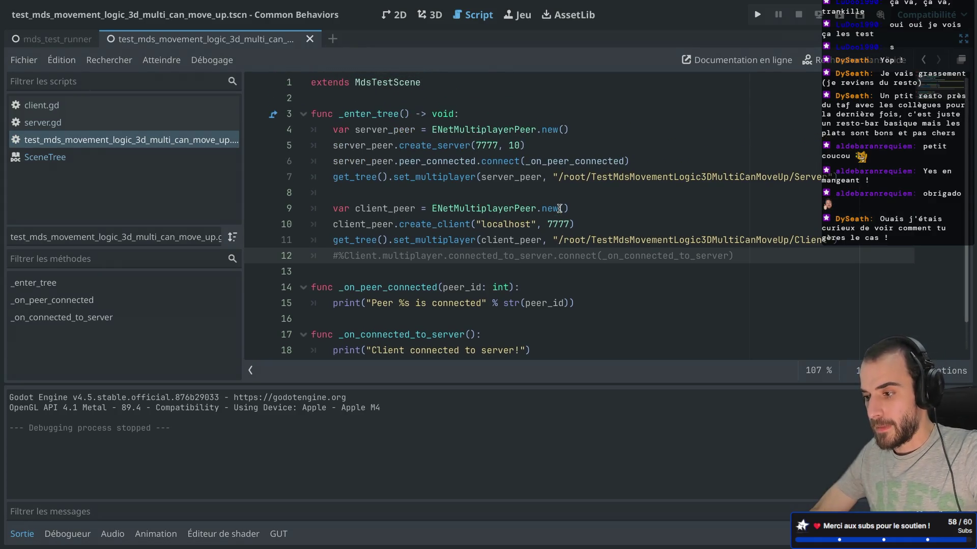
key("ctrl+super+d")
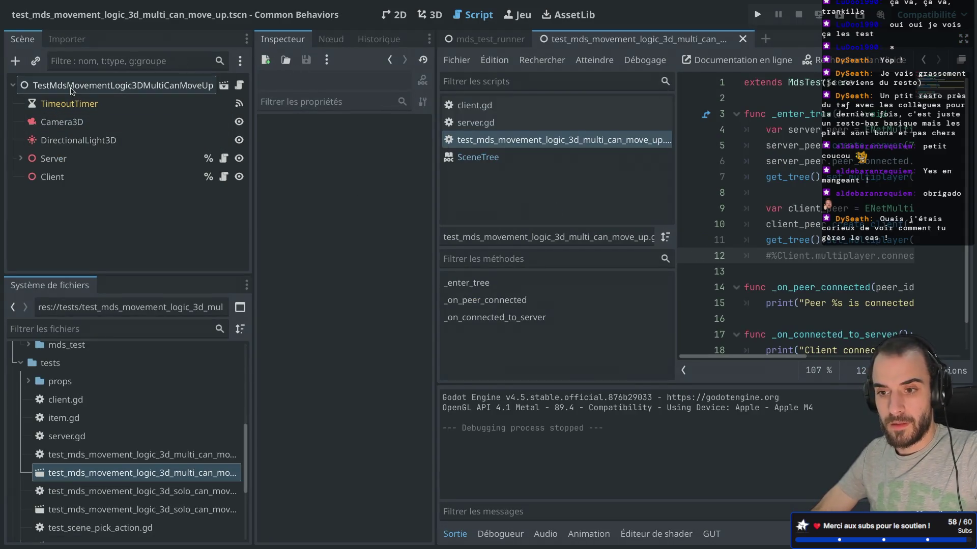
Step: Cut the set_multiplayer paths down to "Server" and "Client" and rerun the test scene
left_click(12, 85)
left_click(13, 84)
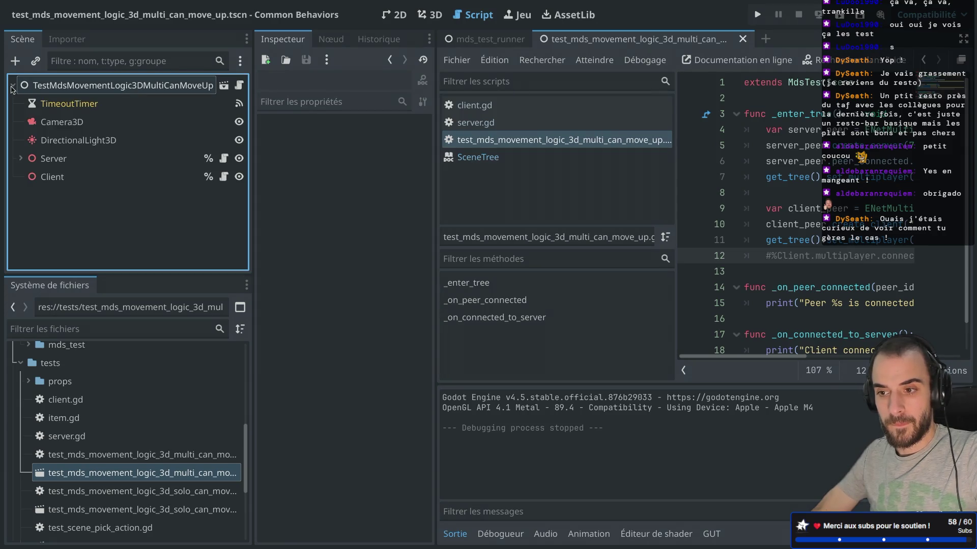
key("ctrl+super+d")
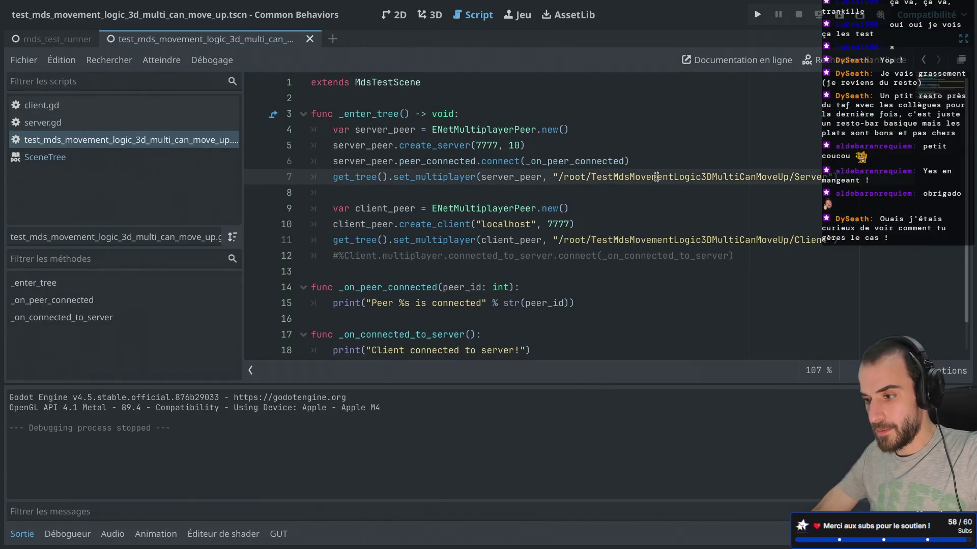
double_click(656, 176)
key("BackSpace")
key("BackSpace")
key("BackSpace")
key("BackSpace")
key("BackSpace")
double_click(698, 246)
key("BackSpace")
key("BackSpace")
key("BackSpace")
key("BackSpace")
key("BackSpace")
key("BackSpace")
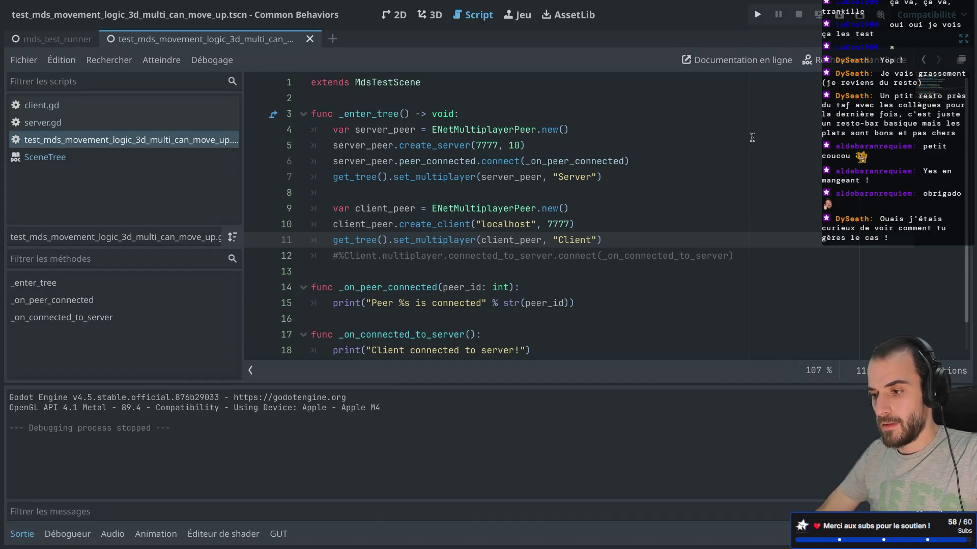
left_click(840, 24)
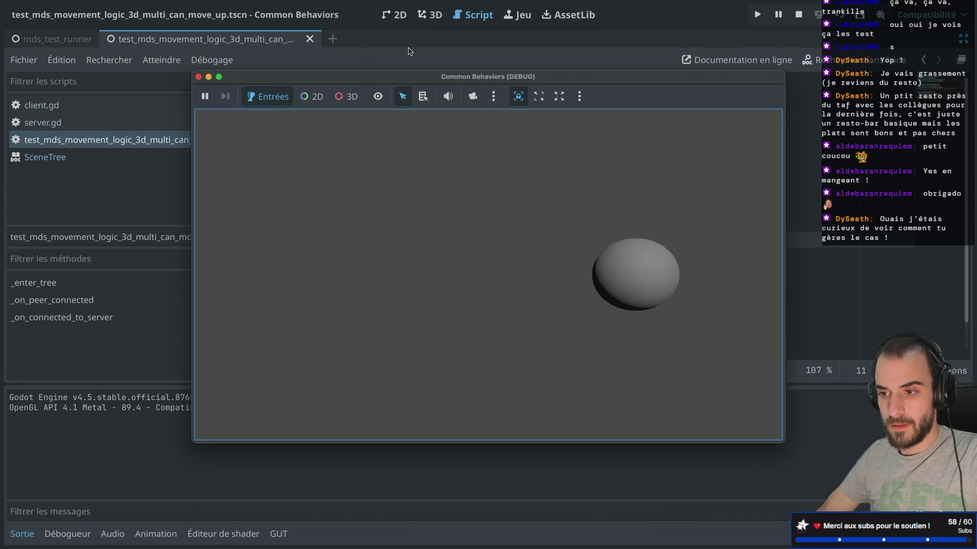
Step: Inspect the live Server and Client nodes, including the Client's path picker, then stop the test
key("ctrl+super+d")
left_click(70, 83)
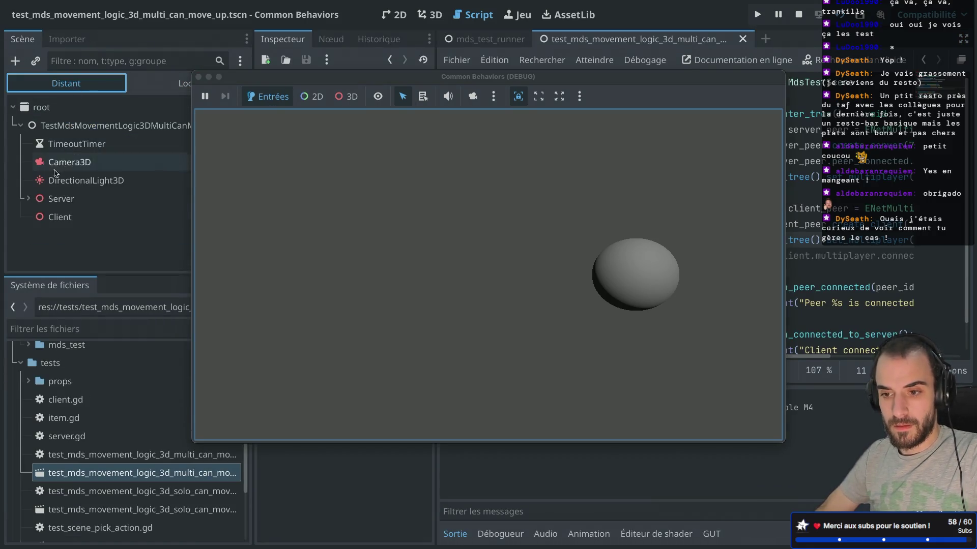
left_click(62, 199)
mouse_move(251, 77)
left_mouse_down()
mouse_move(534, 134)
mouse_move(545, 155)
left_mouse_up()
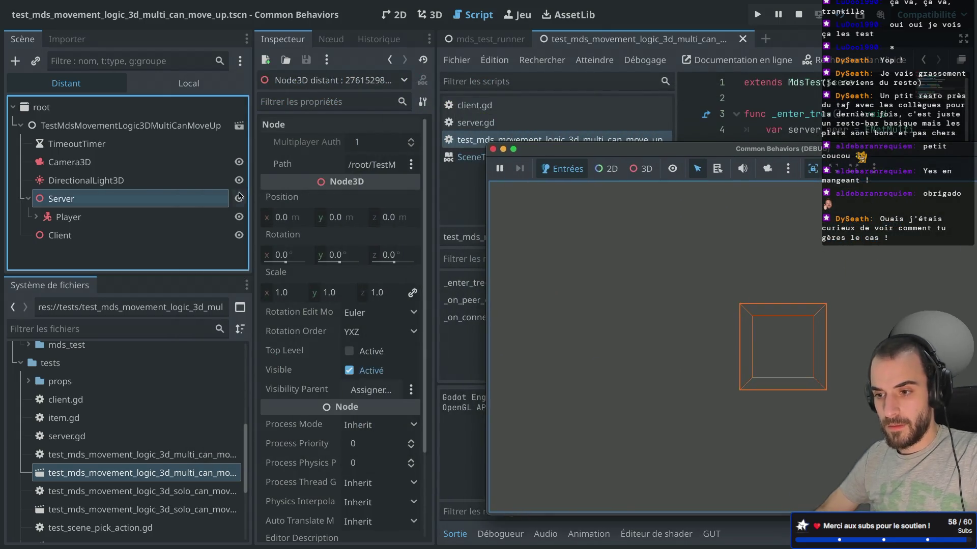
left_click(115, 237)
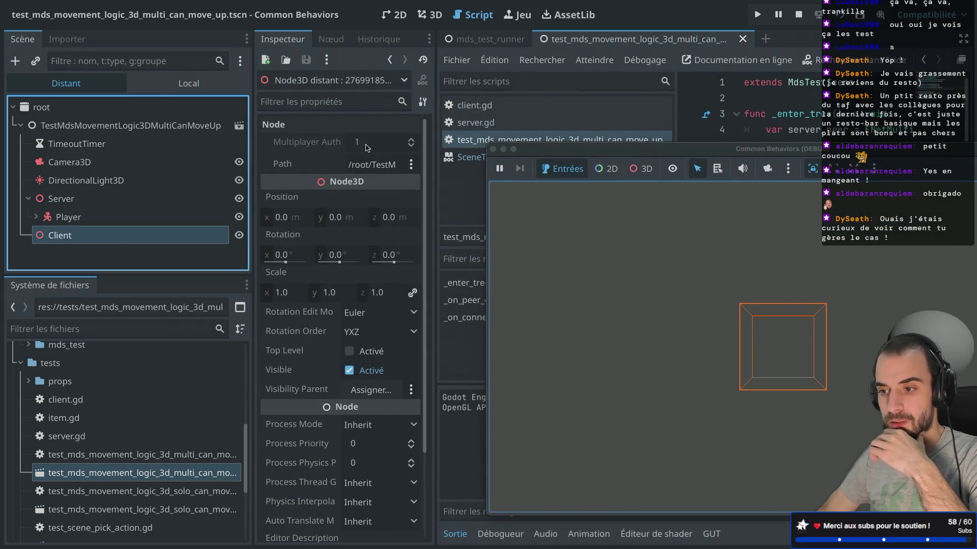
left_click(381, 166)
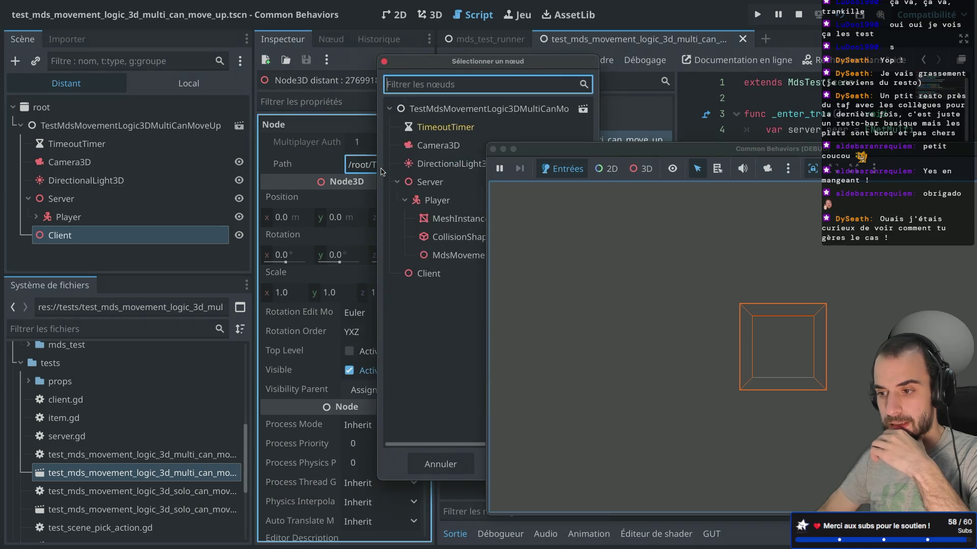
left_click(383, 62)
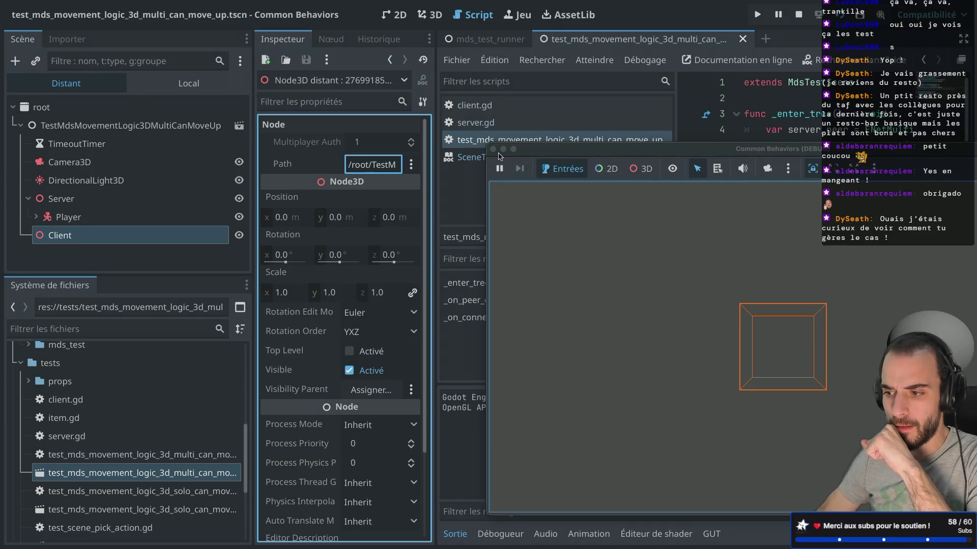
left_click(493, 149)
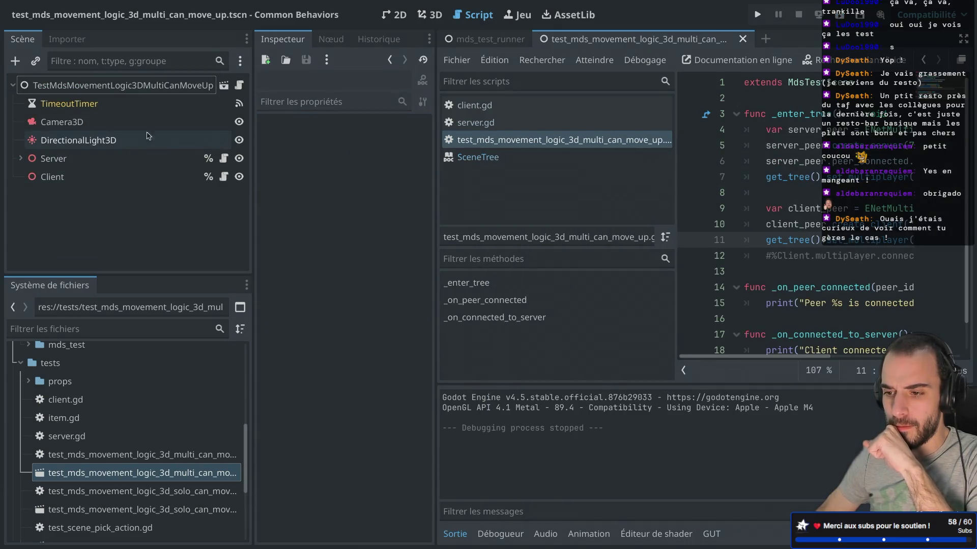
key("super+ctrl+d")
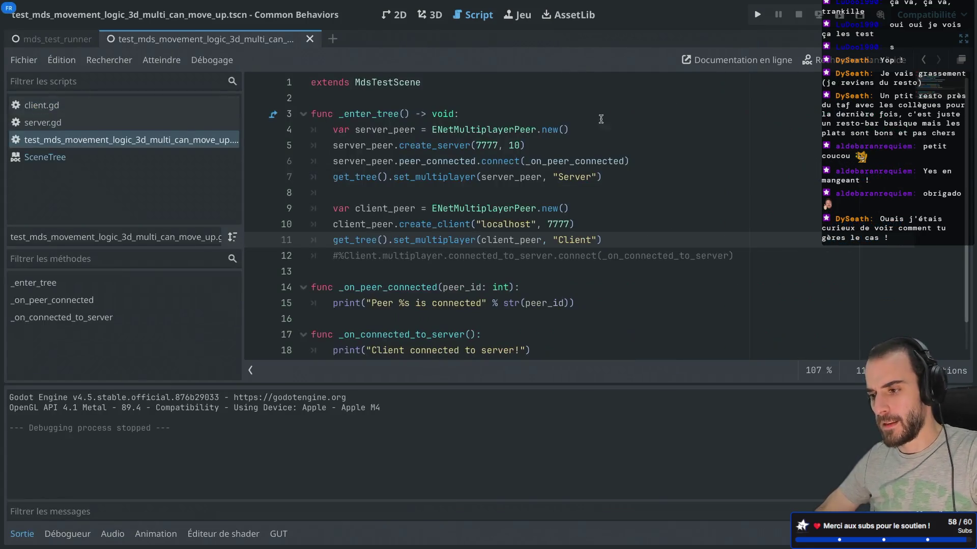
key("super+shift+w")
left_click(594, 176, "super")
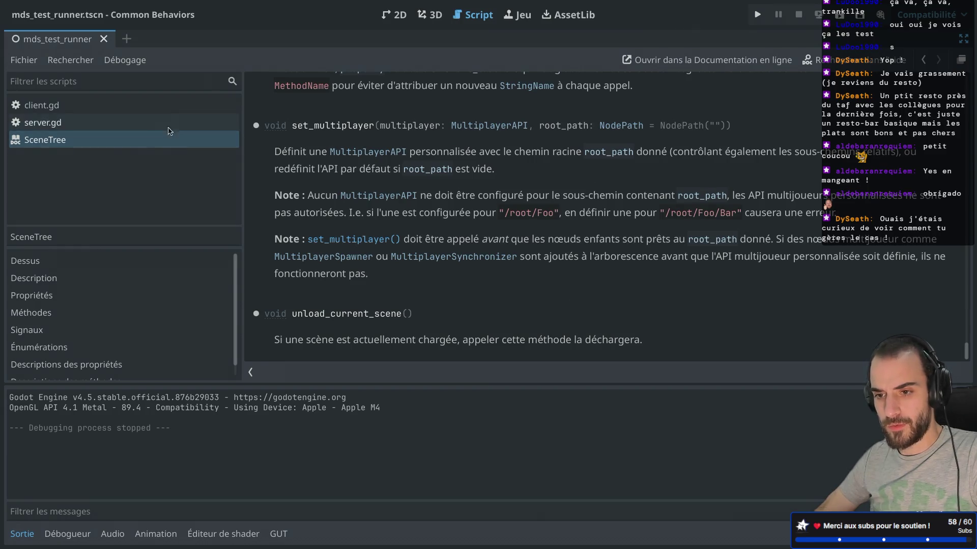
left_click(164, 122)
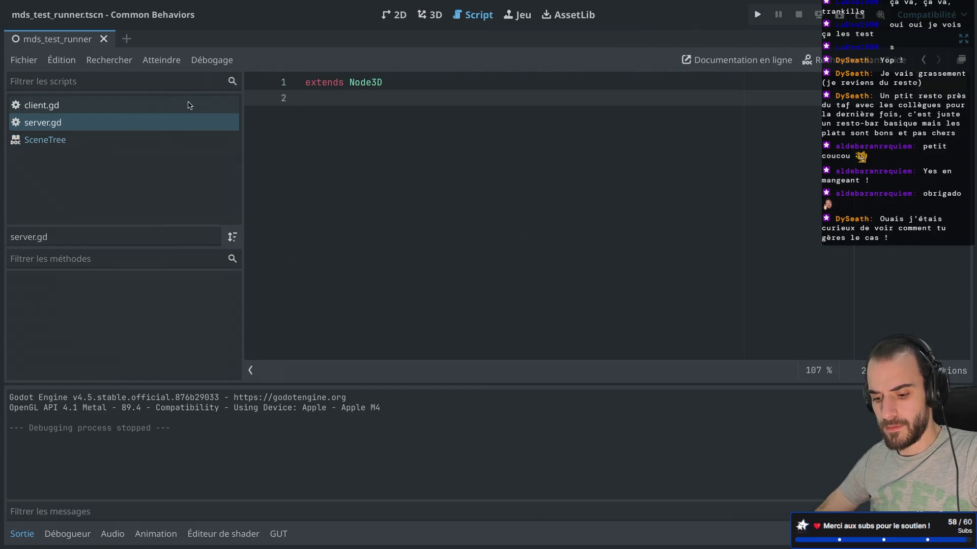
key("ctrl+space")
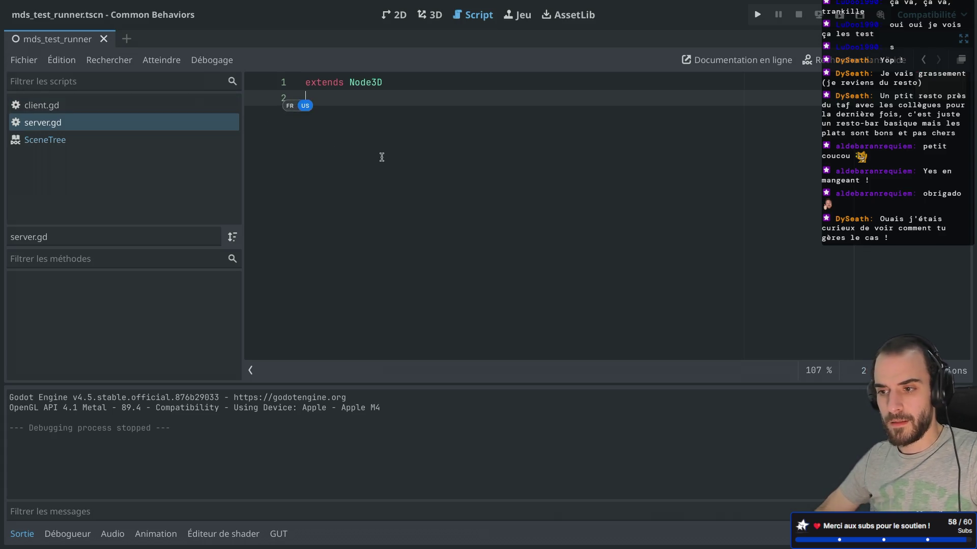
key("ctrl+Left")
key("ctrl+Right")
key("ctrl+super+d")
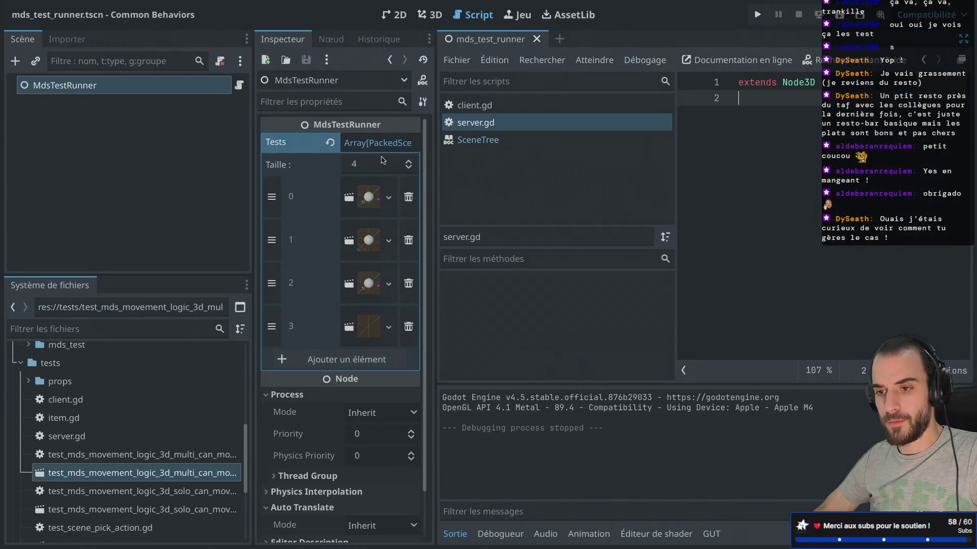
left_click(175, 475)
double_click(176, 474)
left_click(245, 87)
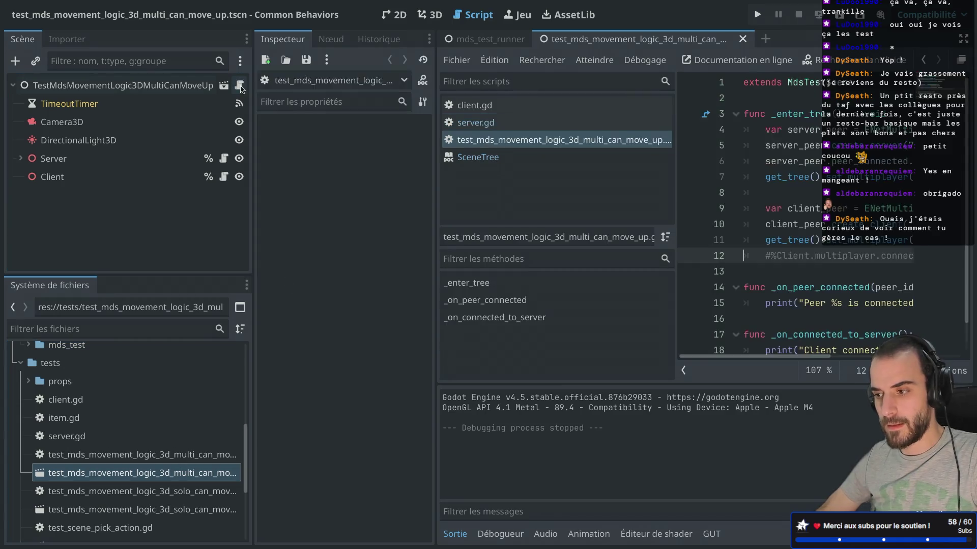
Step: Change the create_client connection address from localhost to 127.0.0.1
key("ctrl+super+d")
left_click(433, 222)
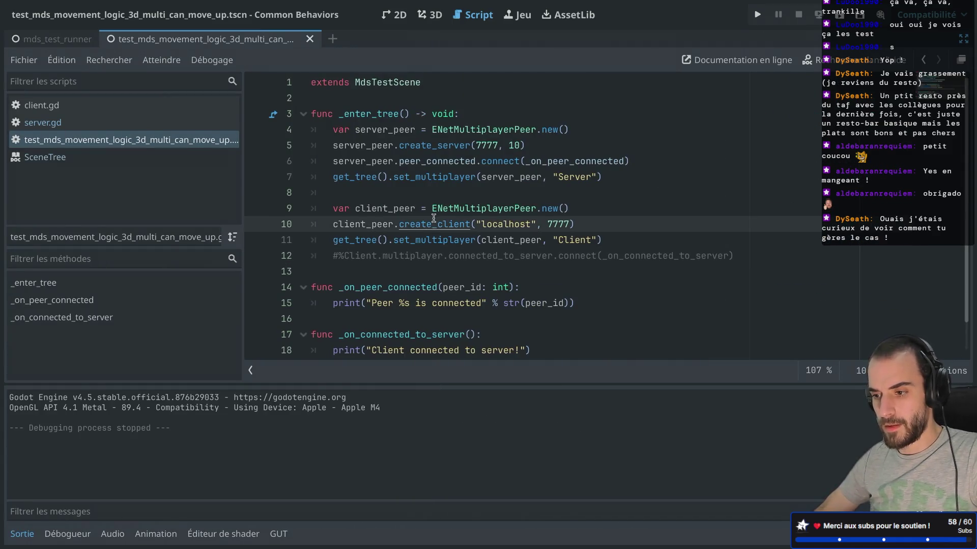
key("Up")
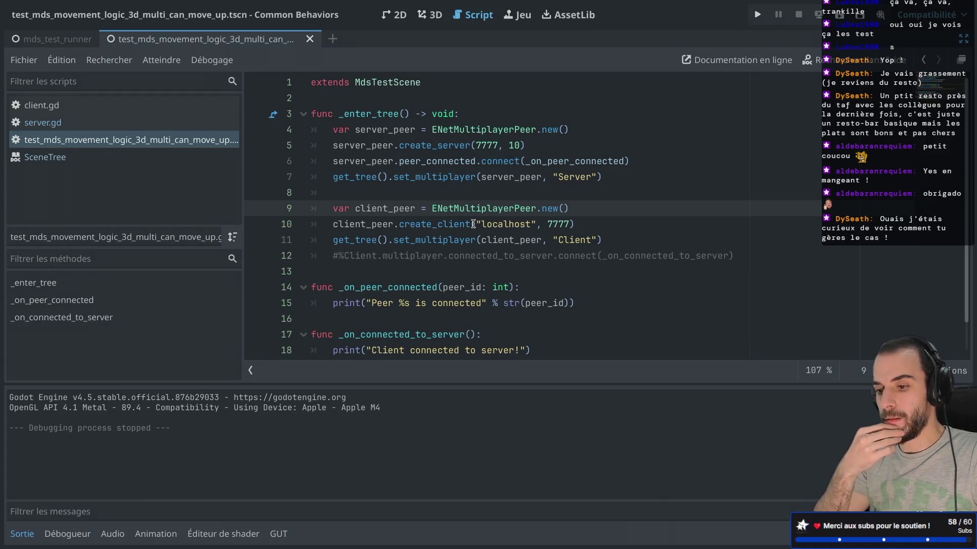
left_click(487, 257)
left_click(481, 206)
left_click(429, 271)
left_click(445, 234)
mouse_move(445, 234)
scroll(445, 233, "down", 1)
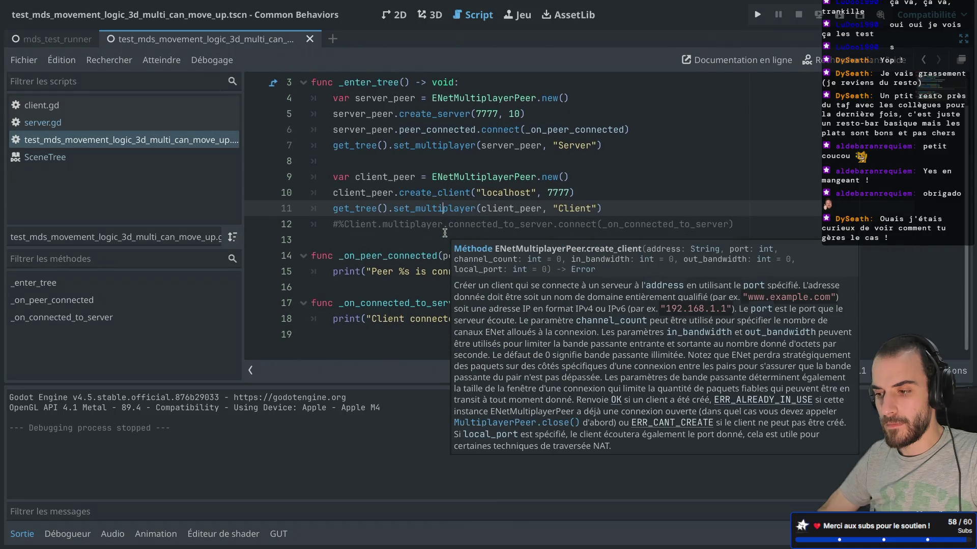
scroll(444, 234, "up", 1)
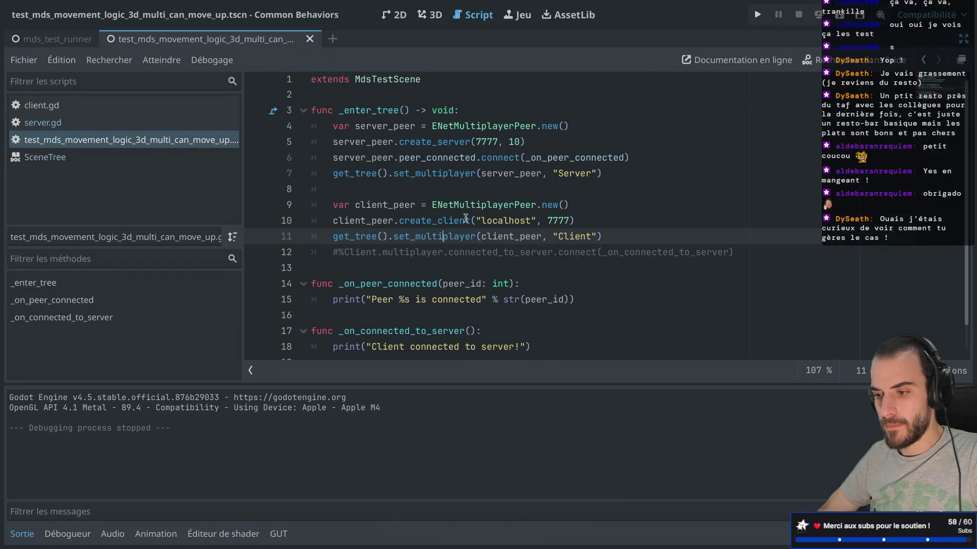
mouse_move(465, 219)
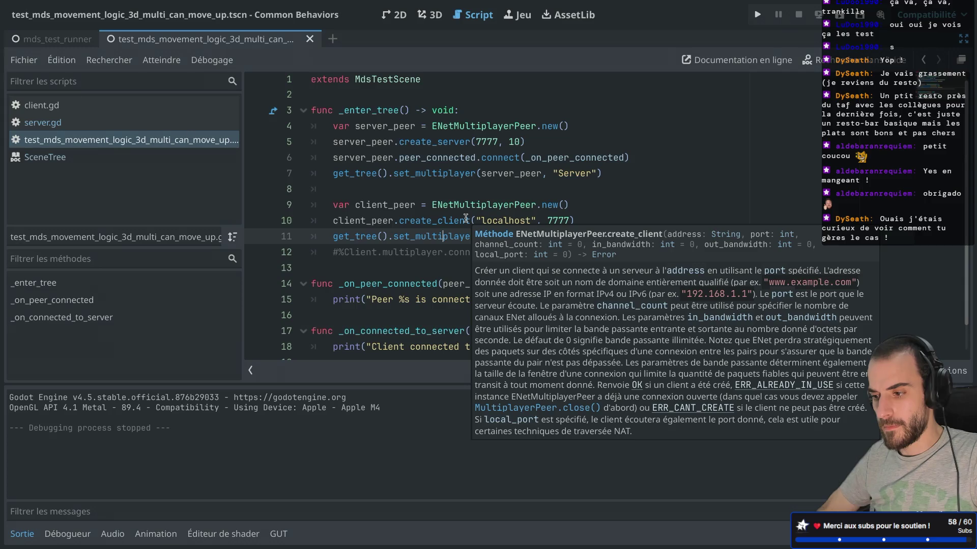
double_click(496, 220)
type("127.0.0.1")
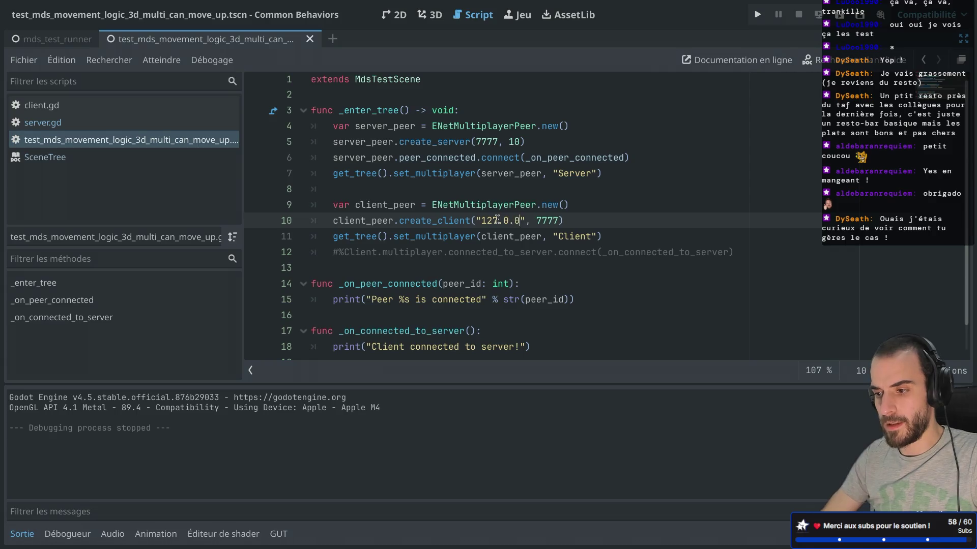
Step: Save and run the test scene briefly, then stop it
key("super+r")
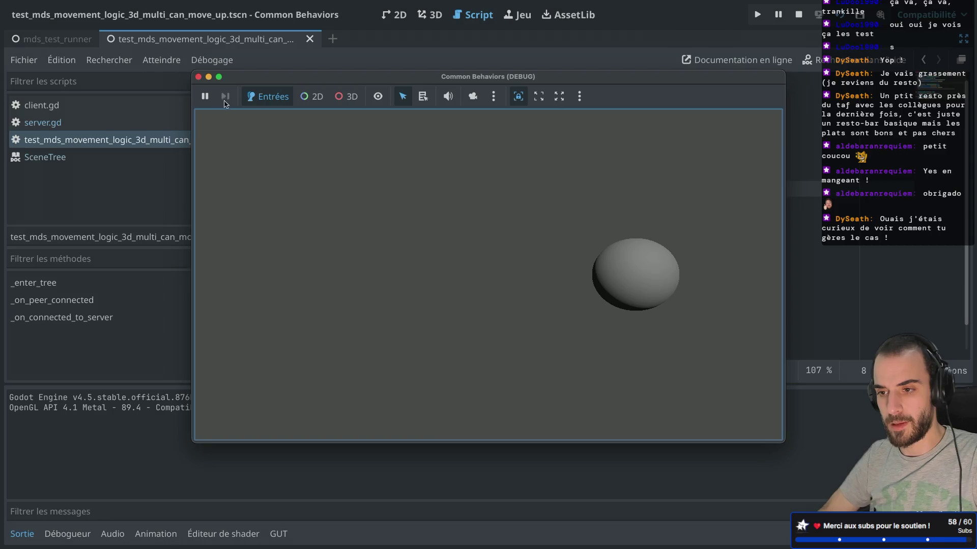
left_click(198, 77)
left_click(443, 237)
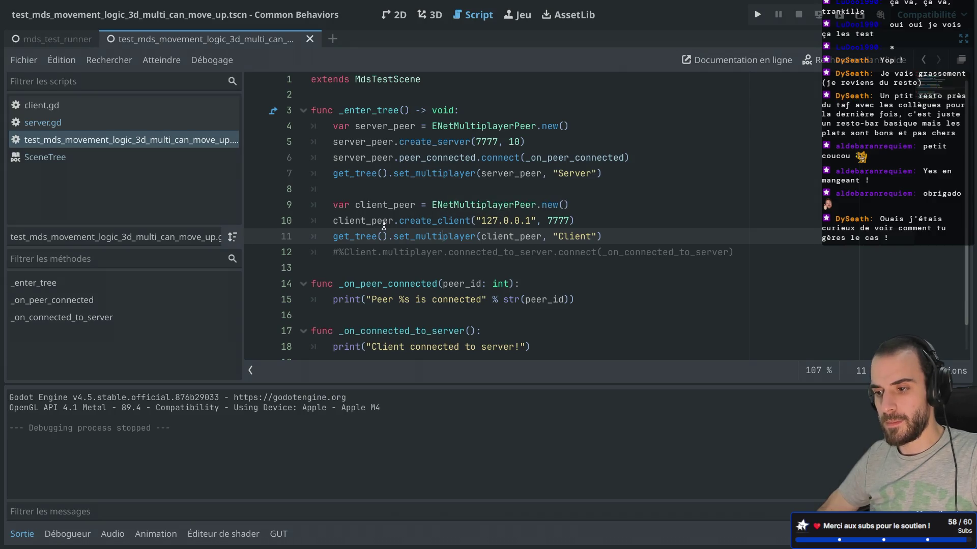
mouse_move(384, 225)
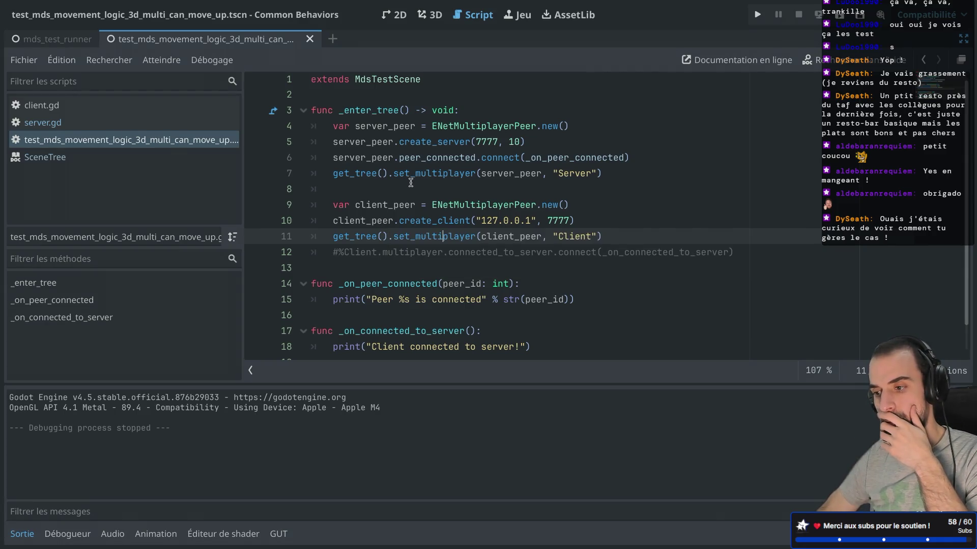
mouse_move(411, 183)
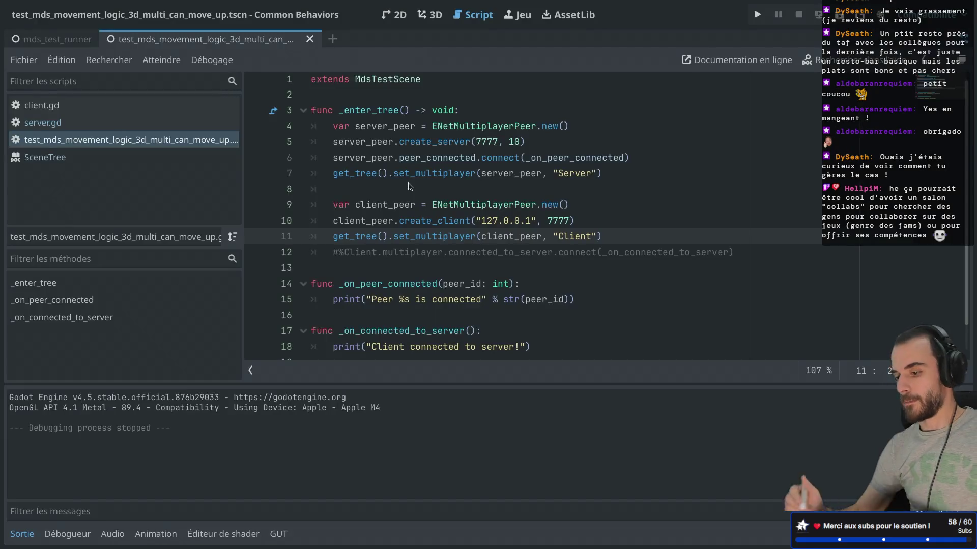
Step: Turn off distraction-free mode so the scene tree and inspector docks reappear beside the script
left_click(409, 188)
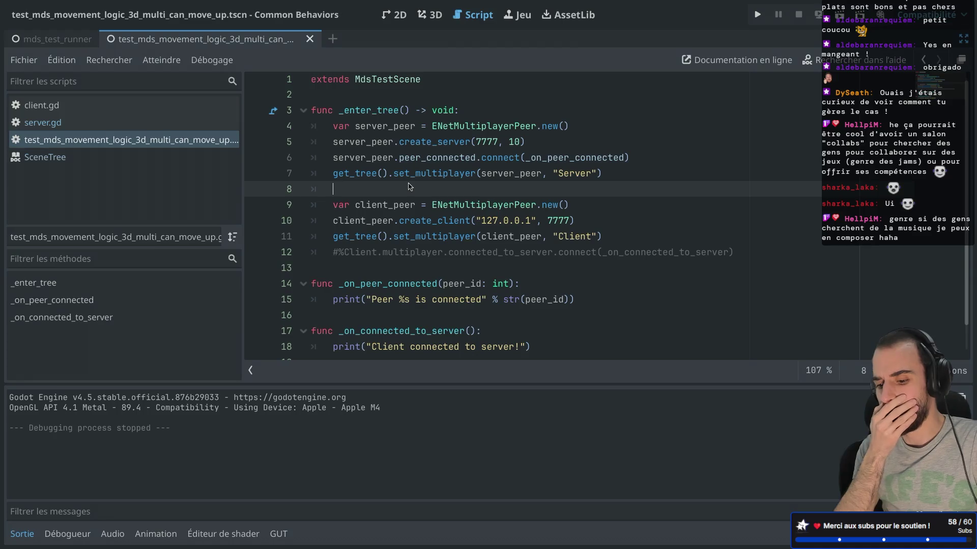
key("F2")
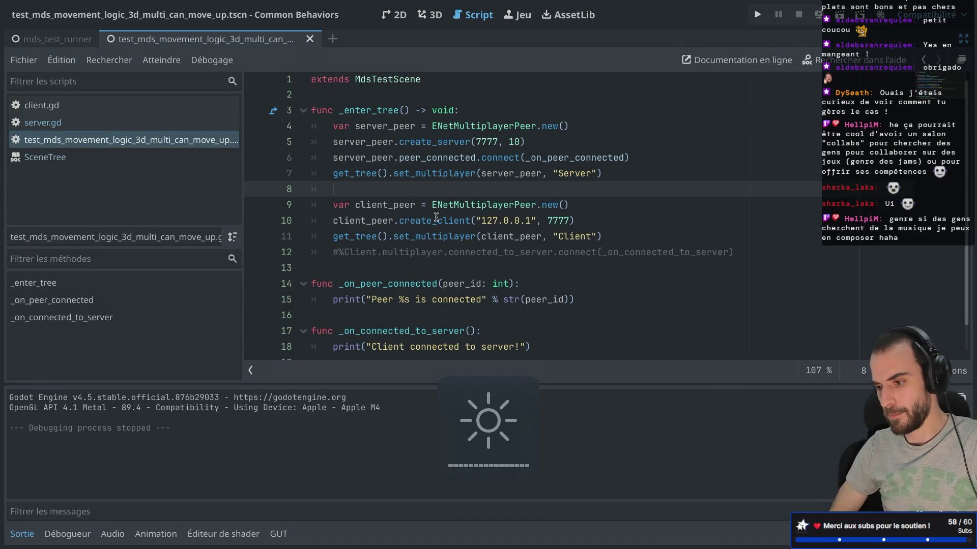
key("ctrl+shift+F11")
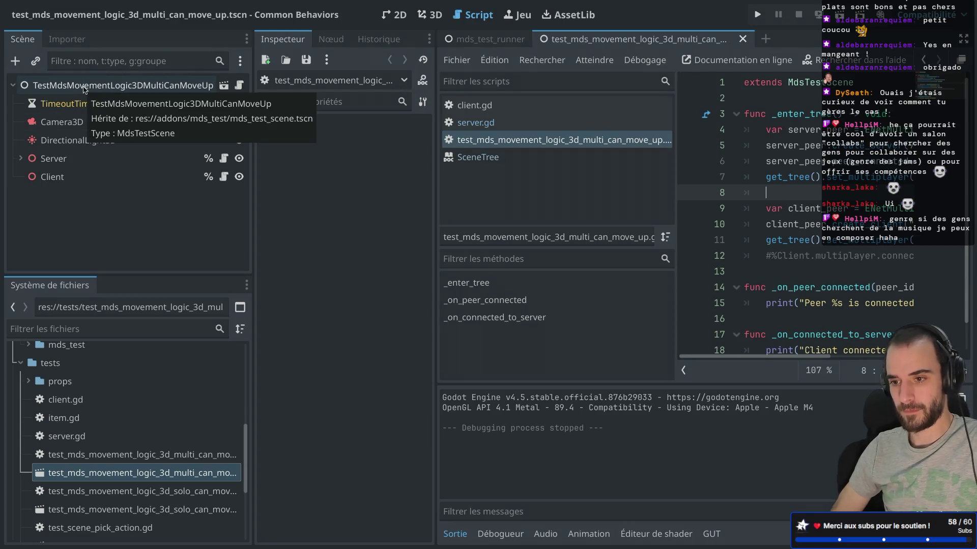
Step: Prefix both the Server and Client path strings with the root name 'TestMdsMovementLogic3DMultiCanMoveUp/'
double_click(84, 90)
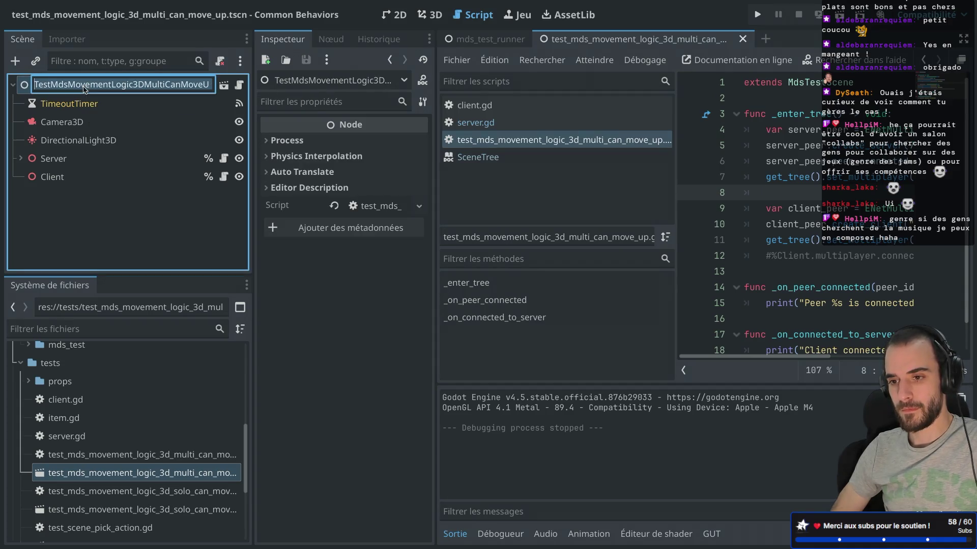
key("Escape")
key("ctrl+shift+F11")
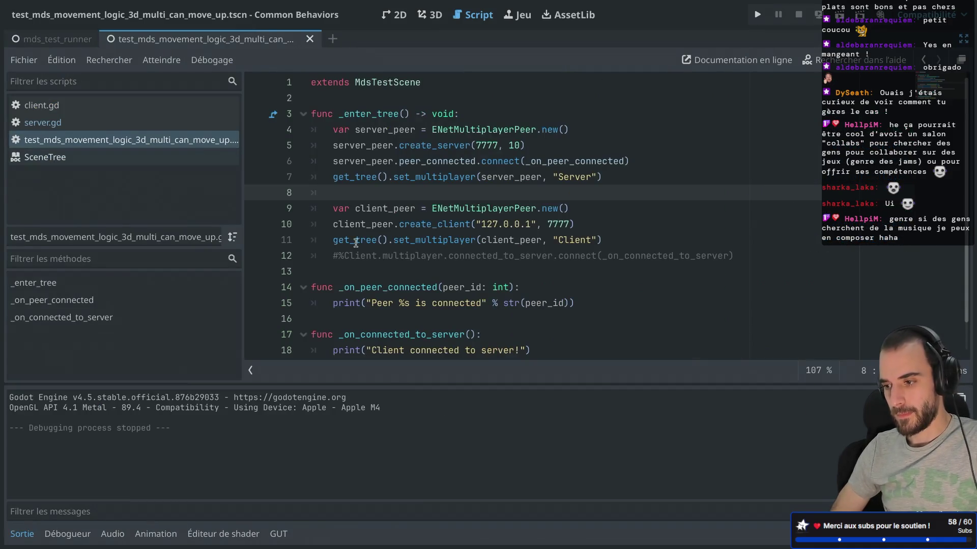
left_click(558, 178)
type("TestMdsMovementLogic3DMultiCanMoveUp")
type("/")
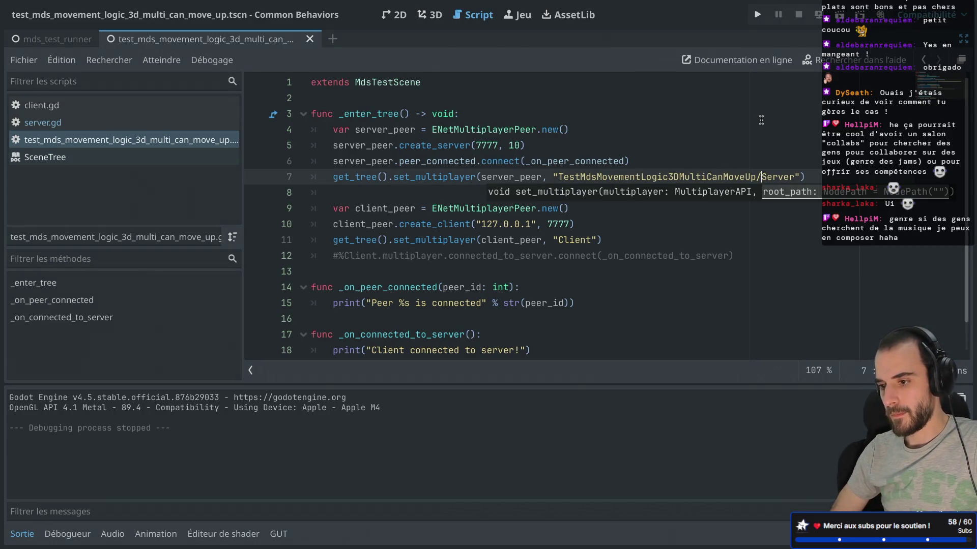
scroll(605, 153, "down", 2)
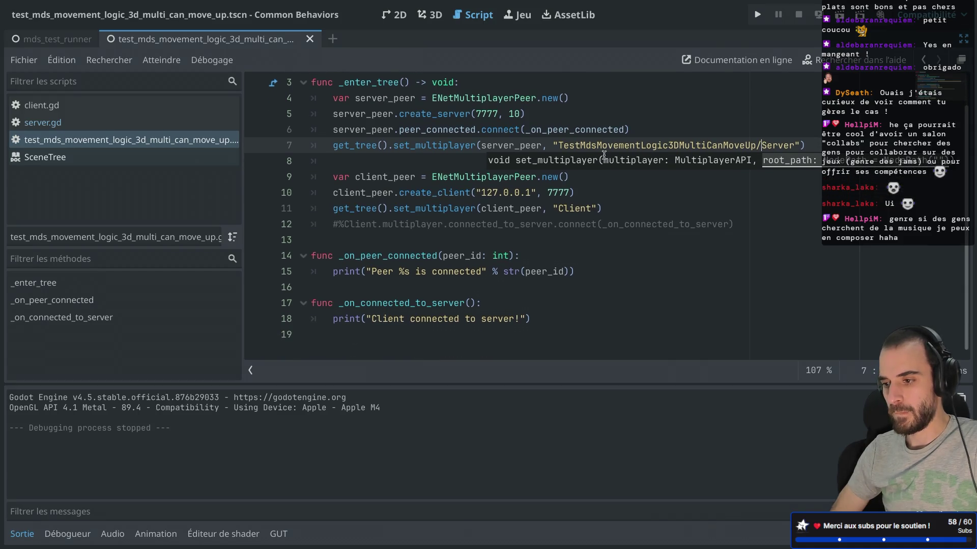
left_click(558, 209)
type("TestMdsMovementLogic3DMultiCanMoveUp")
type("/")
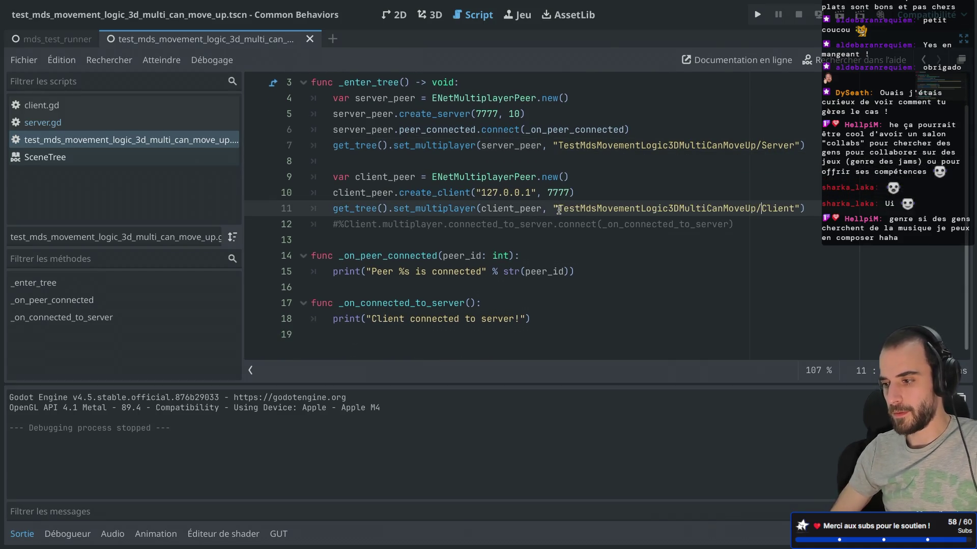
Step: Run the scene, copy the running Server node's path from the remote tree, then stop the game
left_click(839, 15)
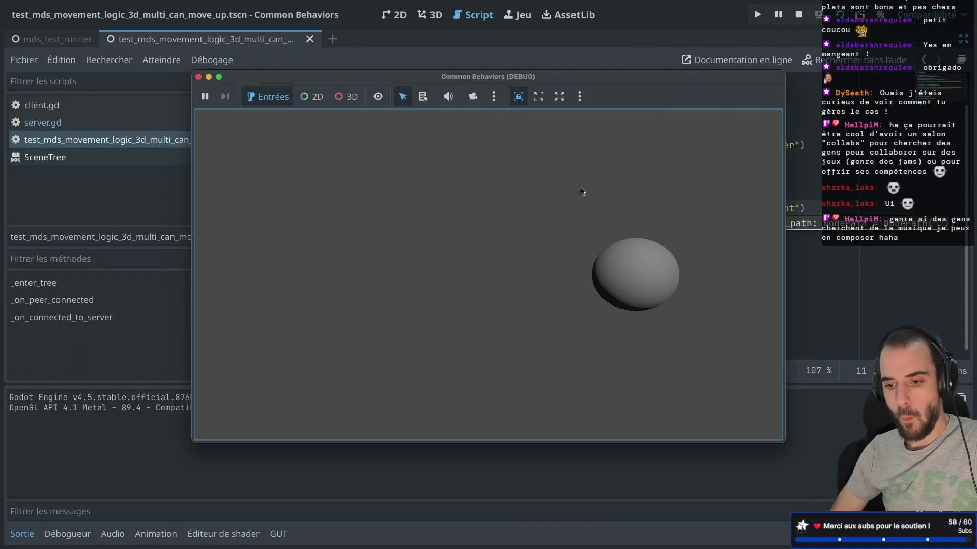
left_click(387, 46)
key("super+ctrl+d")
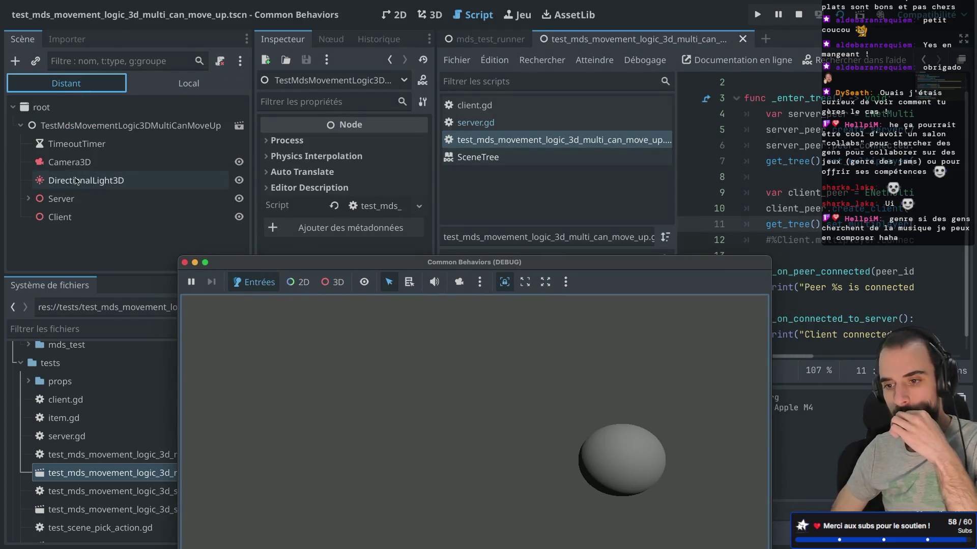
left_click(75, 201)
left_click(372, 167)
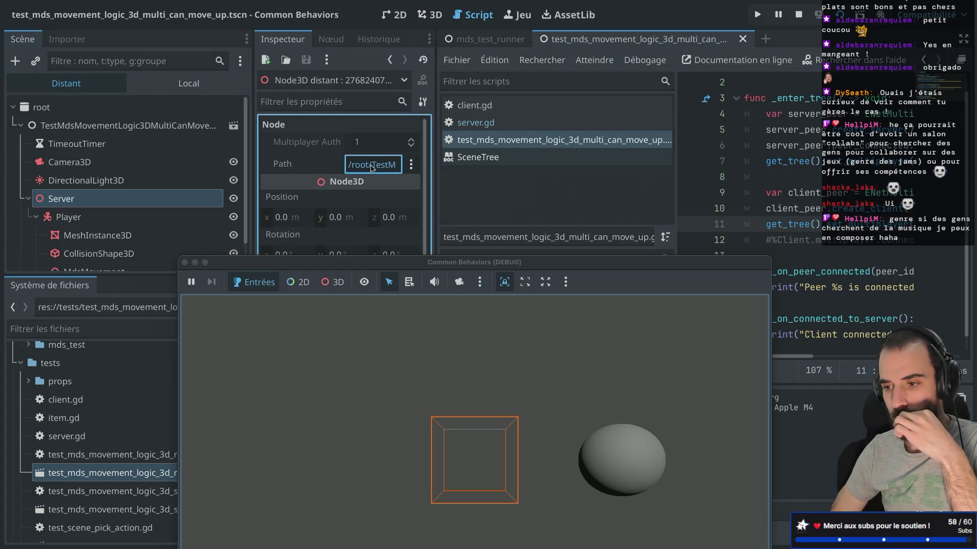
left_click(384, 62)
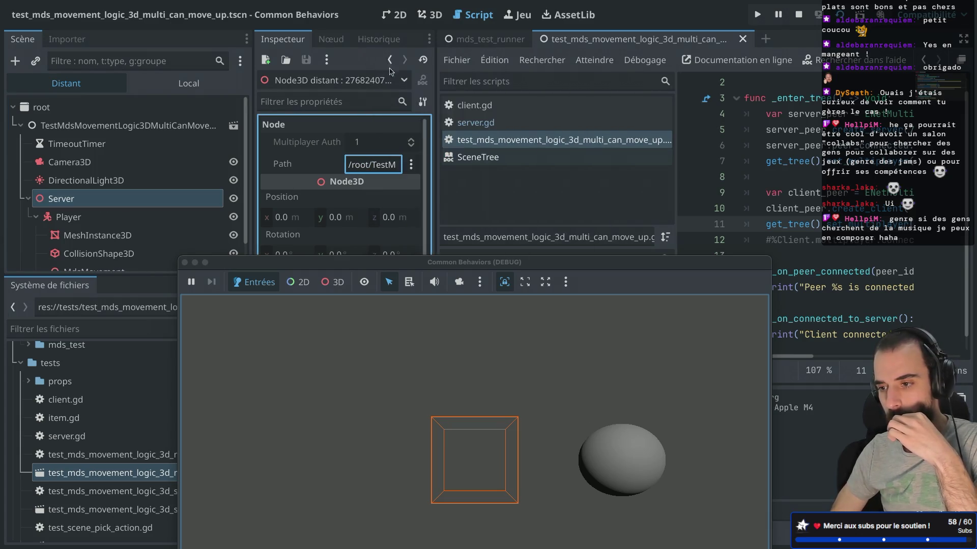
left_click(411, 163)
left_click(427, 204)
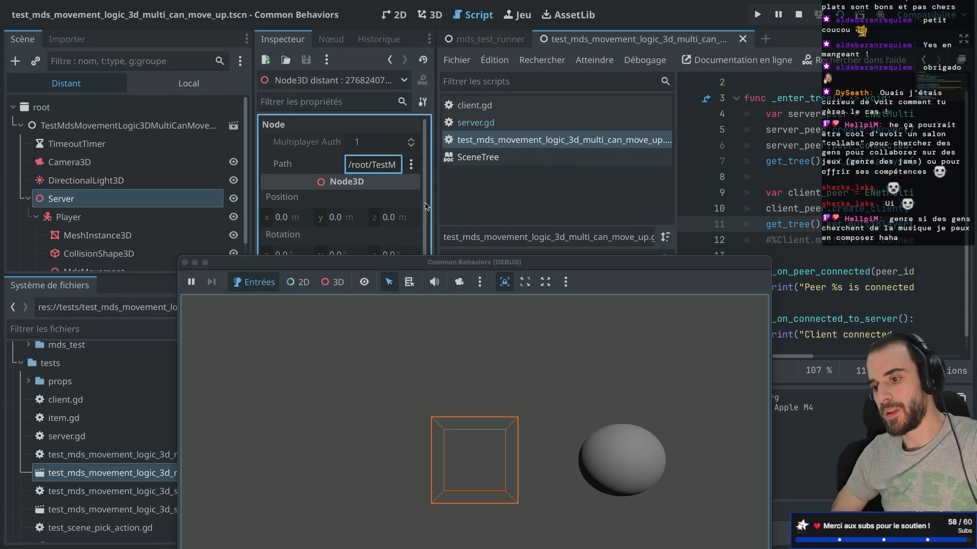
left_click(185, 262)
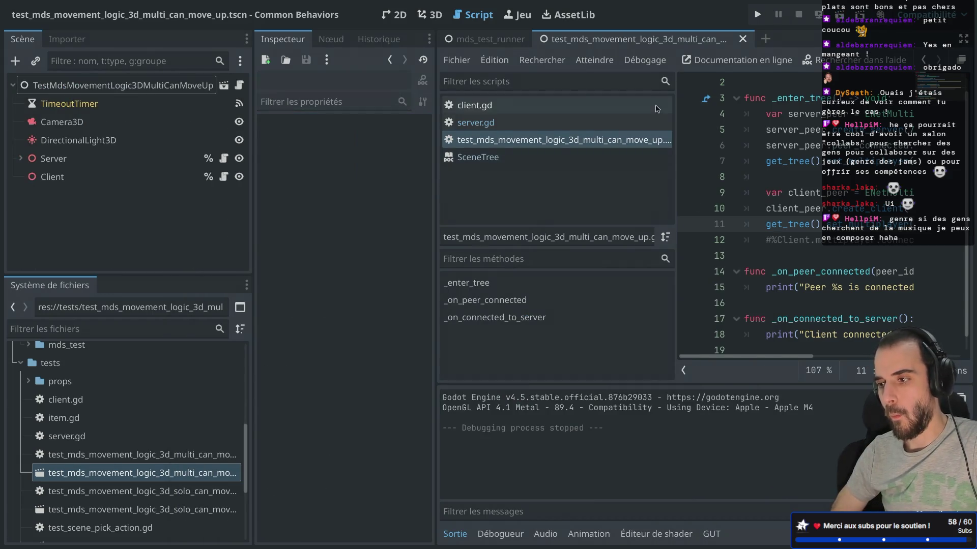
Step: Prefix the server path on line 7 with '/root/'
key("super+ctrl+d")
left_click_drag(558, 162, 792, 165)
key("Left")
type("/root/")
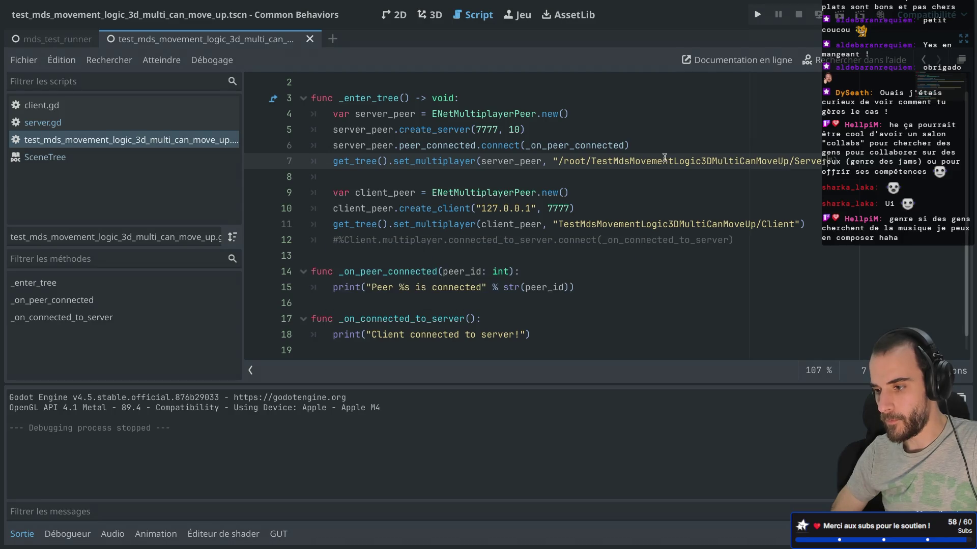
Step: Read the set_multiplayer and NodePath documentation, then return to the test script
left_click(430, 166, "super")
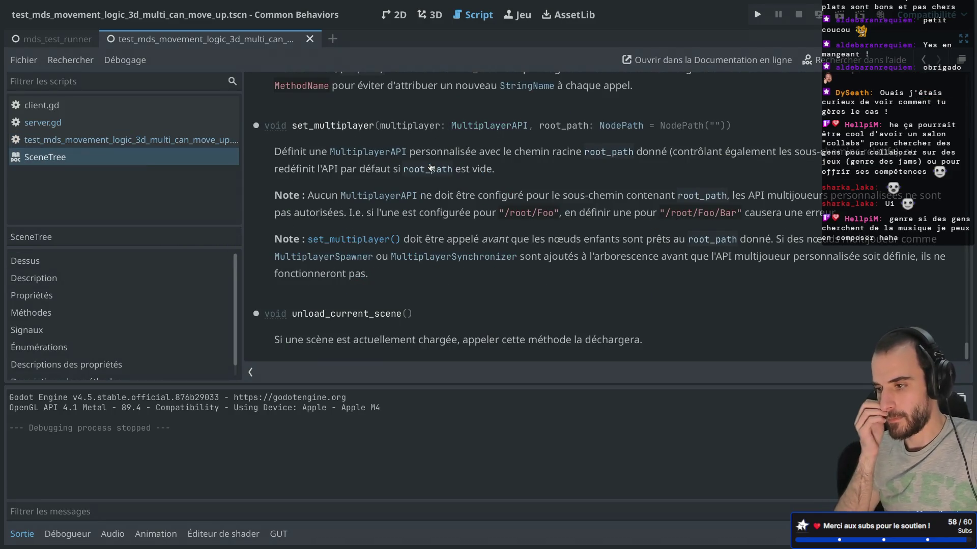
left_click(626, 126)
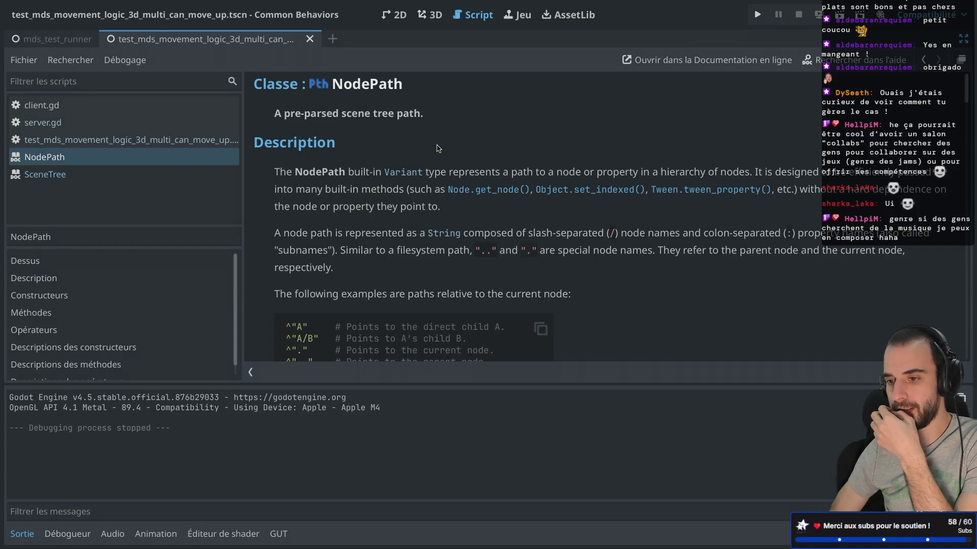
scroll(437, 148, "down", 3)
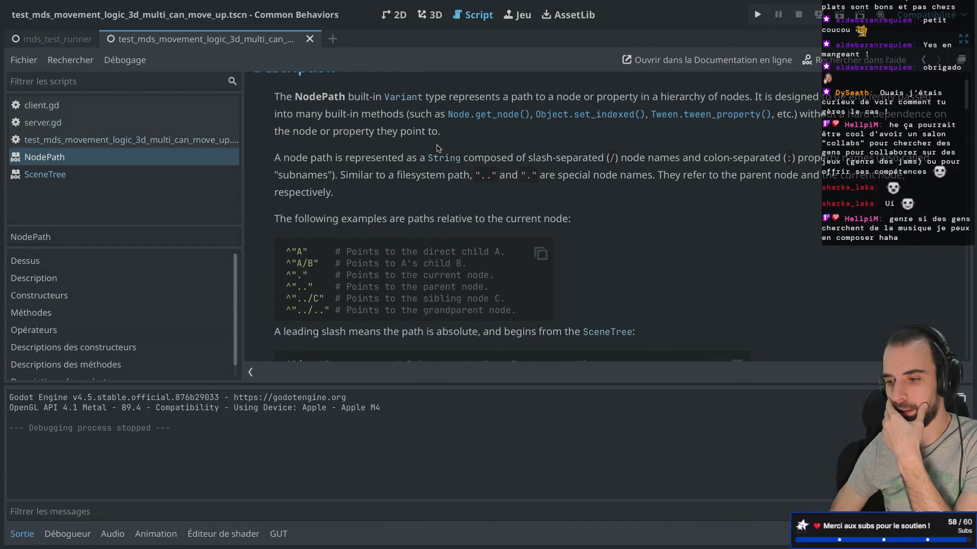
scroll(437, 148, "down", 5)
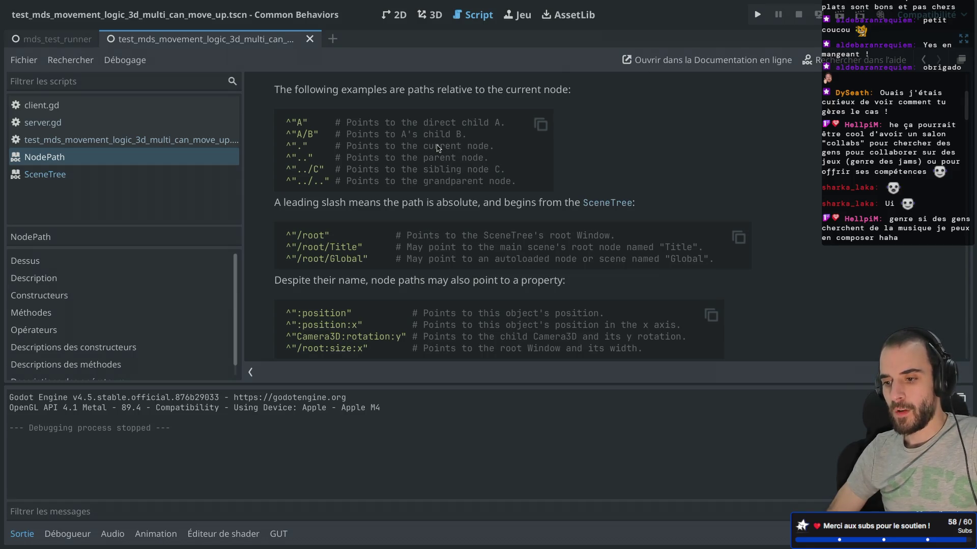
key("alt+Left")
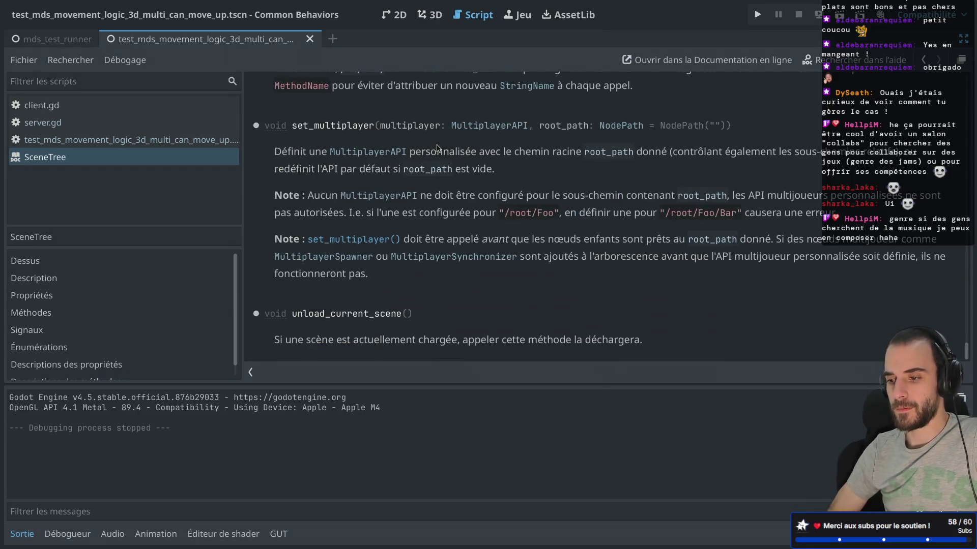
key("alt+Left")
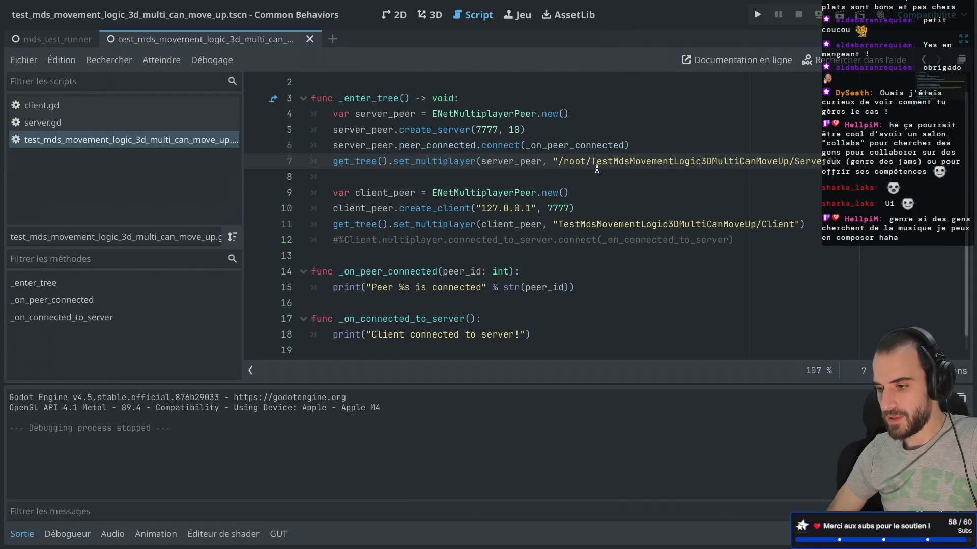
Step: Prefix both set_multiplayer path strings with ^ to make them NodePath literals
type("^")
left_click(658, 128)
left_click(555, 225)
type("^")
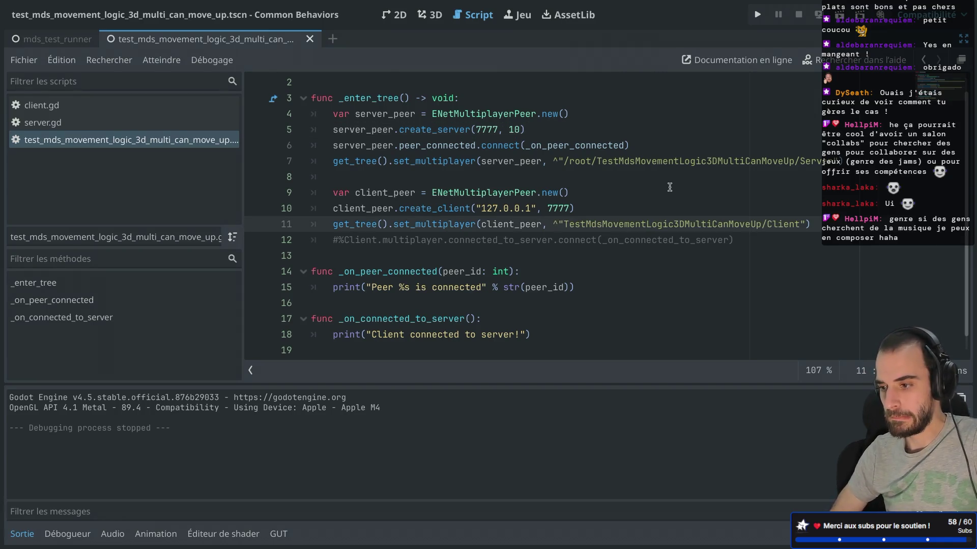
Step: Run the scene briefly and close the game window
left_click(839, 15)
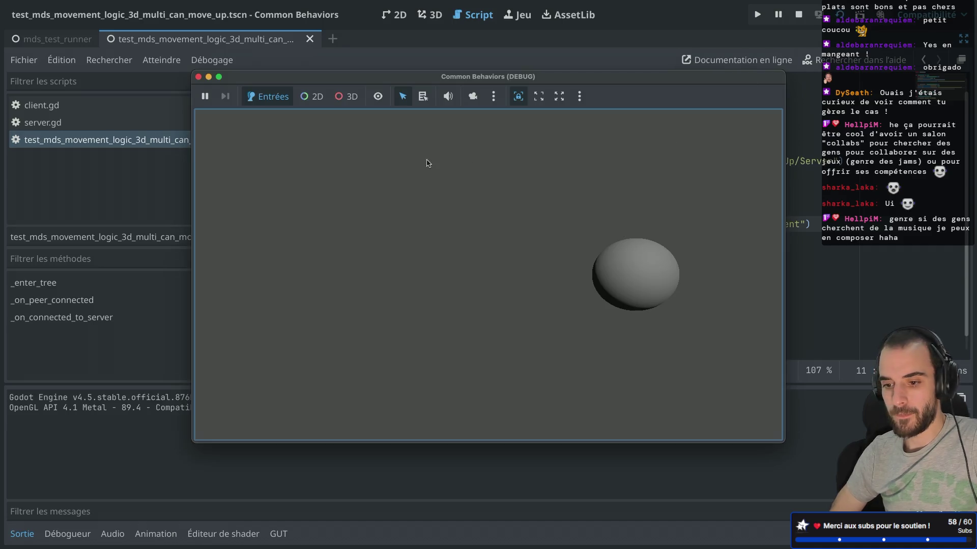
left_click_drag(269, 85, 365, 144)
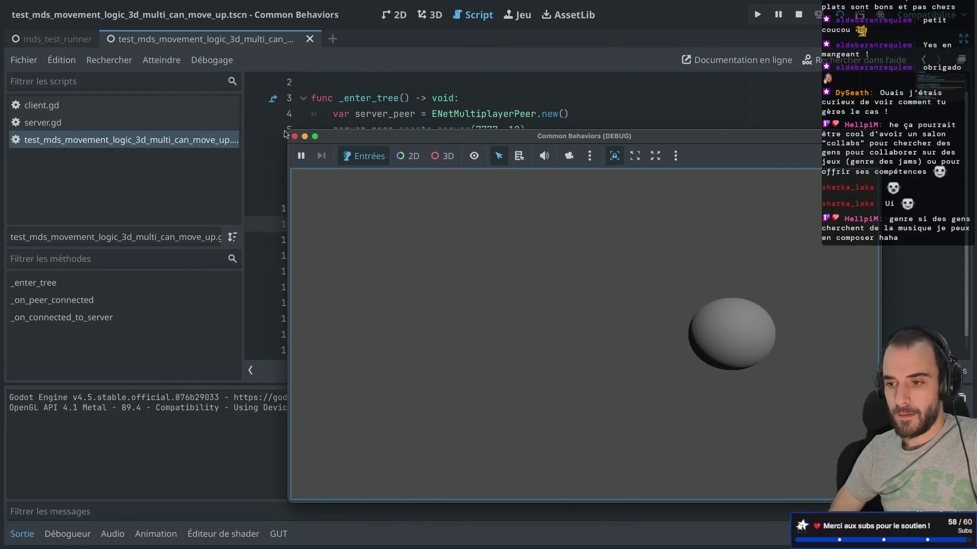
left_click(298, 138)
left_click(472, 104)
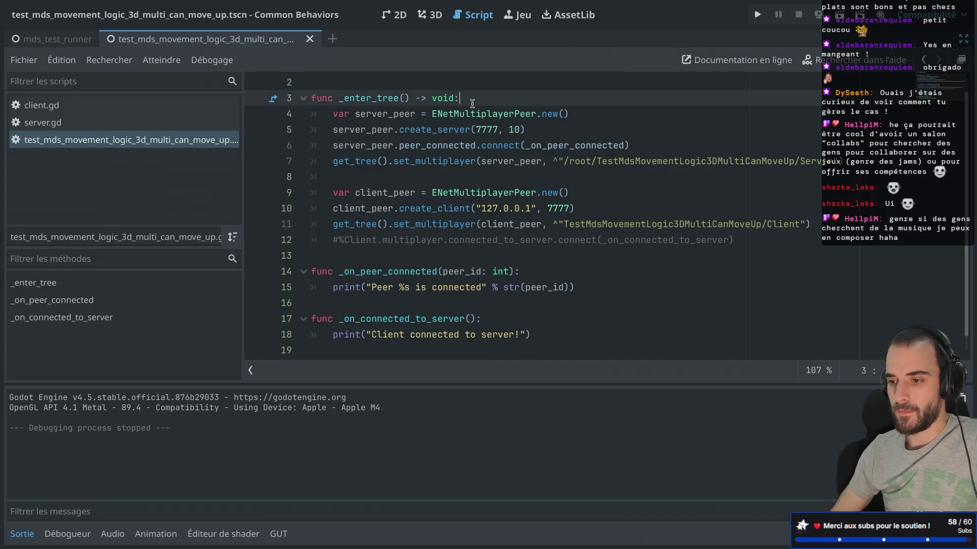
Step: Add print("coucou") at the start of _enter_tree and run the scene to check it prints
key("Return")
type("print(\"coucou")
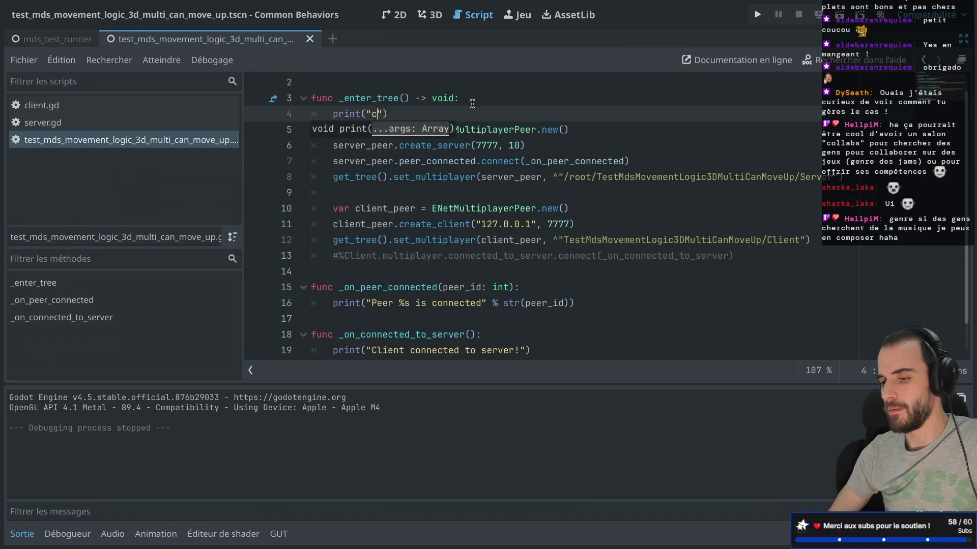
key("super+r")
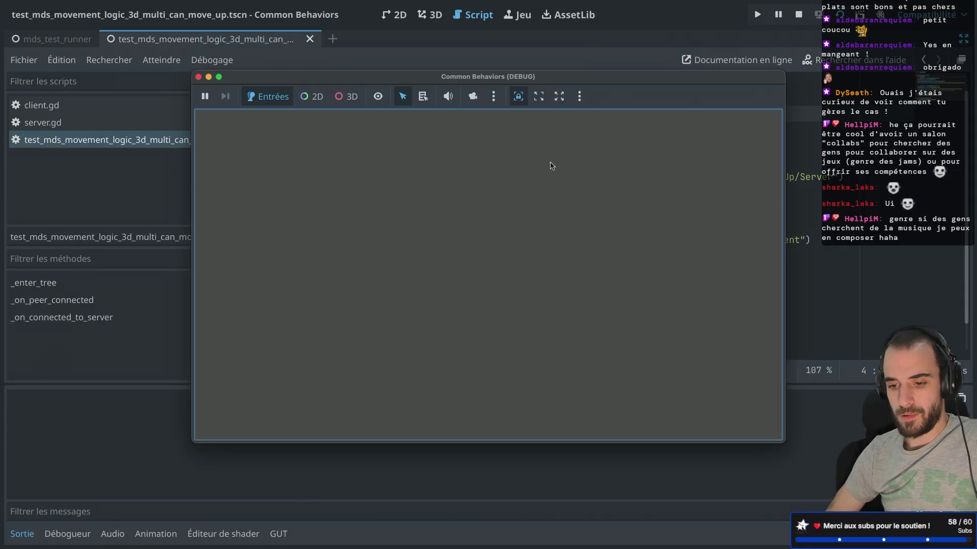
left_click(198, 77)
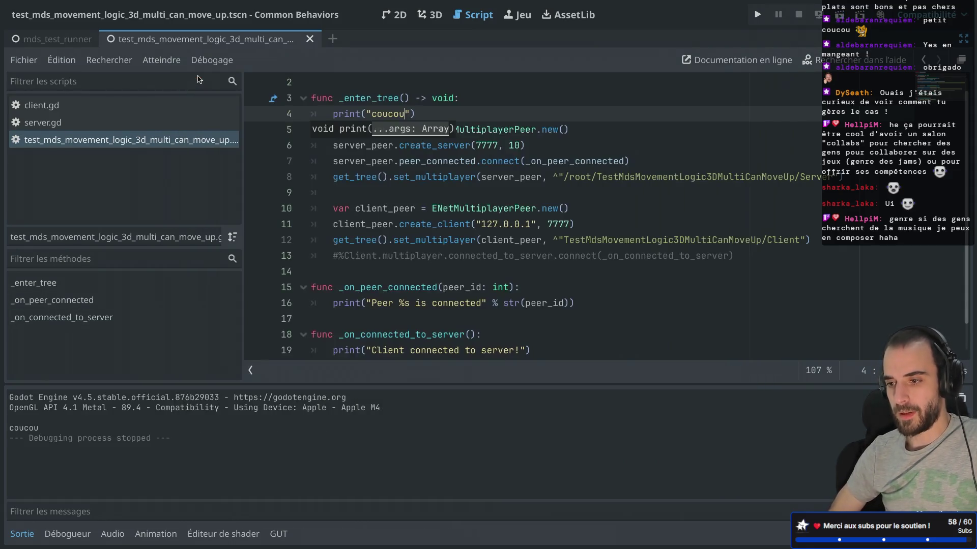
left_click(387, 177)
Step: Delete the temporary print("coucou") line from _enter_tree
double_click(435, 162)
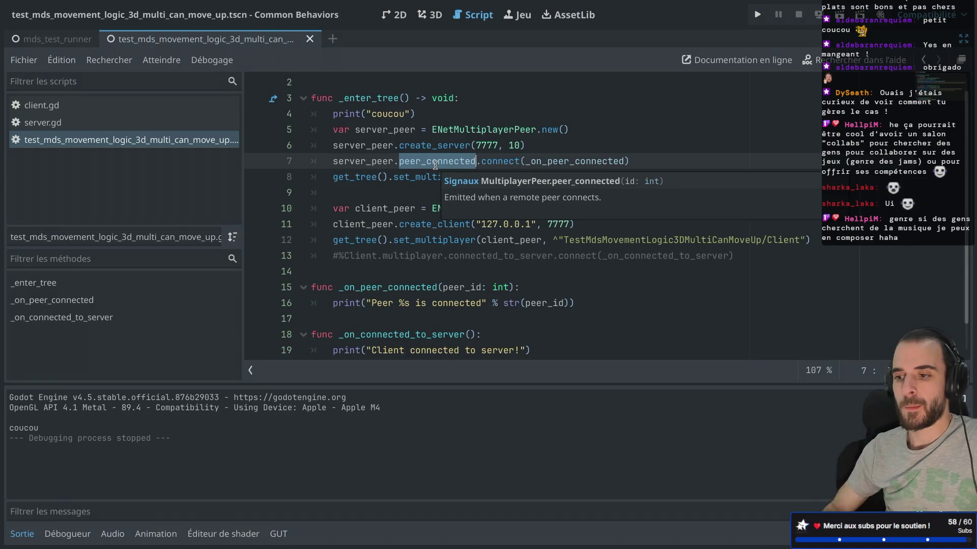
left_click(474, 104)
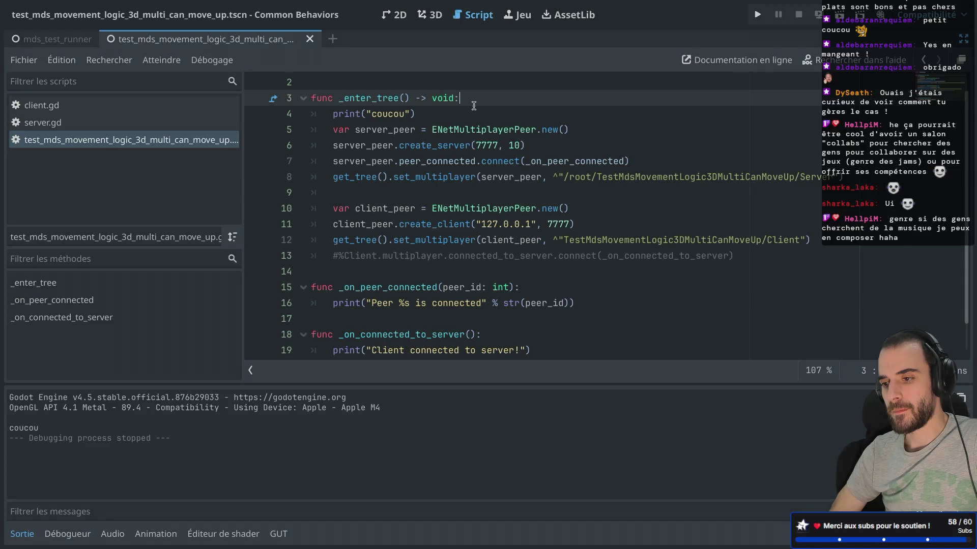
key("shift+Down")
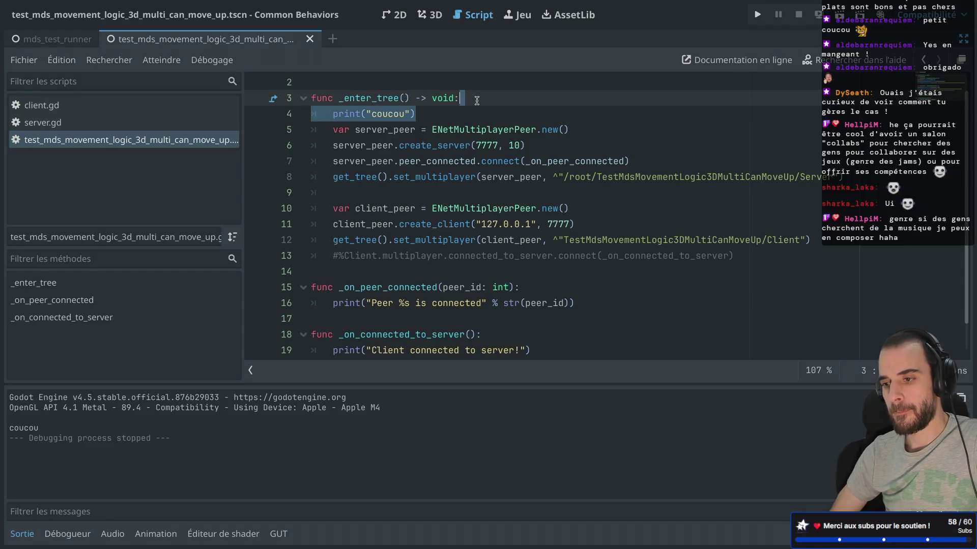
key("BackSpace")
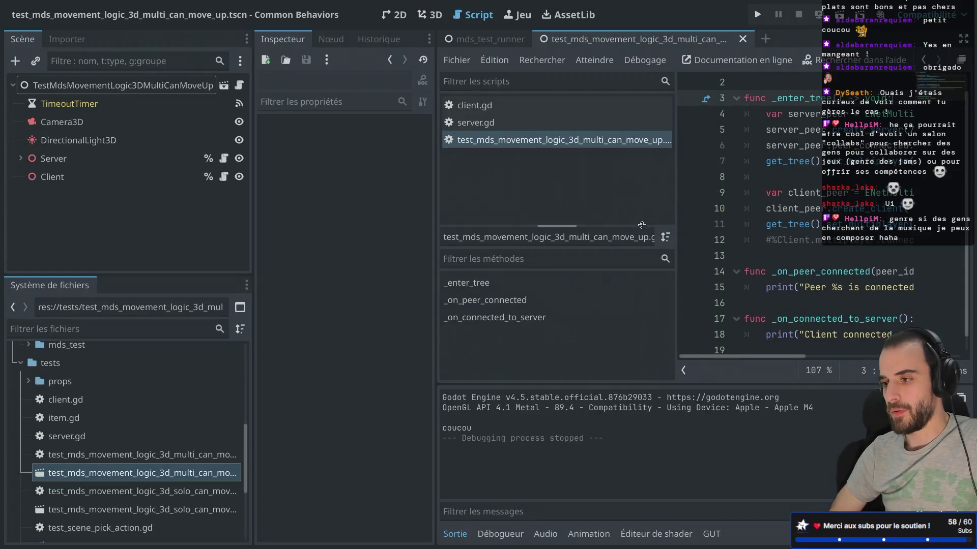
Step: Search 'godot get_tree set multiplayer multiple instance' in a new Safari tab
key("super+Tab")
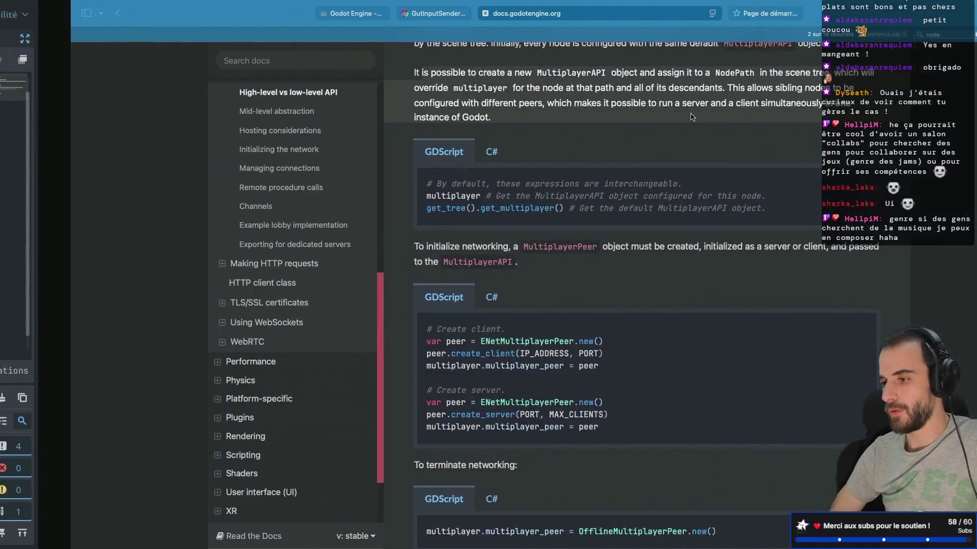
left_click(950, 14)
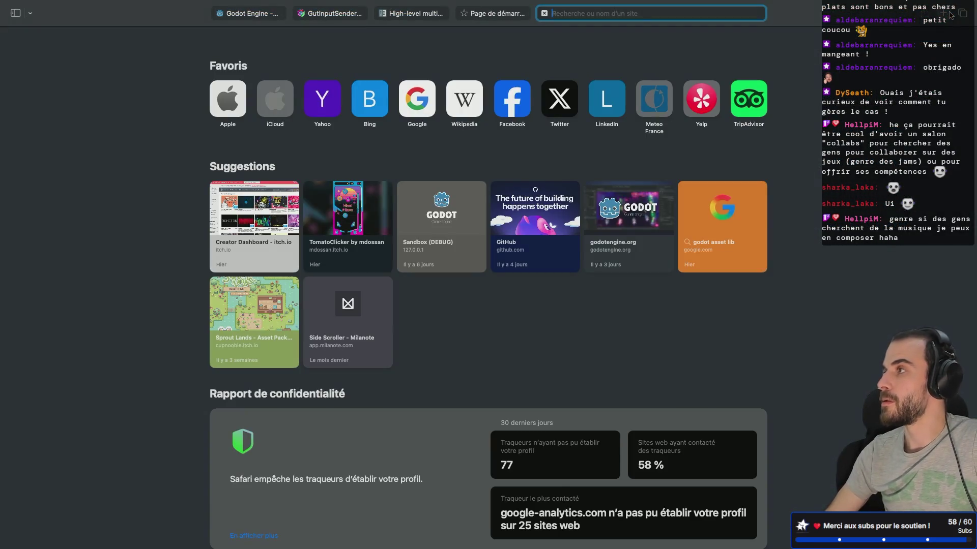
type("godot get_ree")
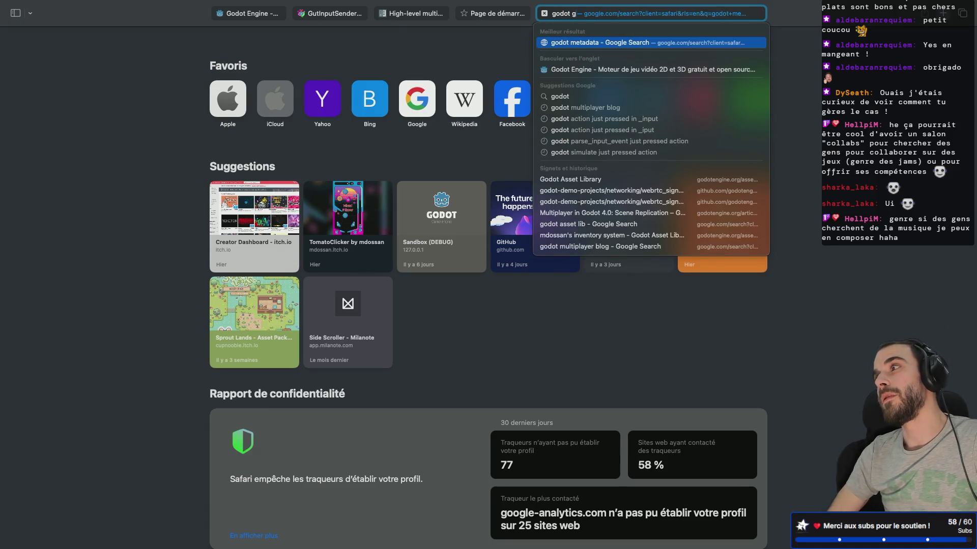
key("BackSpace")
key("BackSpace")
key("BackSpace")
type("tree set multip")
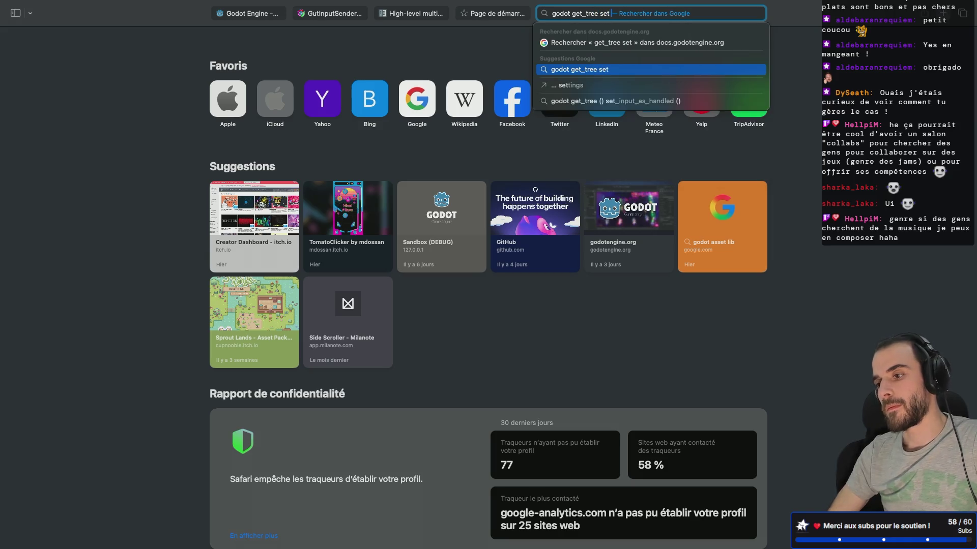
type("lay")
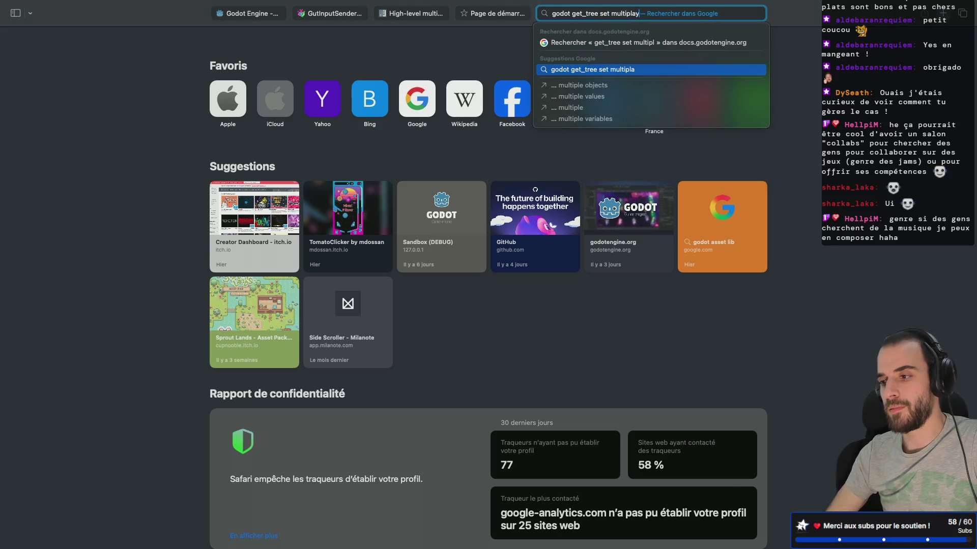
type("er multip")
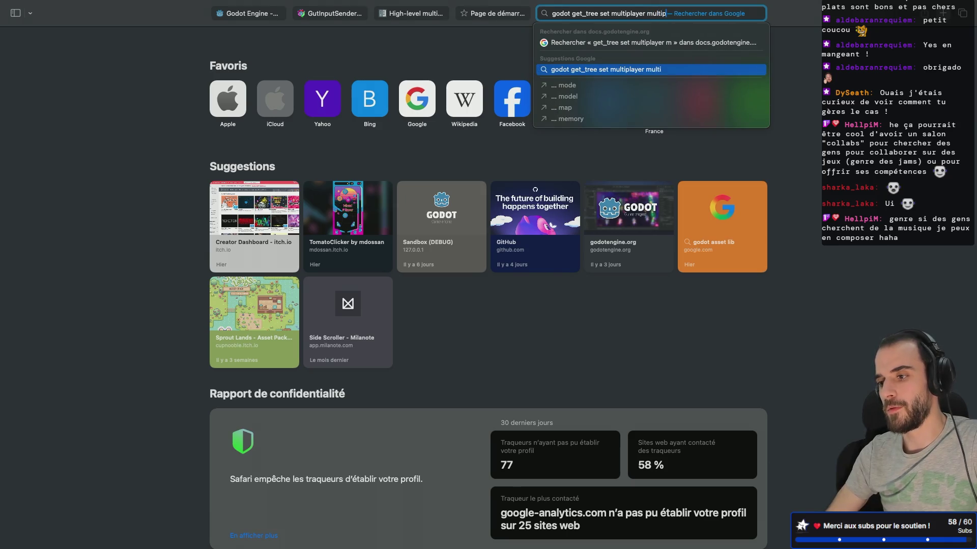
type("le instance")
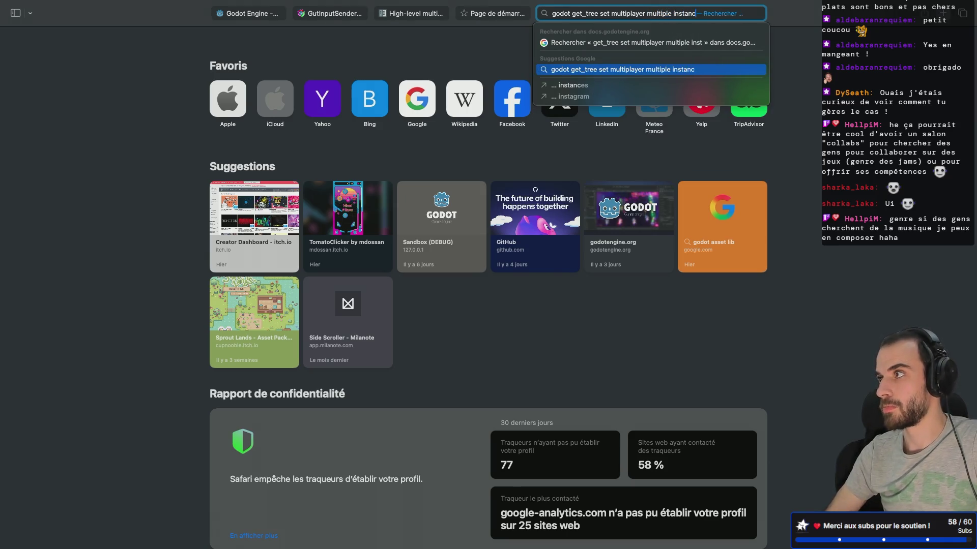
key("Return")
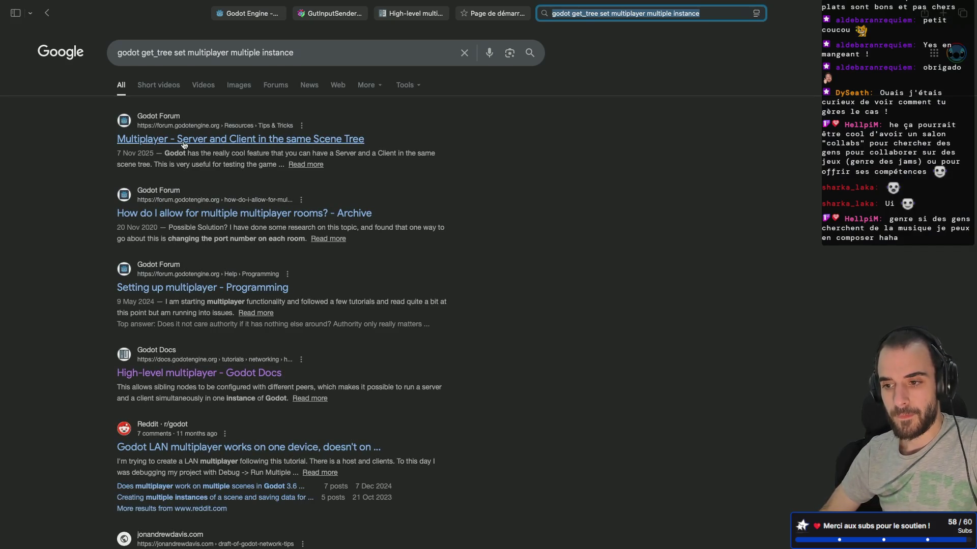
Step: Open the 'Multiplayer - Server and Client in the same Scene Tree' topic and read its SceneMultiplayer explanation
left_click(187, 143)
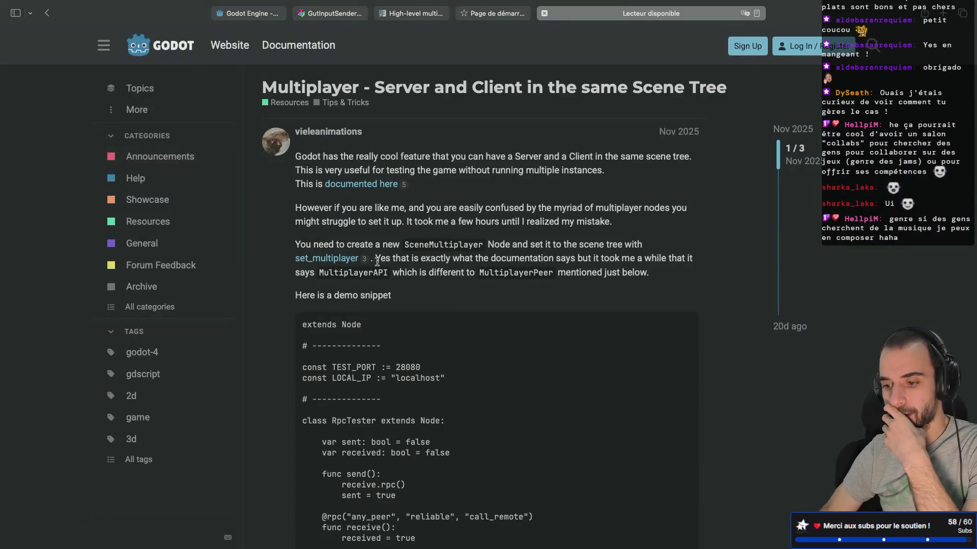
scroll(377, 265, "down", 1)
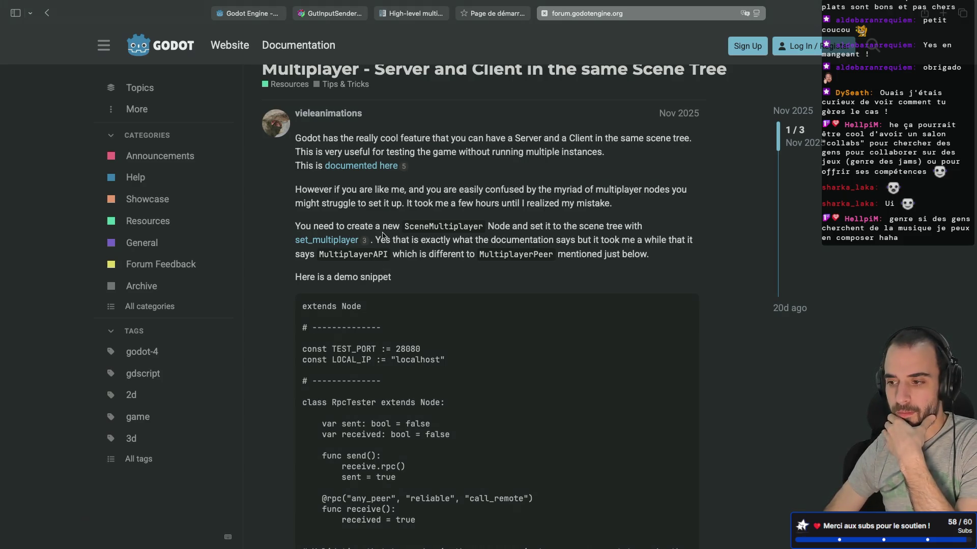
scroll(382, 235, "down", 1)
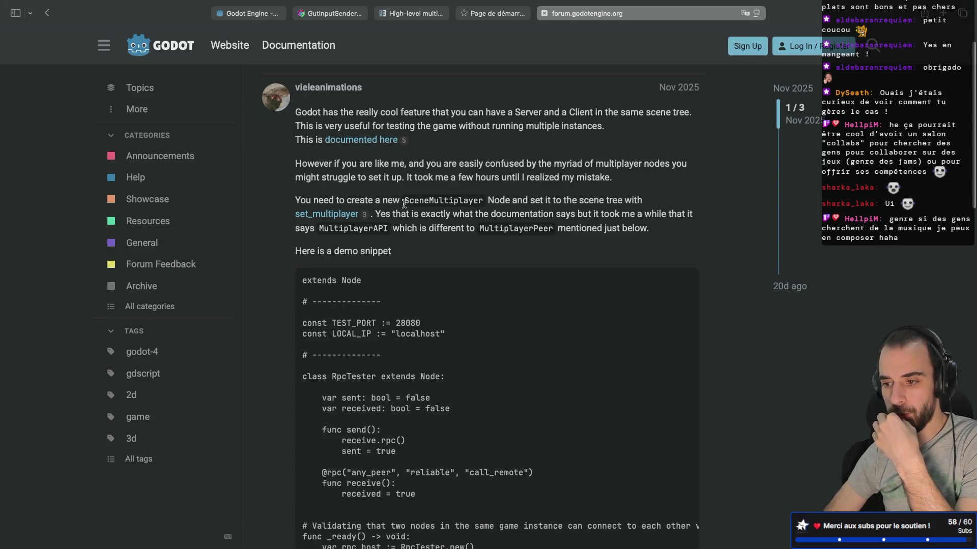
left_click_drag(404, 203, 480, 203)
scroll(478, 204, "down", 1)
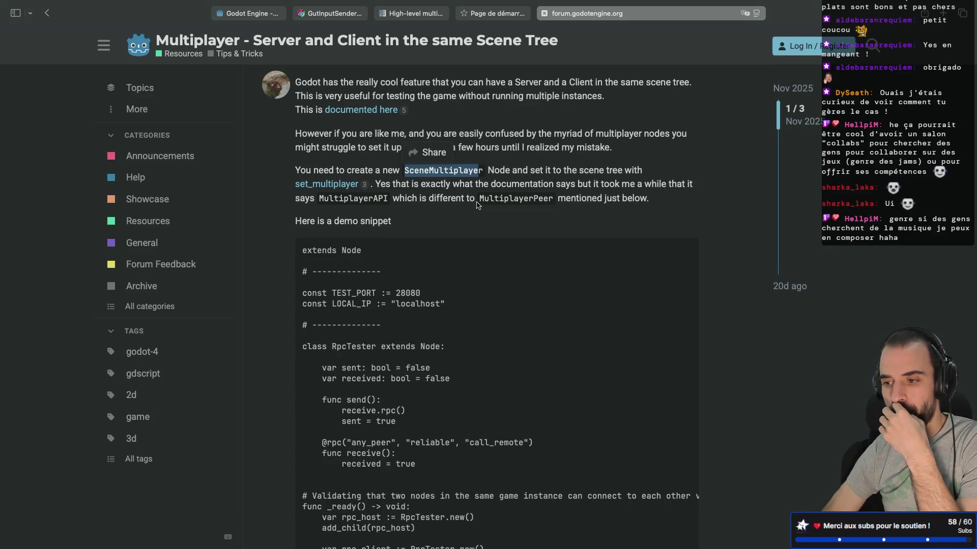
scroll(477, 205, "down", 1)
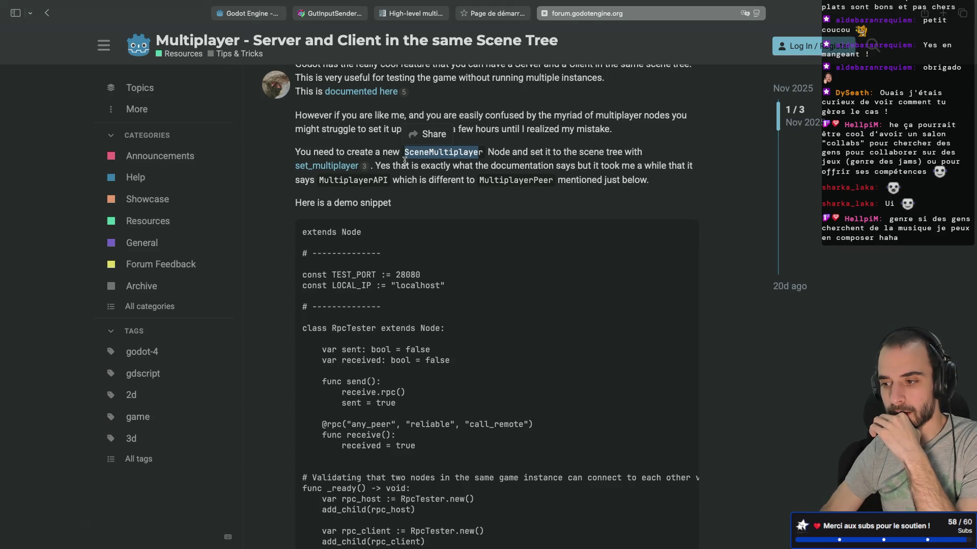
scroll(404, 162, "down", 2)
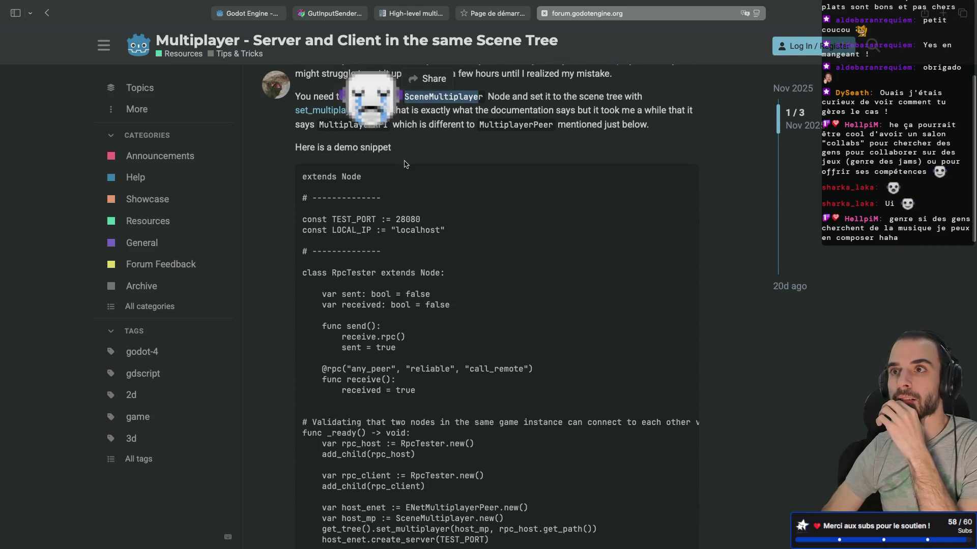
Step: Read through the demo code, highlighting SceneMultiplayer.new and host_mp, down to the replies
scroll(405, 163, "down", 2)
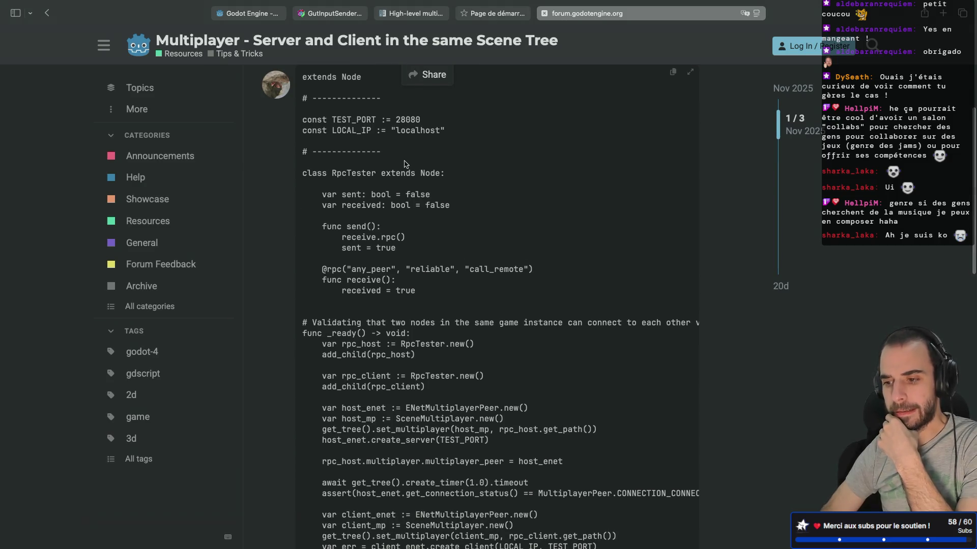
scroll(405, 162, "down", 2)
scroll(405, 160, "down", 2)
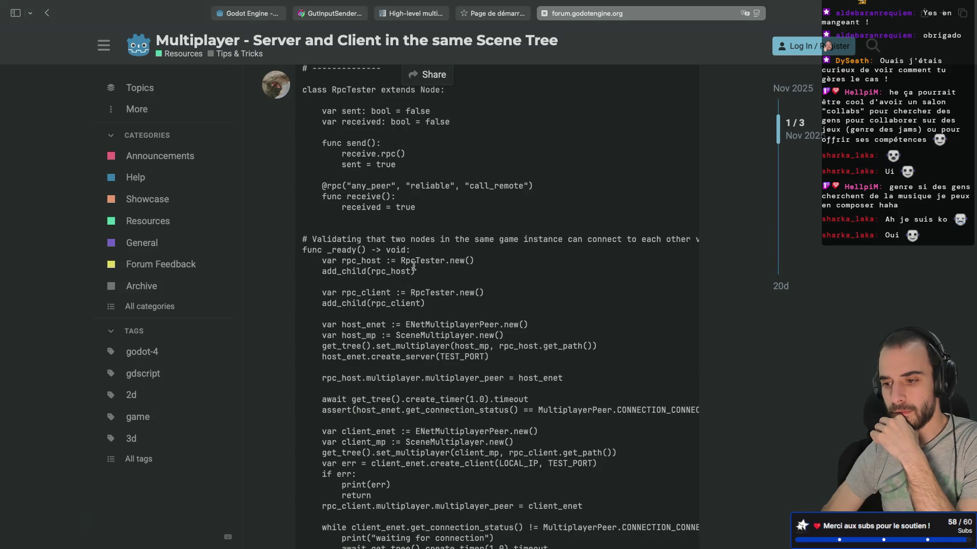
scroll(414, 266, "down", 1)
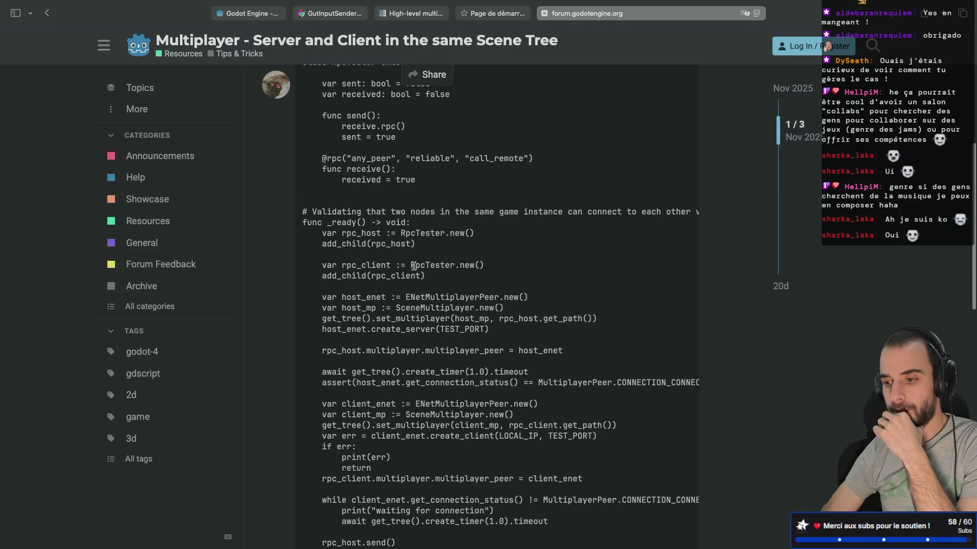
double_click(414, 302)
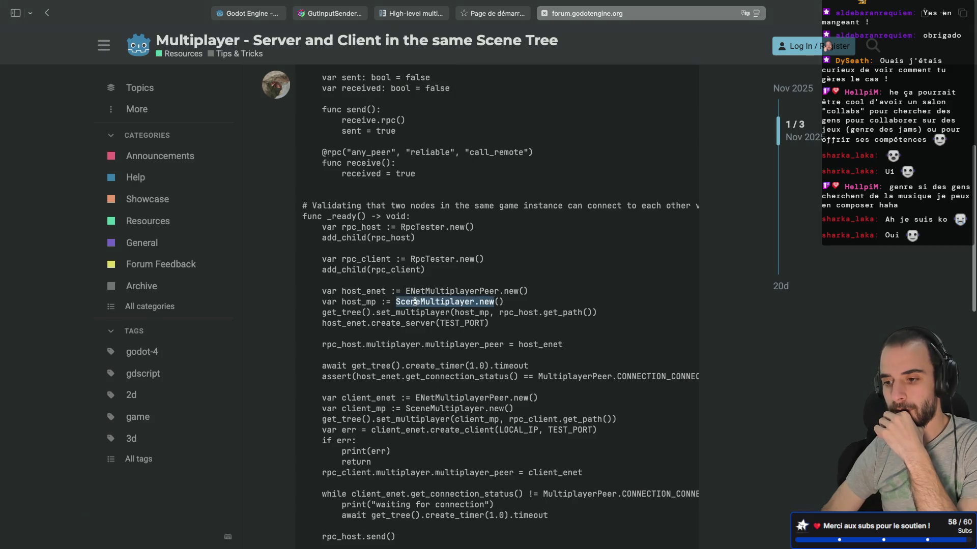
scroll(442, 252, "down", 1)
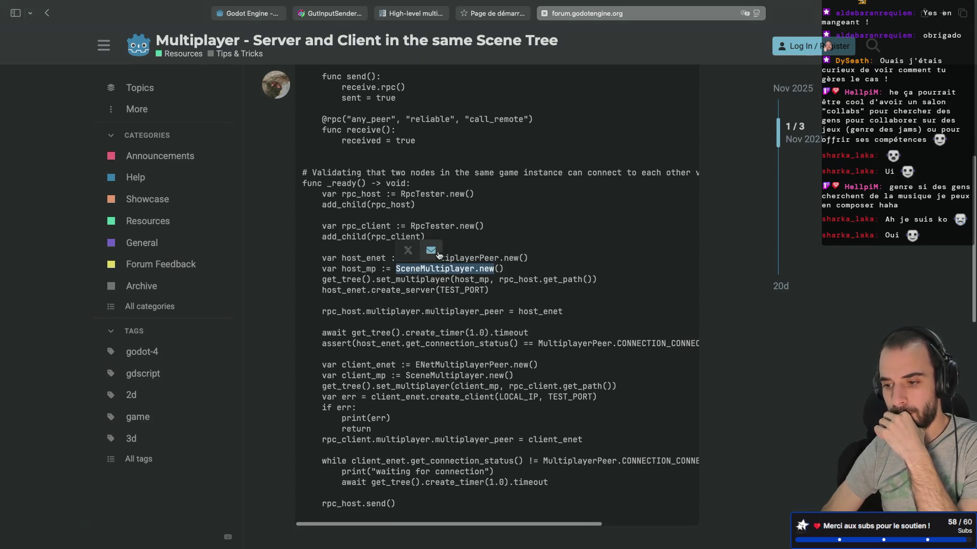
double_click(356, 270)
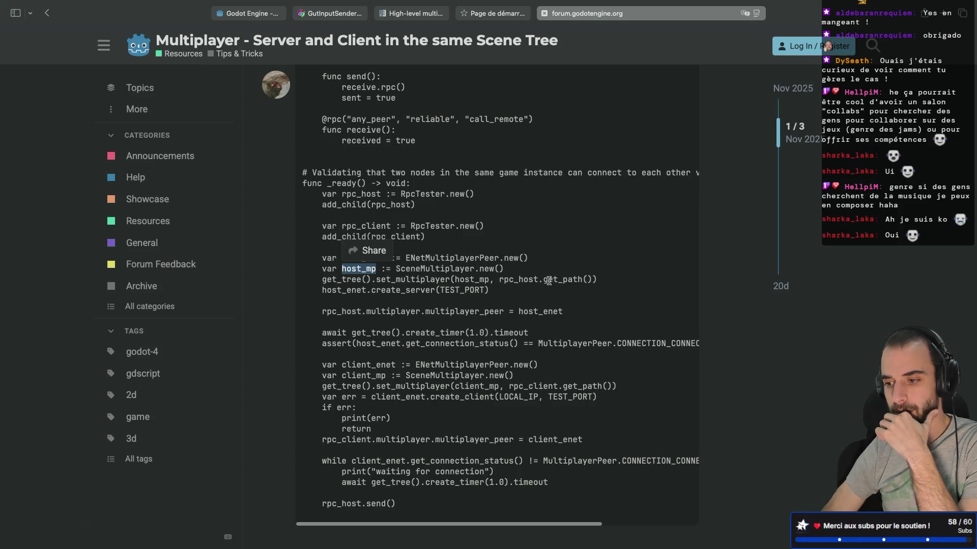
left_click(500, 279)
scroll(497, 281, "down", 7)
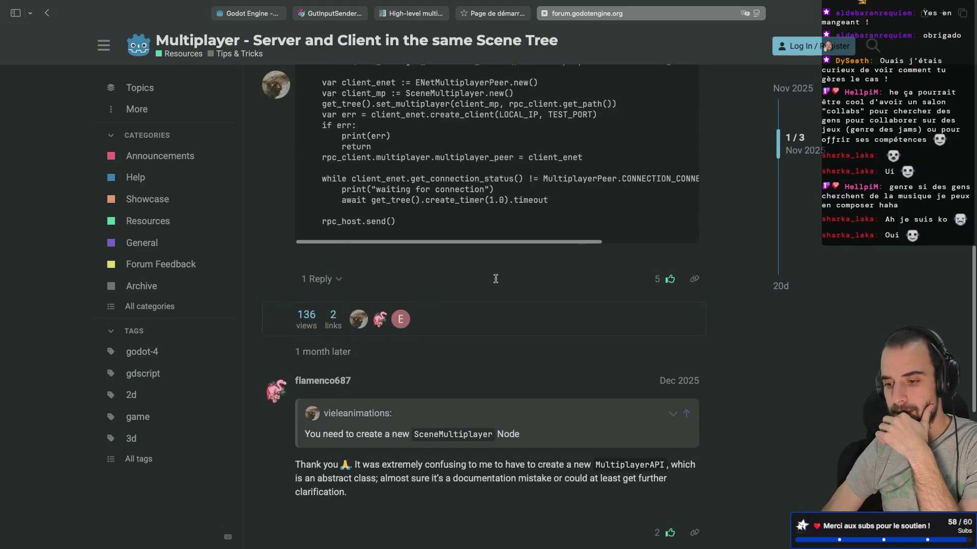
scroll(497, 281, "down", 3)
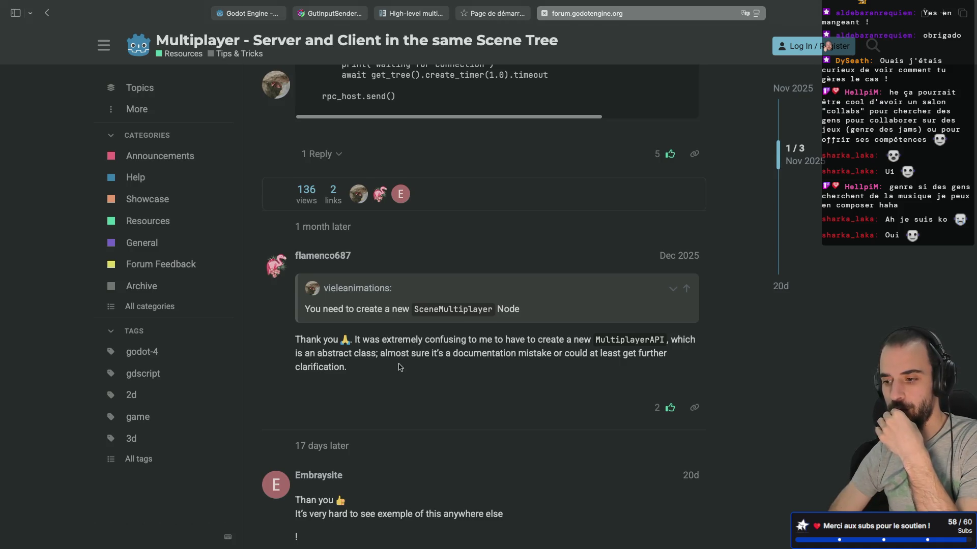
scroll(400, 366, "down", 3)
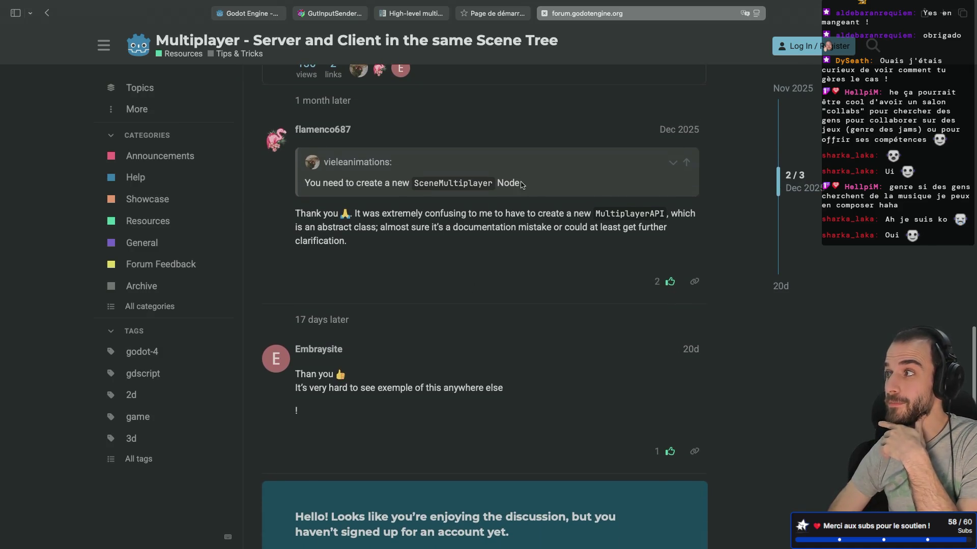
scroll(472, 284, "up", 15)
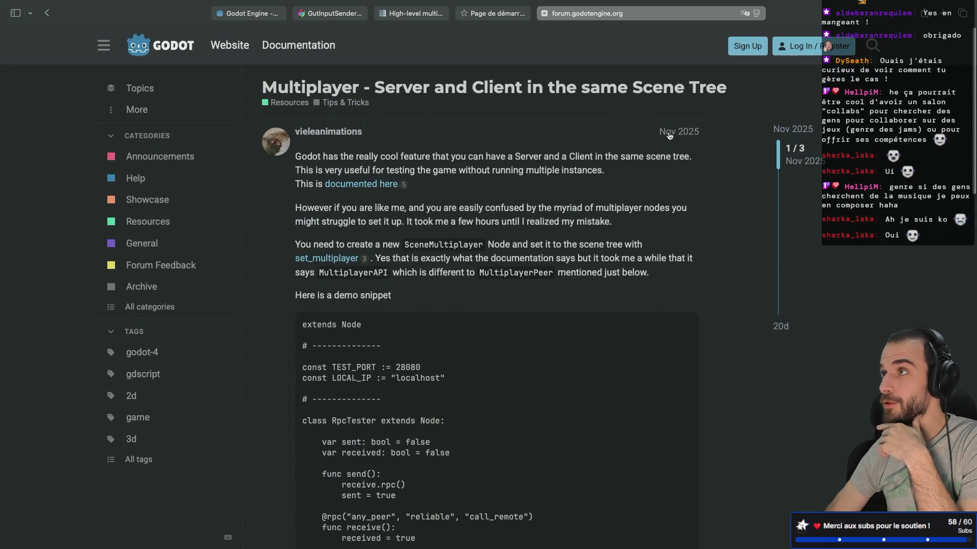
scroll(651, 160, "down", 7)
scroll(652, 161, "down", 8)
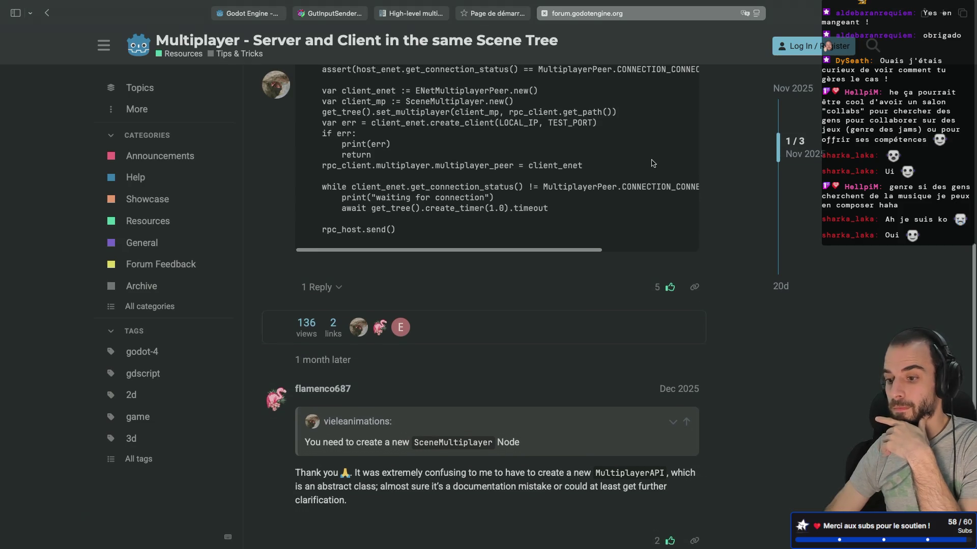
Step: Scroll back to the demo's _ready function, highlighting the rpc_host lines and host_enet variable
scroll(652, 163, "up", 5)
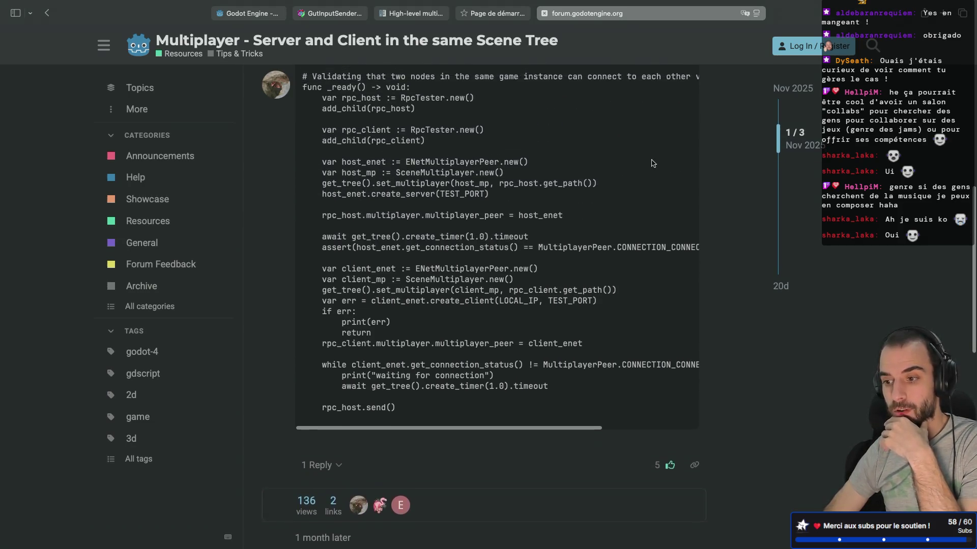
scroll(653, 162, "up", 1)
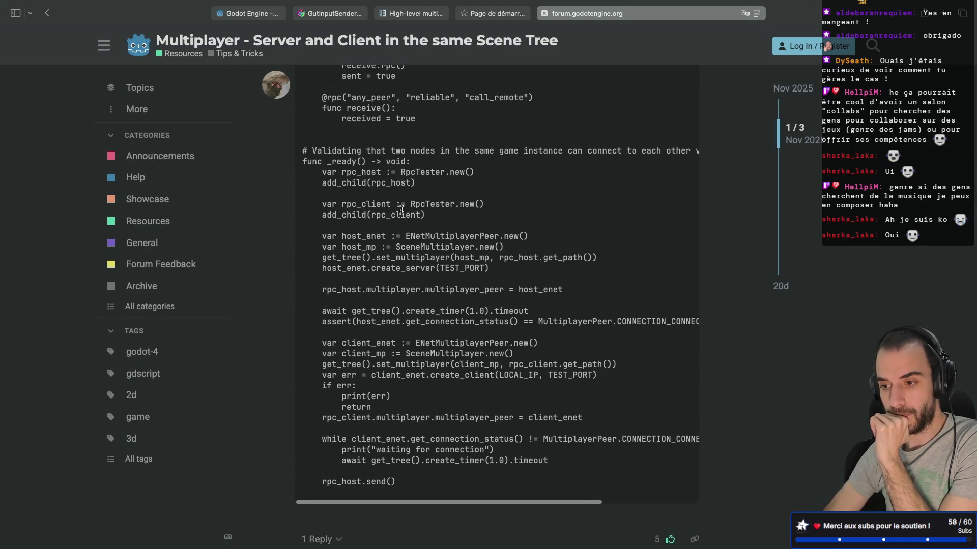
left_click_drag(345, 176, 407, 184)
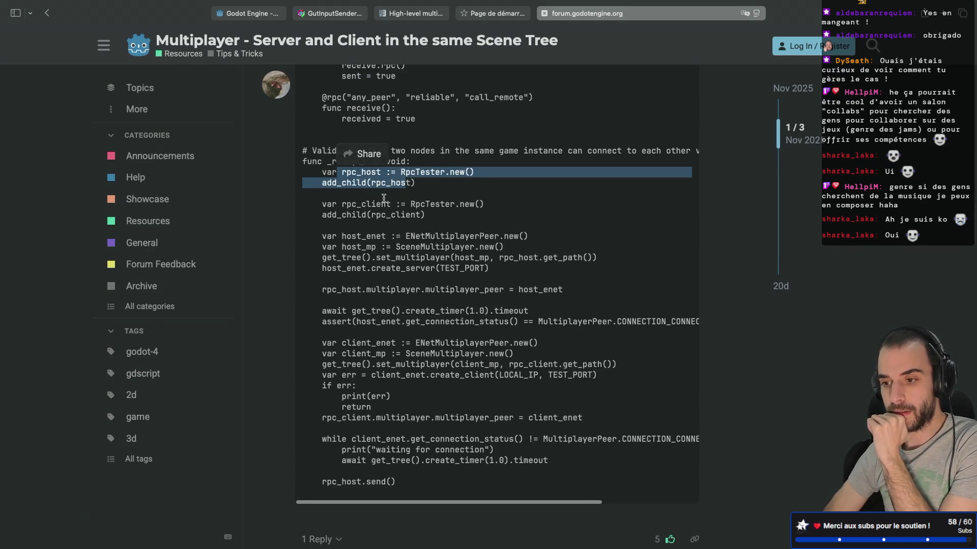
left_click(384, 197)
scroll(407, 185, "up", 4)
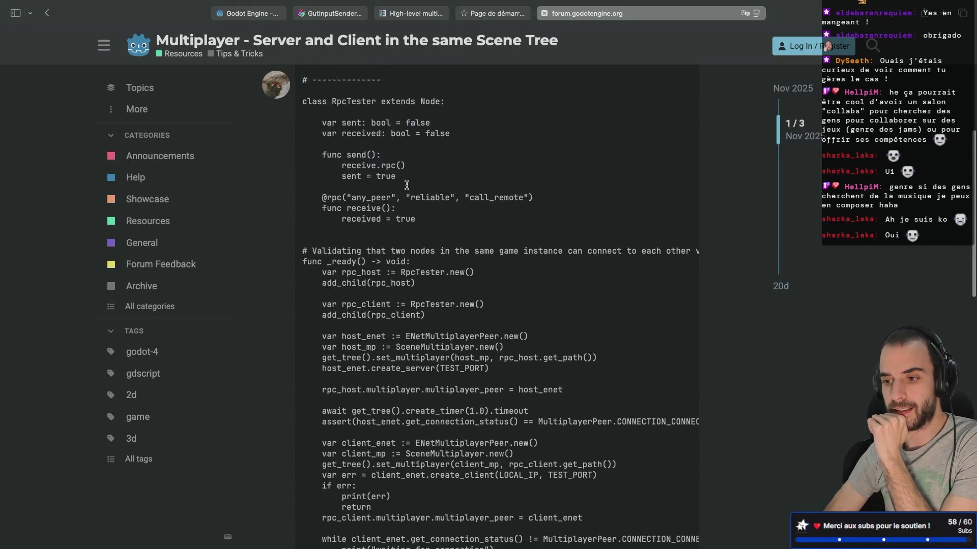
scroll(385, 254, "down", 1)
scroll(386, 255, "down", 3)
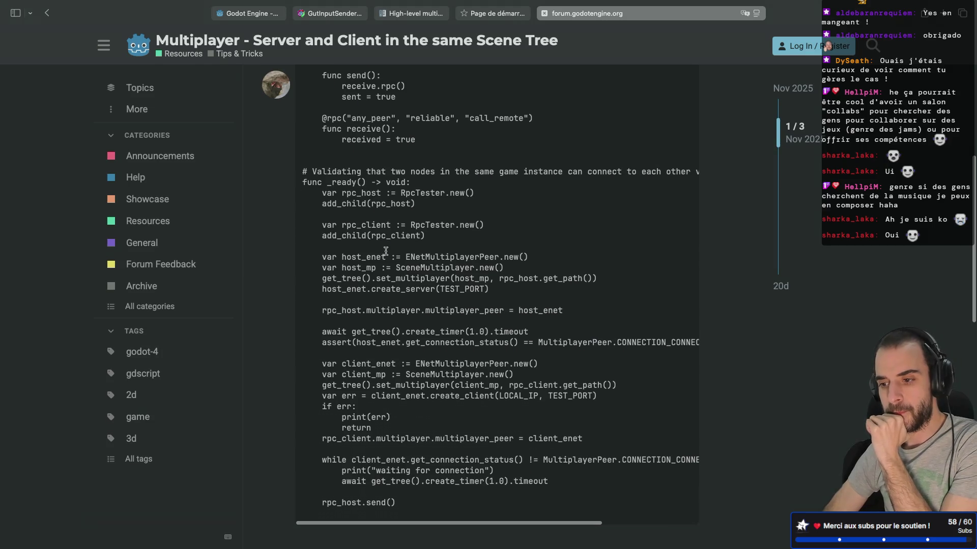
mouse_move(340, 257)
left_mouse_down()
mouse_move(391, 256)
mouse_move(377, 267)
left_mouse_up()
left_click(413, 260)
left_click(424, 267)
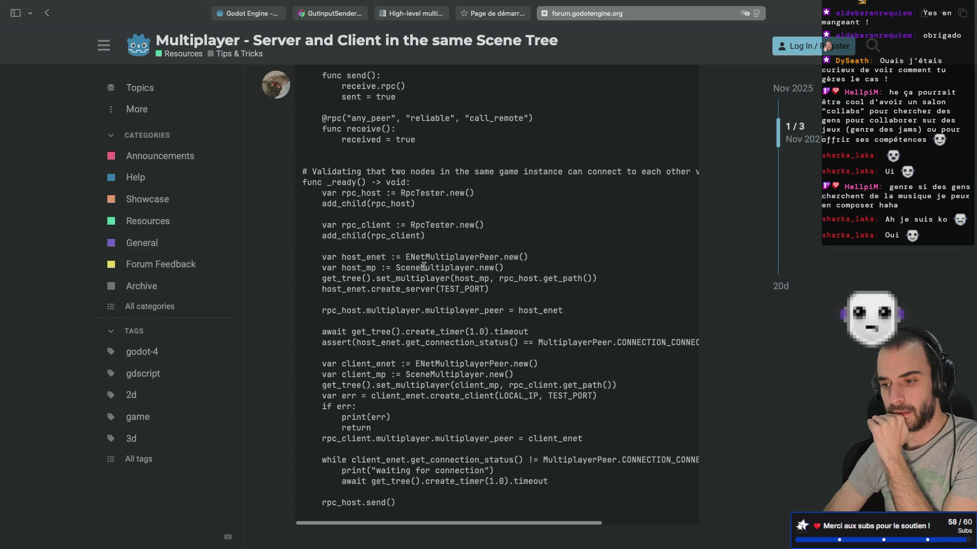
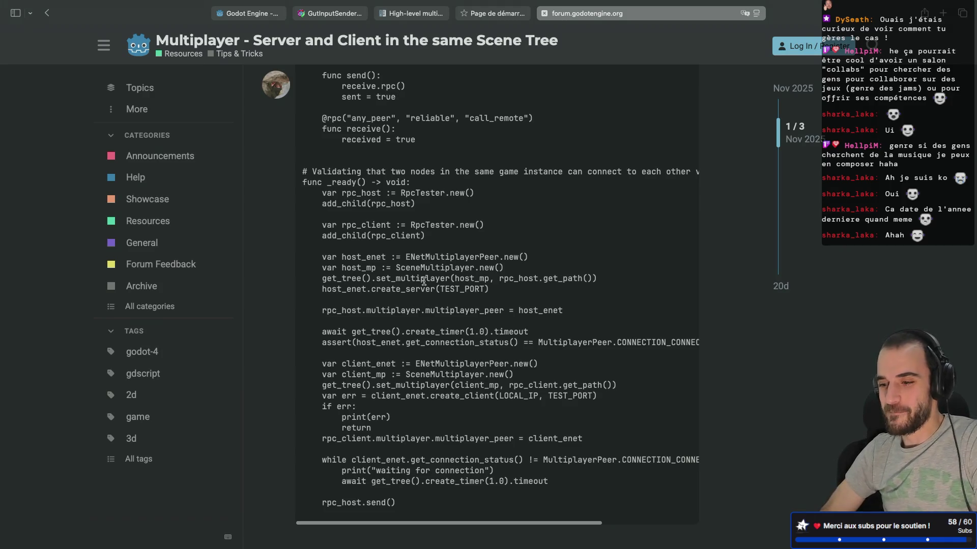
Step: Review the forum example's host setup: host_enet, host_mp, TEST_PORT and the rpc_host multiplayer_peer assignment
double_click(425, 279)
double_click(476, 288)
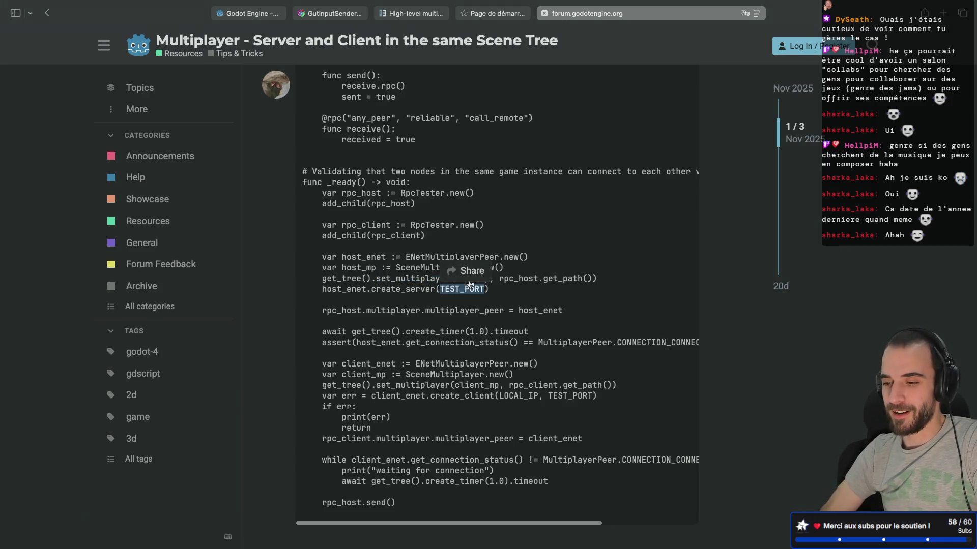
left_click(399, 277)
double_click(364, 258)
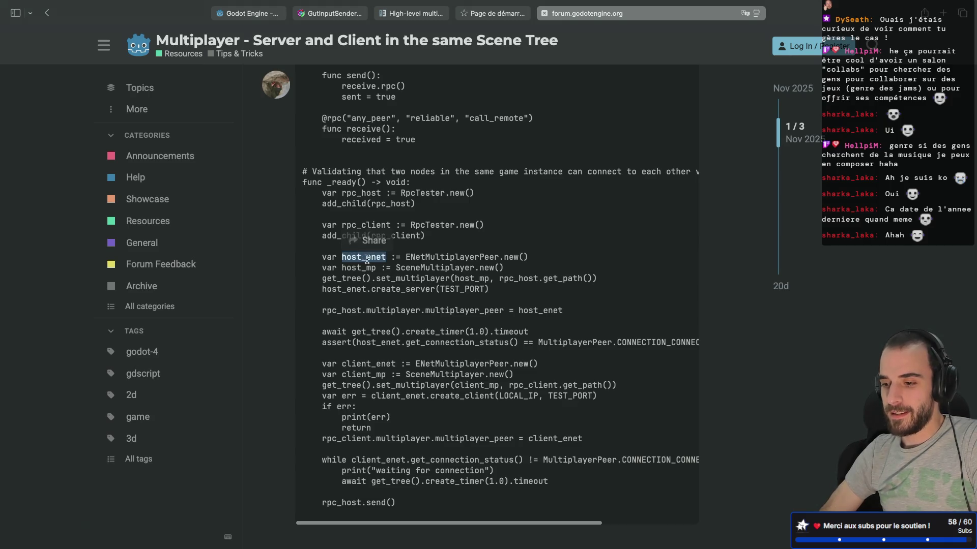
double_click(363, 267)
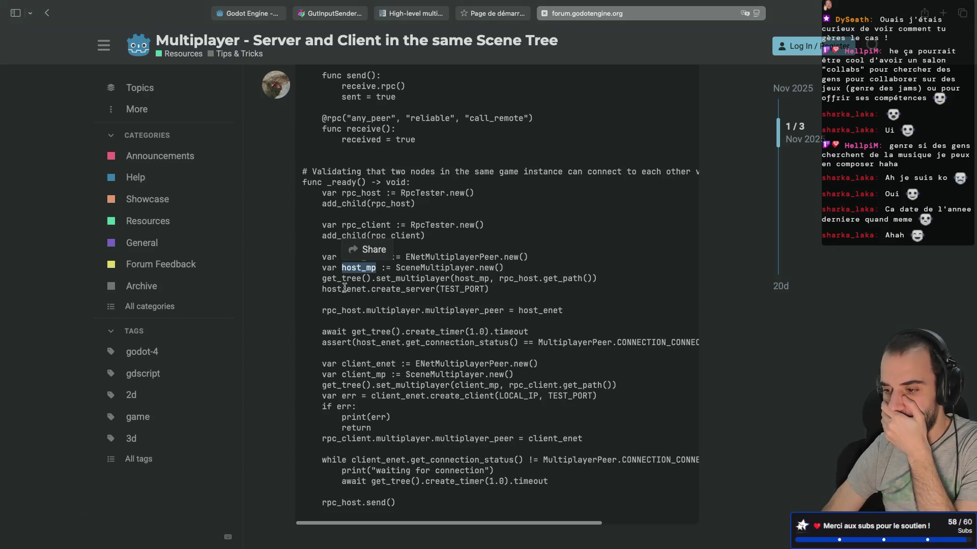
left_click(386, 269)
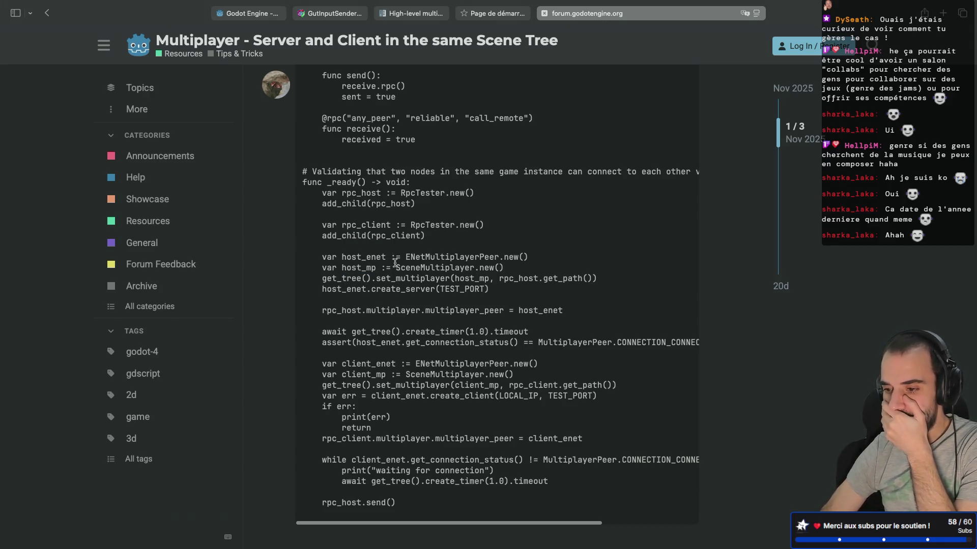
double_click(362, 258)
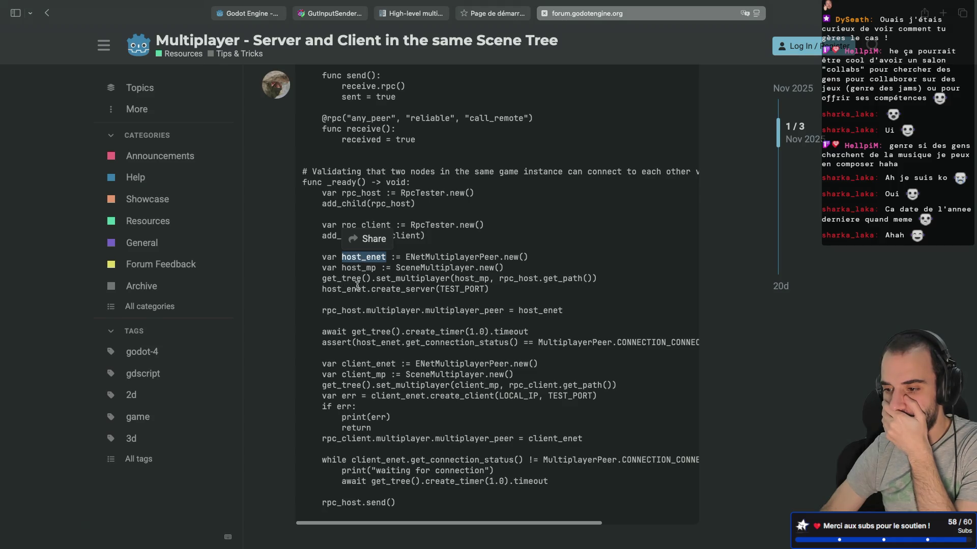
double_click(344, 311)
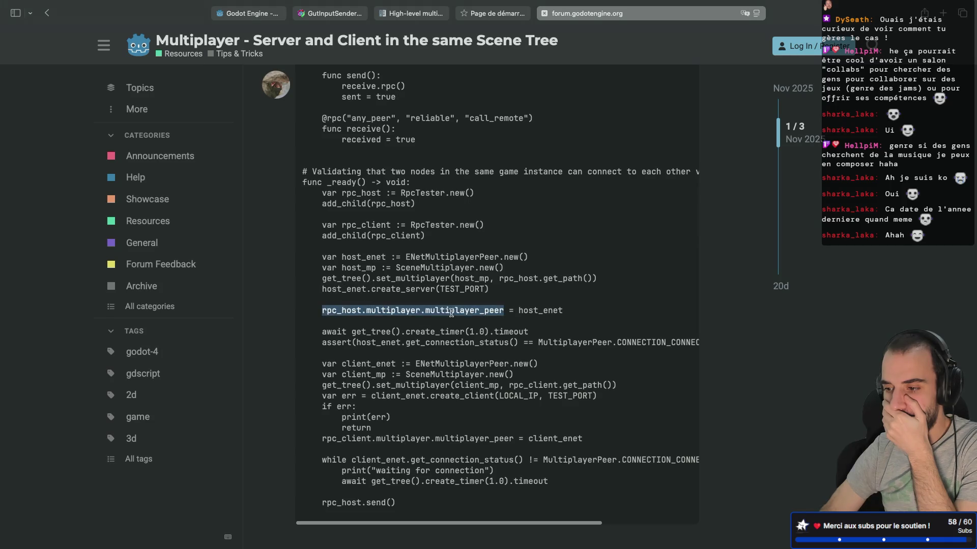
double_click(528, 311)
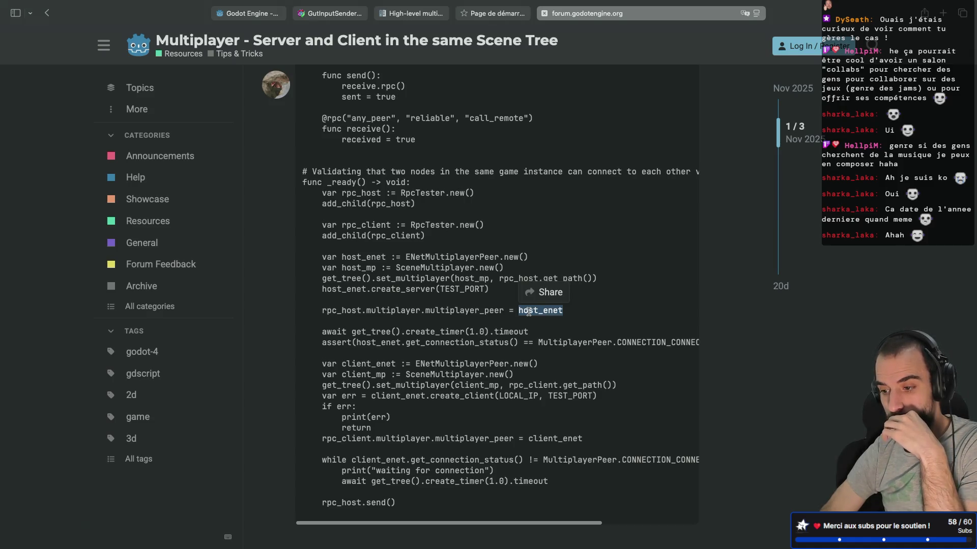
scroll(528, 311, "down", 2)
Step: Review the forum example's client lines: client_enet, client_mp from SceneMultiplayer.new, and rpc_client's peer assignment
double_click(452, 339)
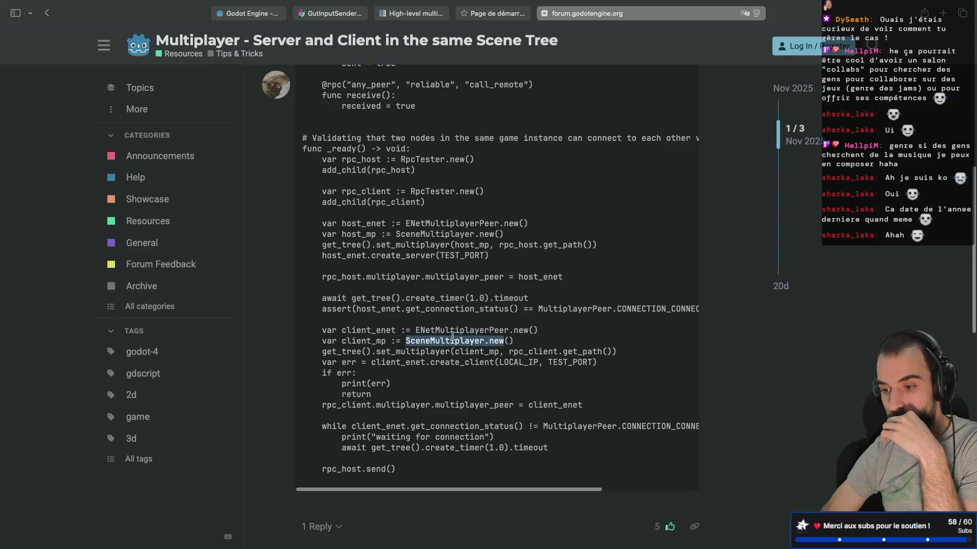
left_click_drag(390, 340, 383, 341)
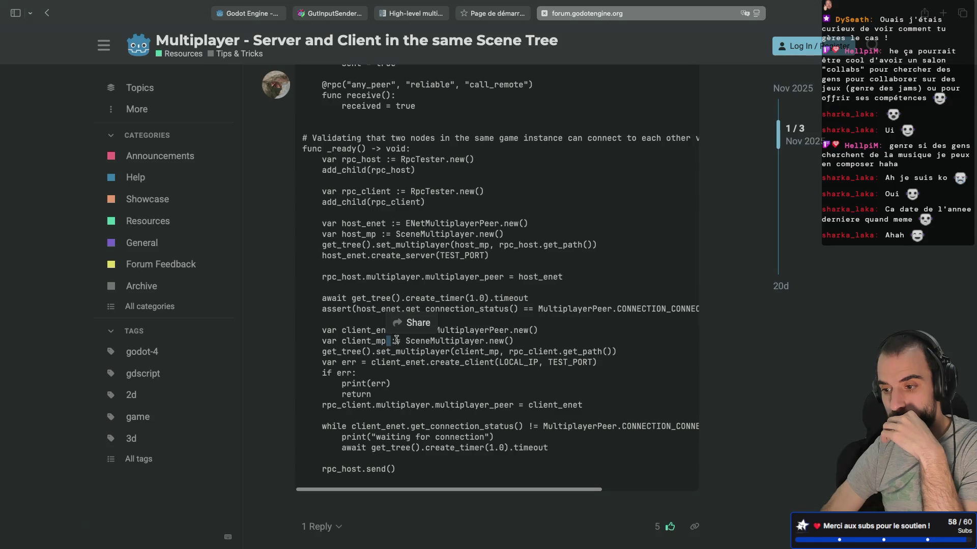
double_click(467, 352)
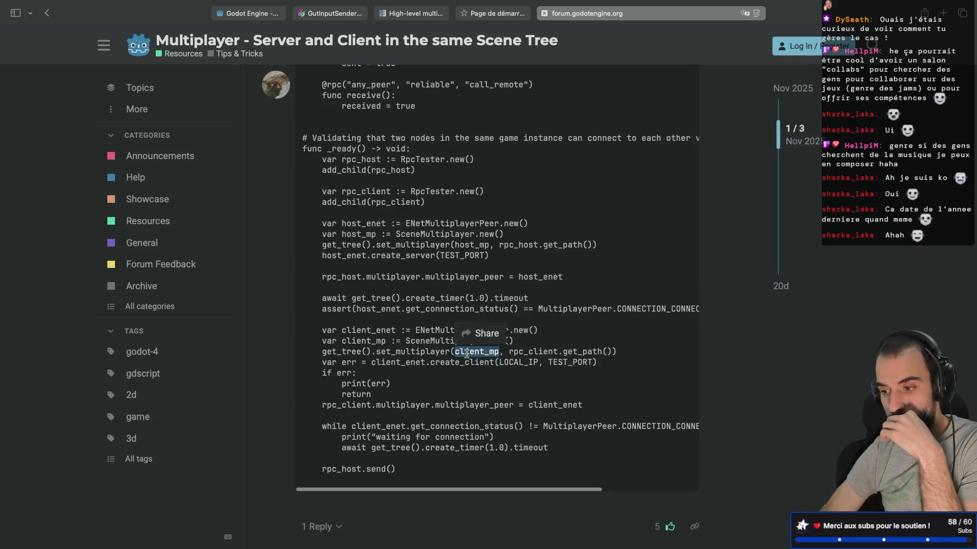
left_click(536, 346)
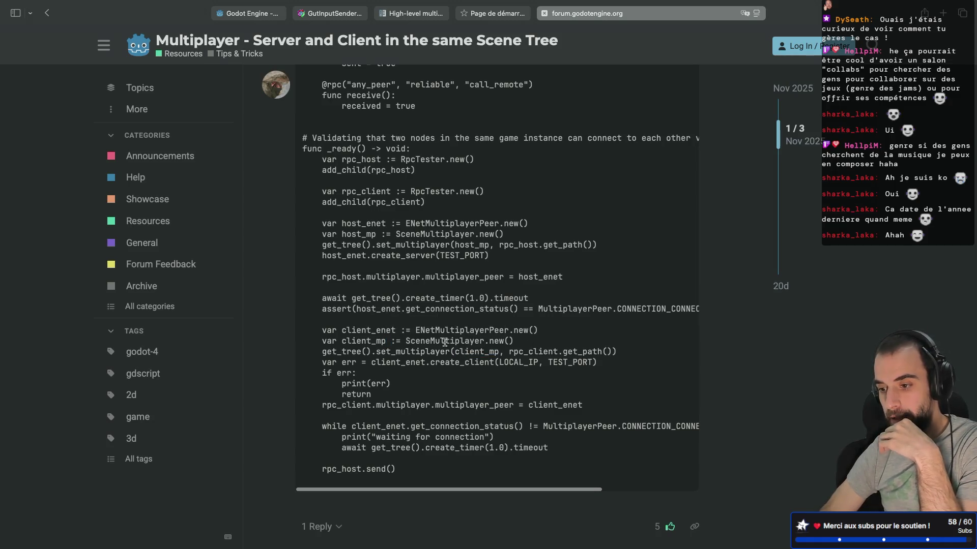
double_click(352, 330)
left_click_drag(342, 341, 390, 340)
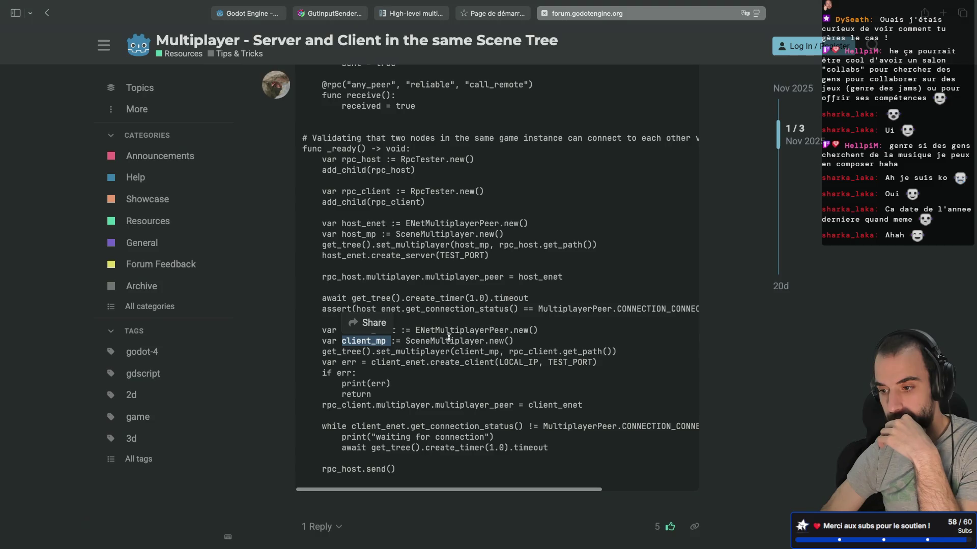
left_click_drag(470, 363, 489, 352)
left_click(480, 355)
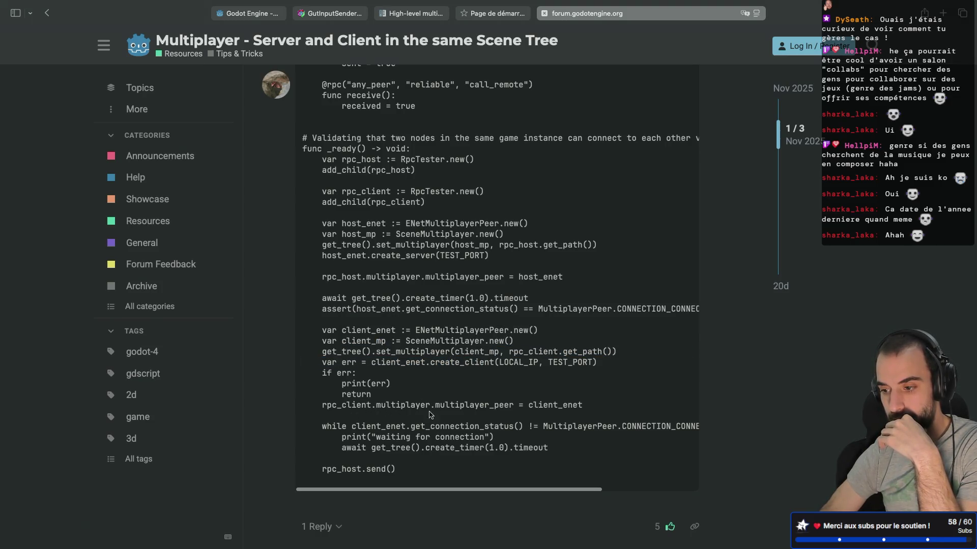
left_click_drag(436, 404, 511, 404)
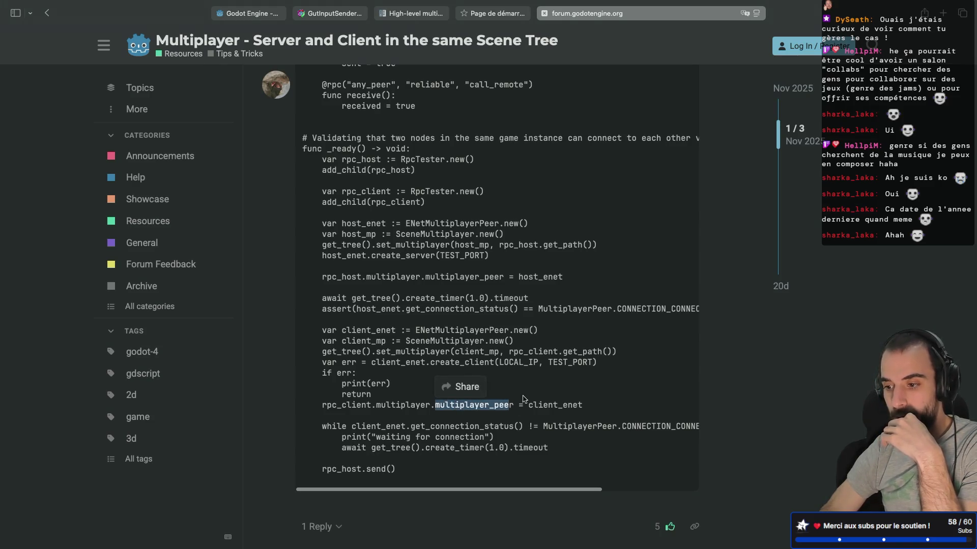
left_click(524, 398)
left_click_drag(321, 405, 532, 405)
left_click_drag(405, 352, 431, 353)
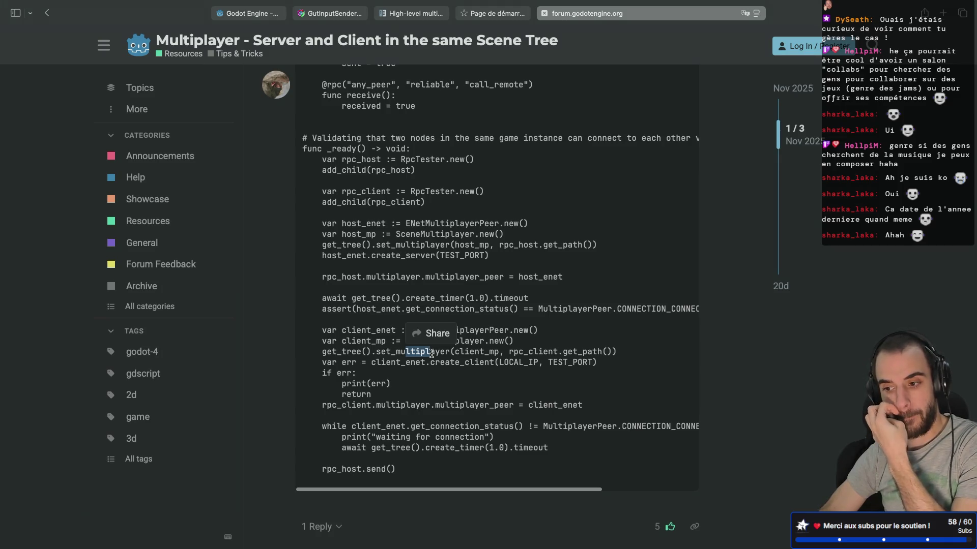
Step: Add 'var server_multiplayer = SceneMultiplayer.new()' as the first line of _enter_tree
key("super+Tab")
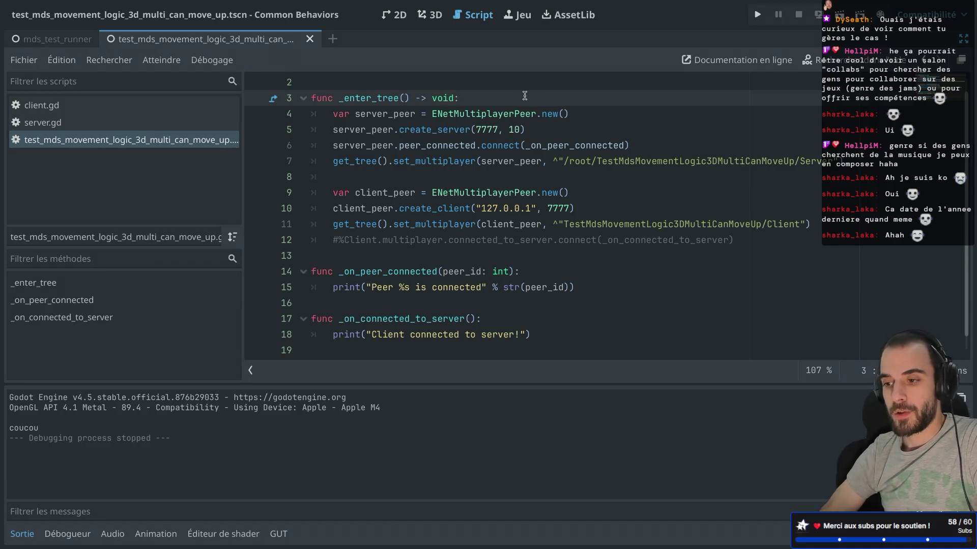
key("Return")
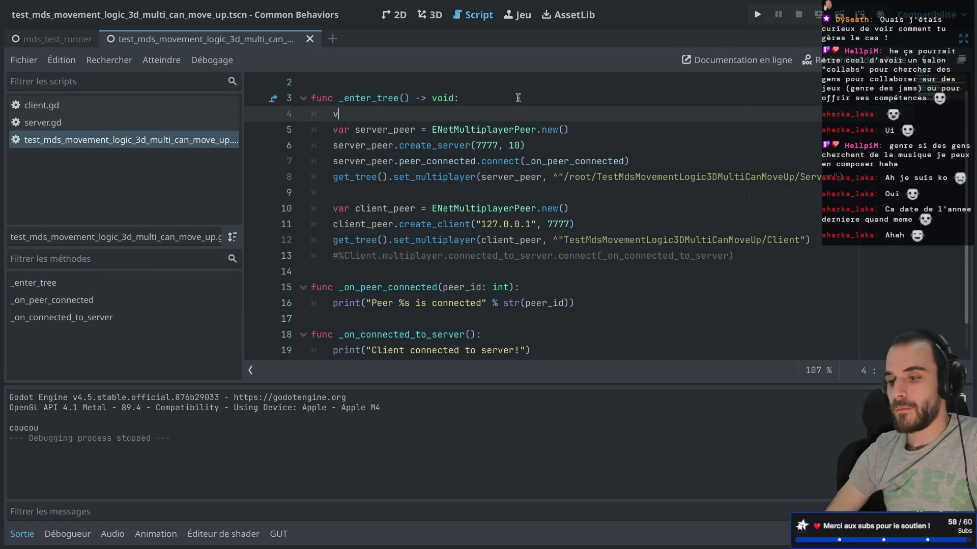
type("ar server_")
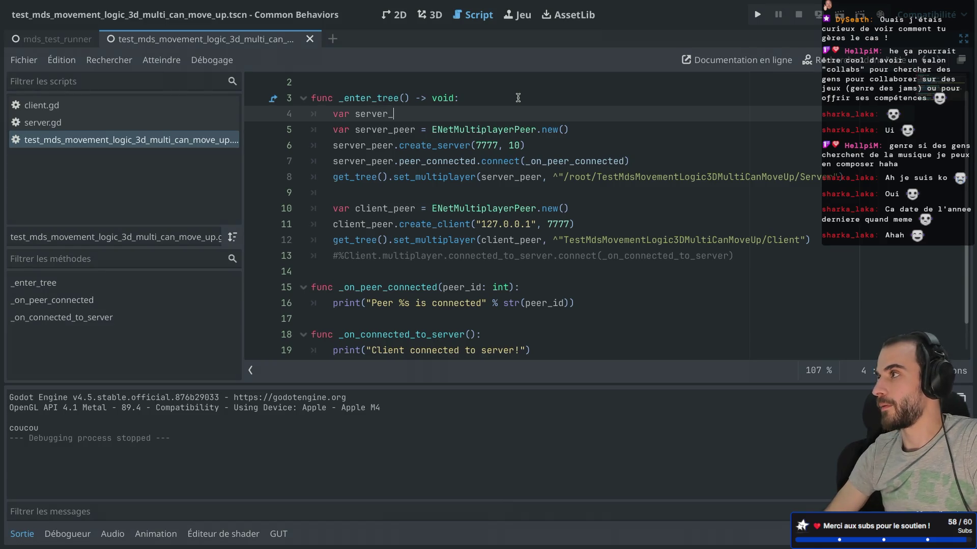
type("multiplya")
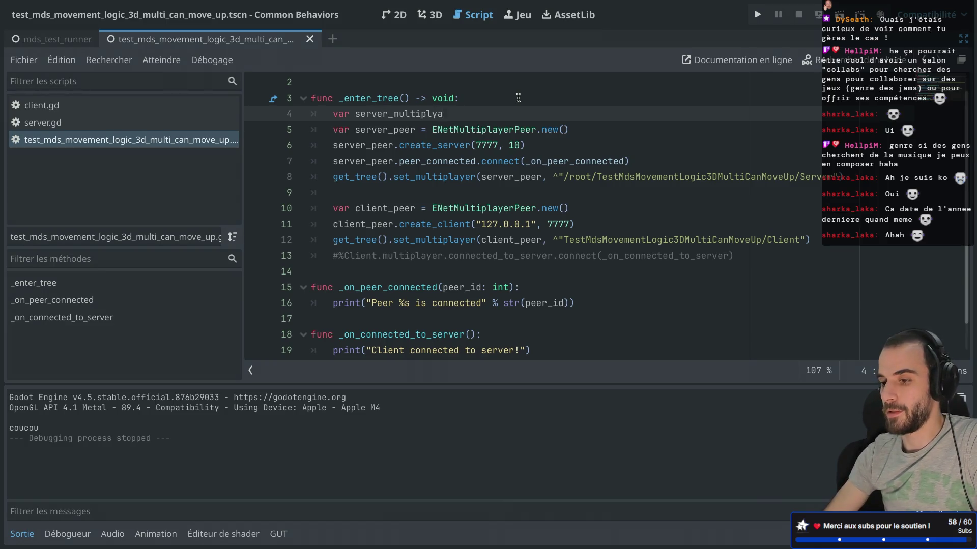
key("BackSpace")
key("BackSpace")
key("BackSpace")
type("ayer =")
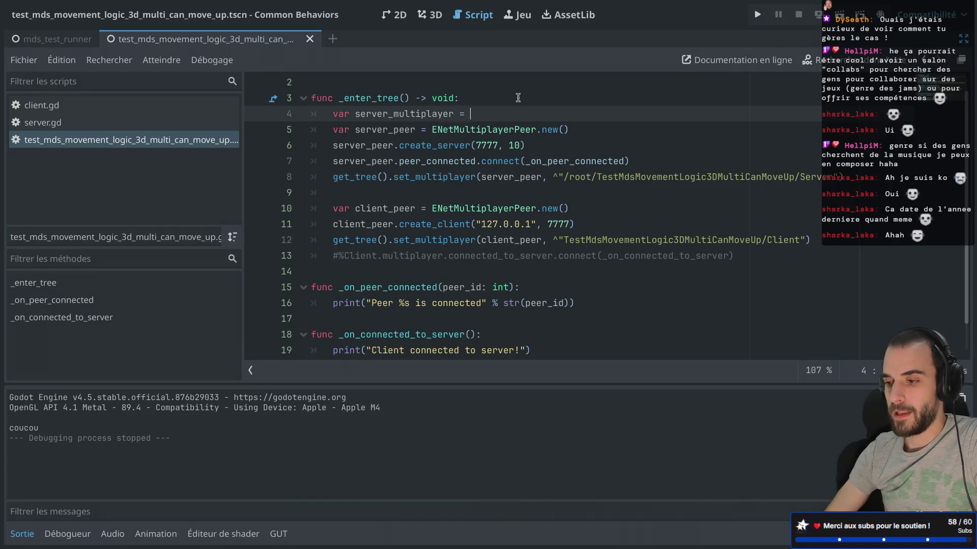
key("ctrl+space")
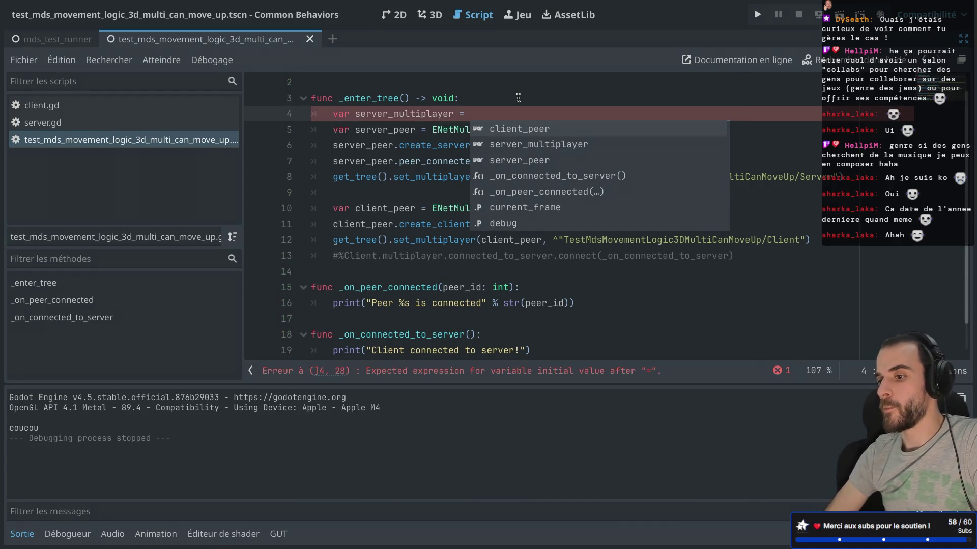
type("Scene")
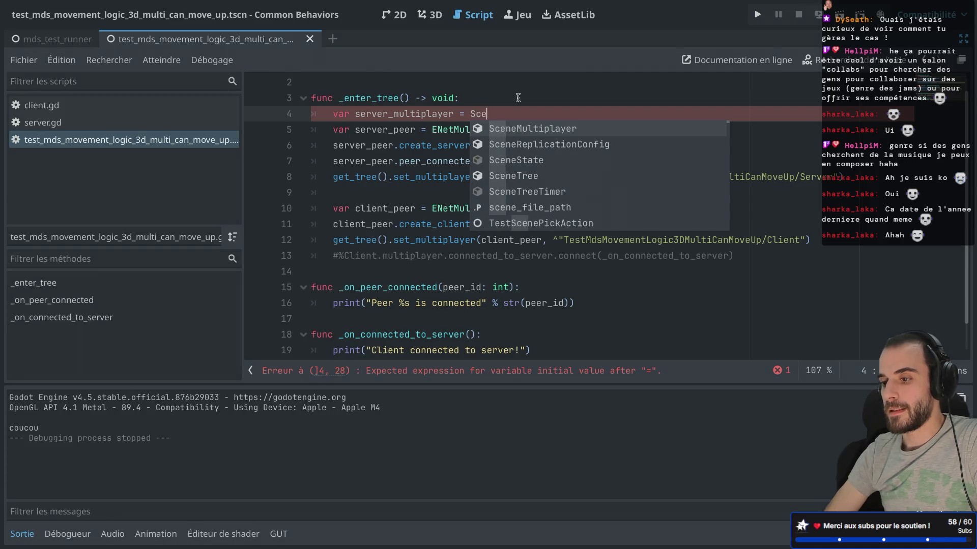
key("Return")
type(".new")
key("Return")
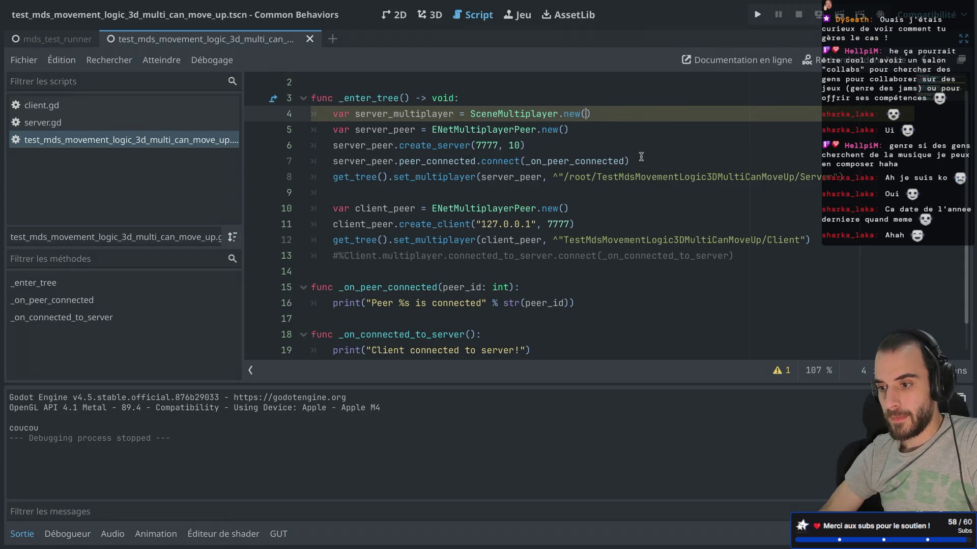
Step: Move the server set_multiplayer line directly under the server_multiplayer line
left_click_drag(846, 183, 848, 164)
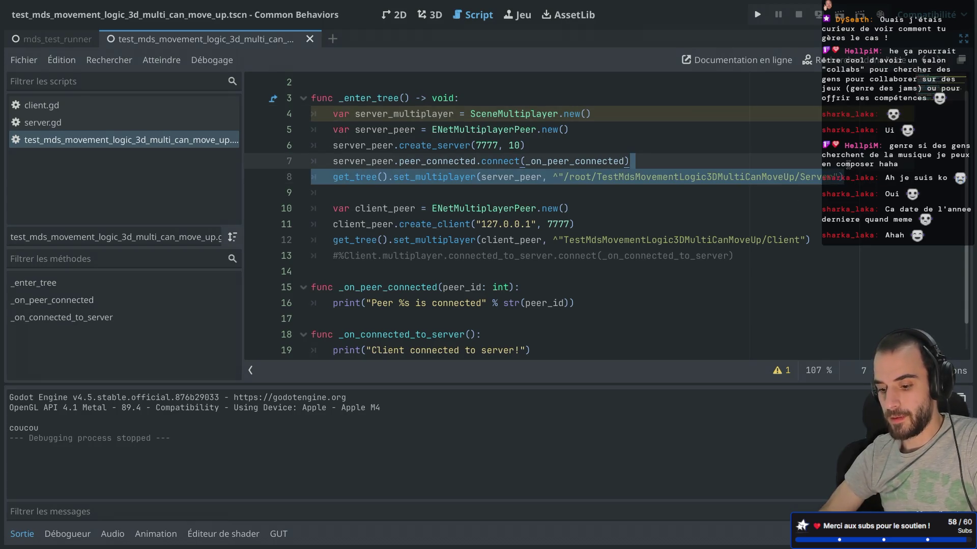
key("ctrl+x")
left_click(616, 114)
key("Return")
key("ctrl+v")
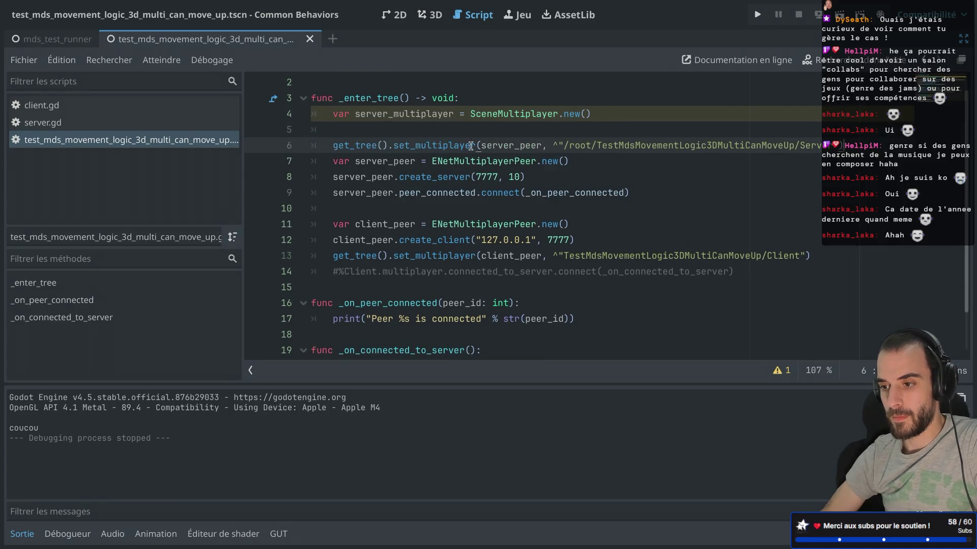
left_click(345, 131)
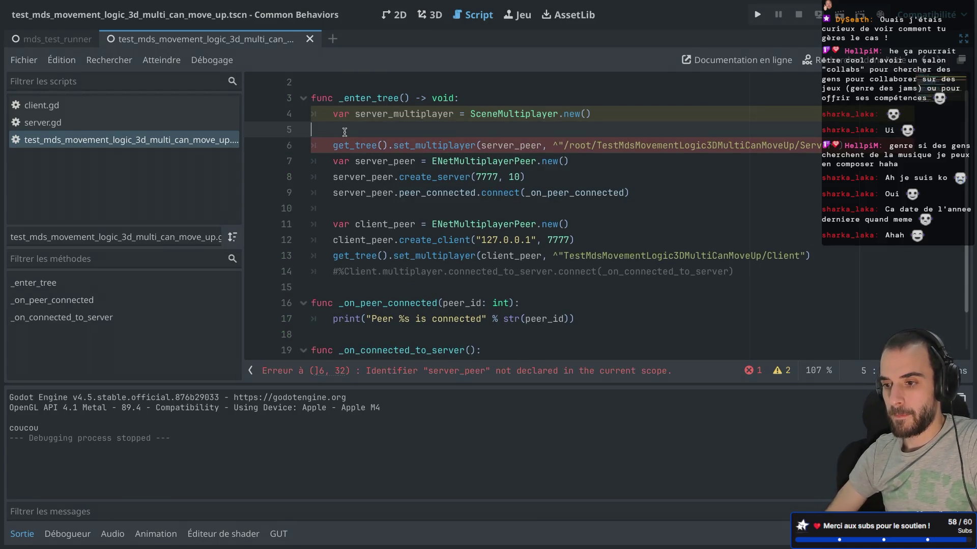
key("BackSpace")
Step: Move the server_multiplayer and set_multiplayer lines below the connect line
left_click_drag(859, 128, 850, 105)
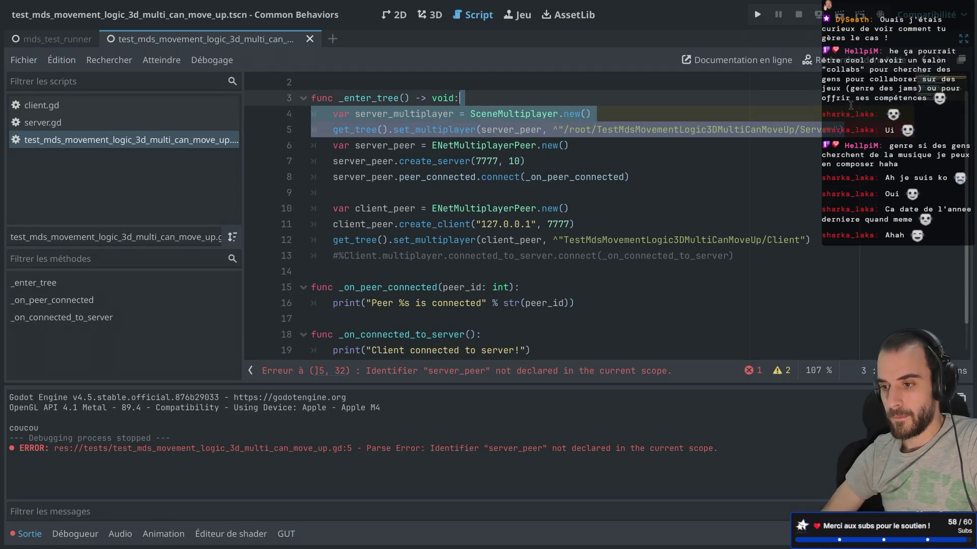
key("ctrl+x")
left_click(665, 139)
key("Return")
key("ctrl+v")
left_click(425, 166)
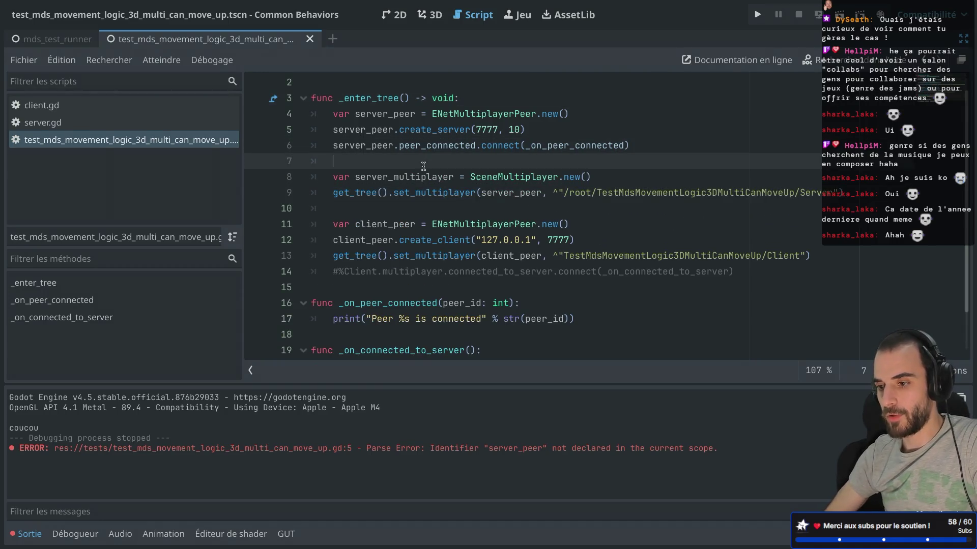
key("BackSpace")
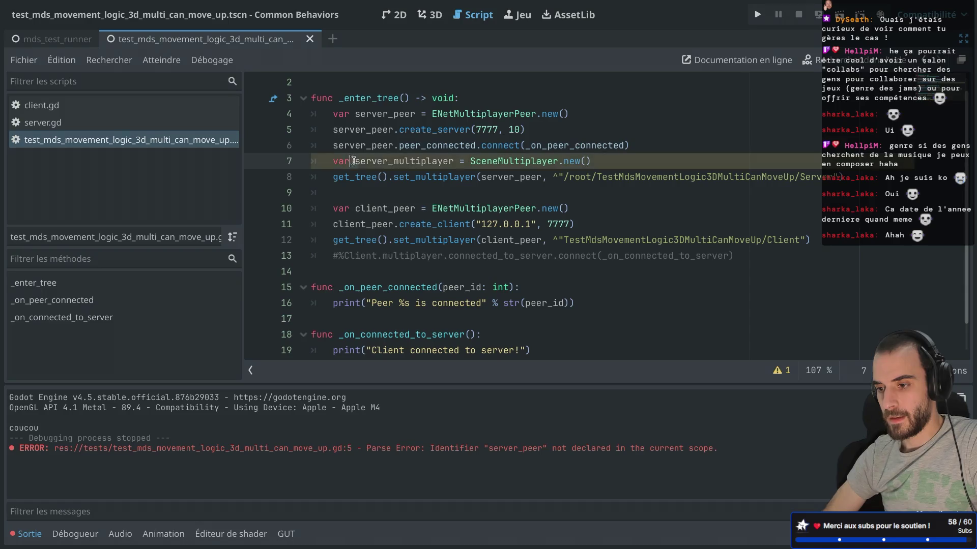
Step: Replace server_peer with server_multiplayer in the set_multiplayer call
left_click_drag(351, 160, 448, 161)
left_click(404, 180)
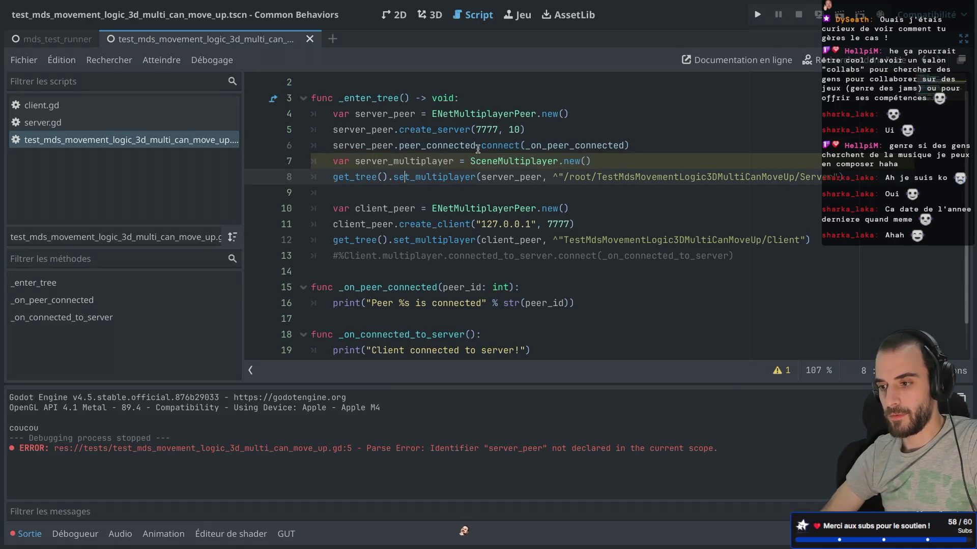
mouse_move(603, 147)
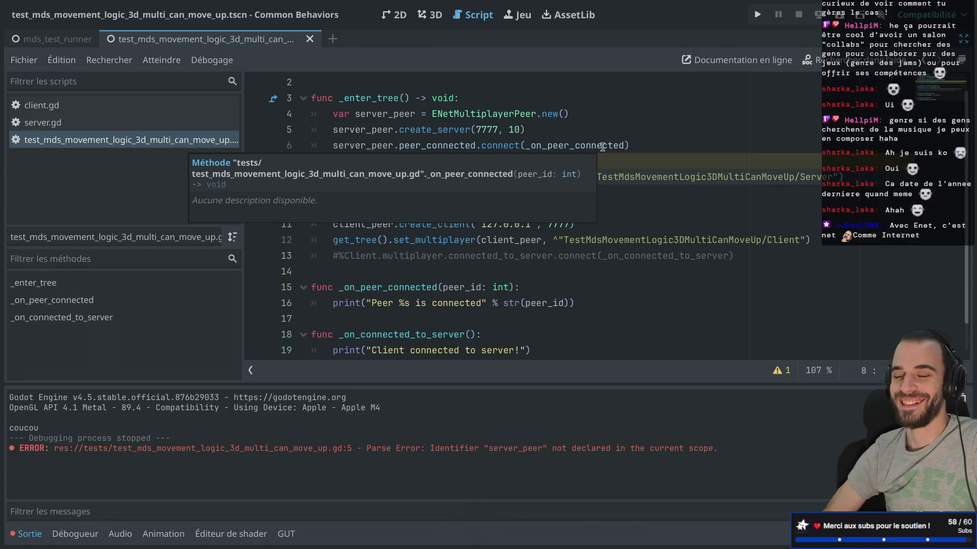
left_click_drag(667, 133, 619, 100)
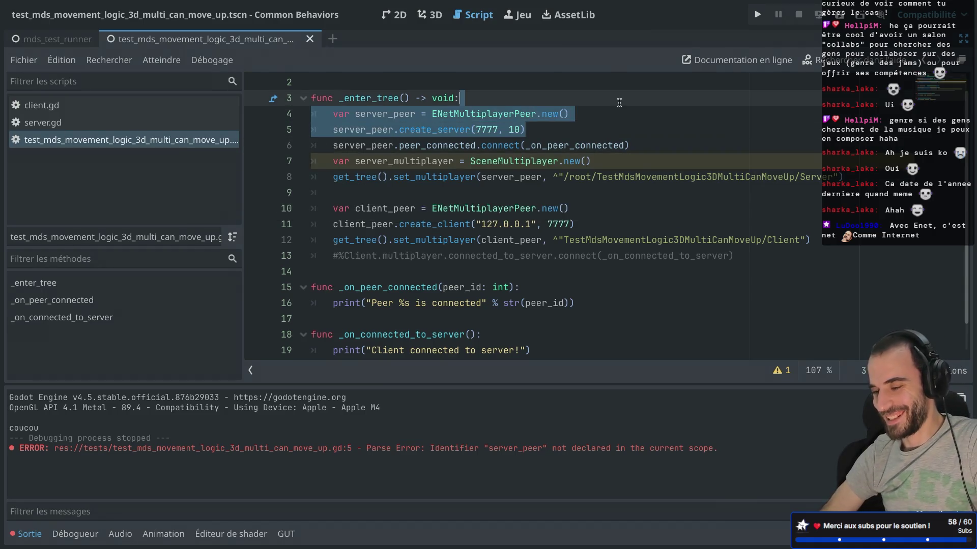
left_click_drag(646, 142, 638, 133)
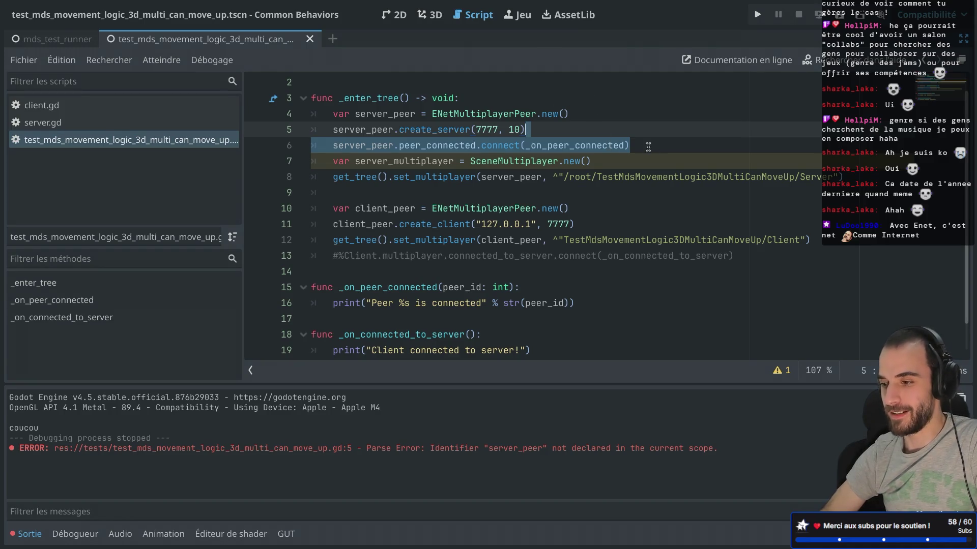
left_click(645, 144)
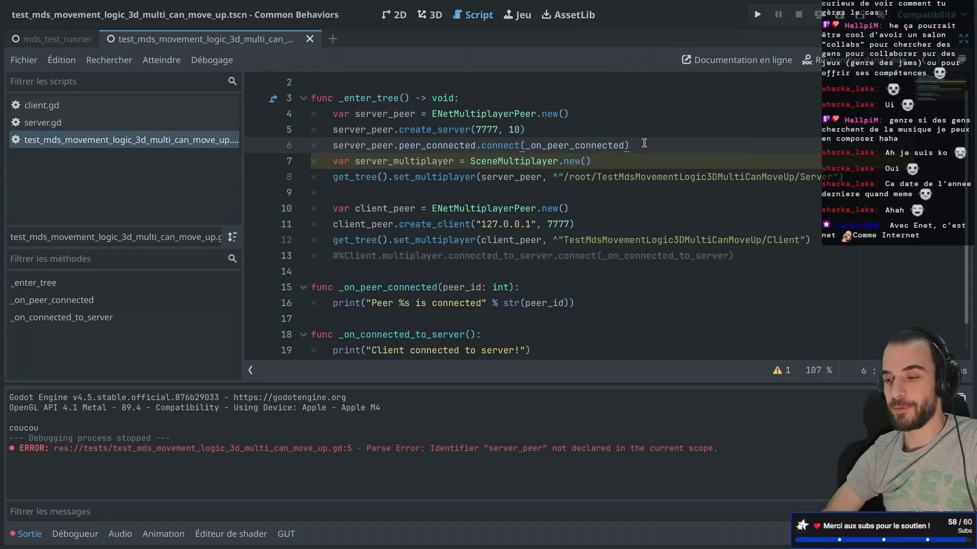
left_click_drag(644, 144, 603, 94)
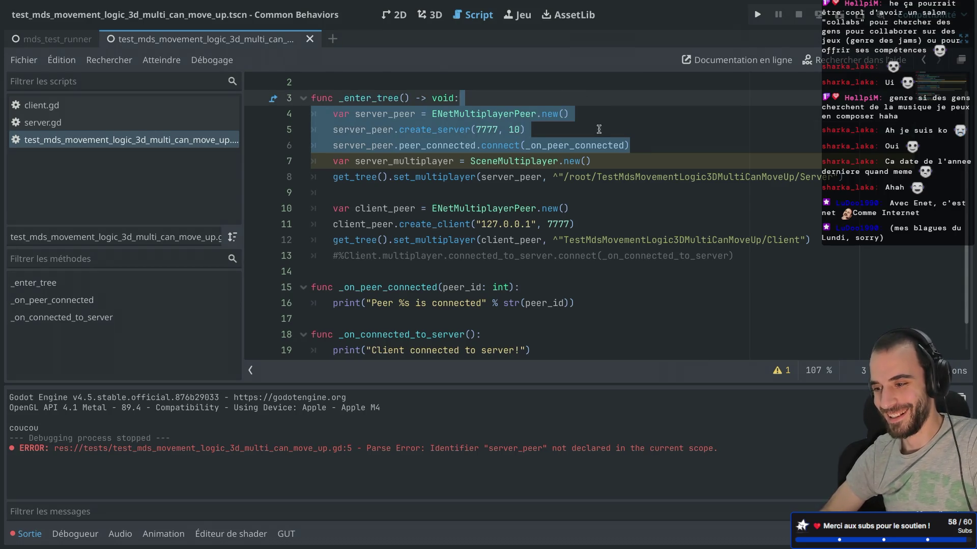
double_click(416, 159)
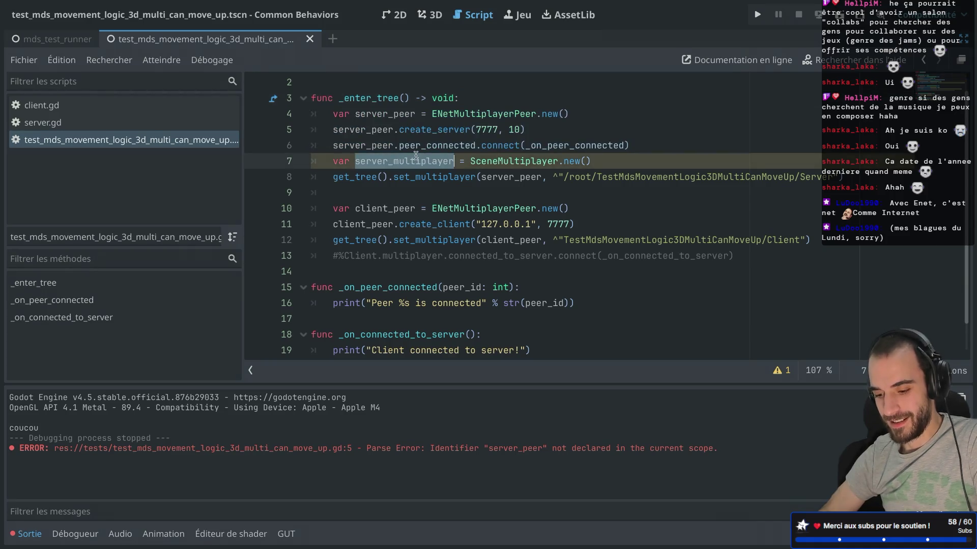
double_click(502, 178)
key("ctrl+v")
Step: Move the three server peer setup lines below the set_multiplayer call and remove the stray character
left_click(556, 148)
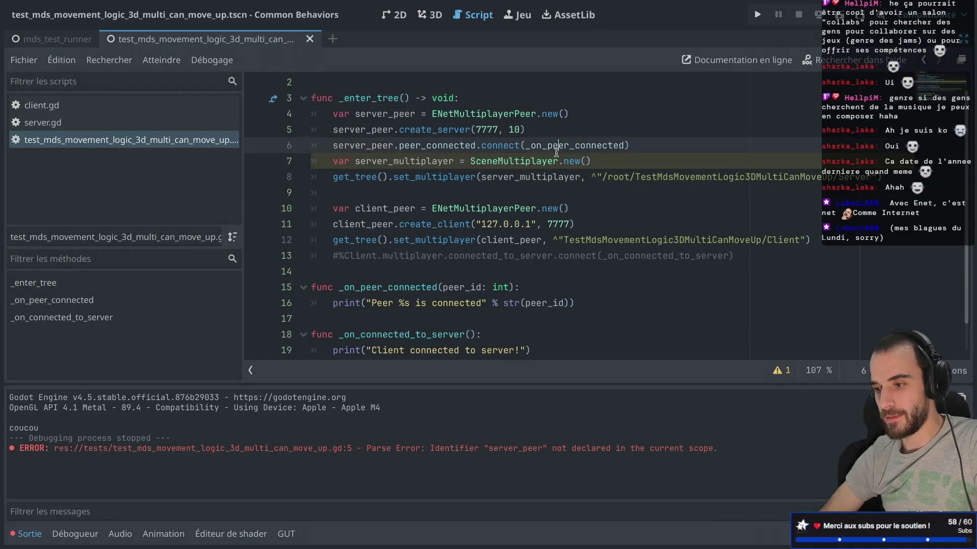
mouse_move(441, 131)
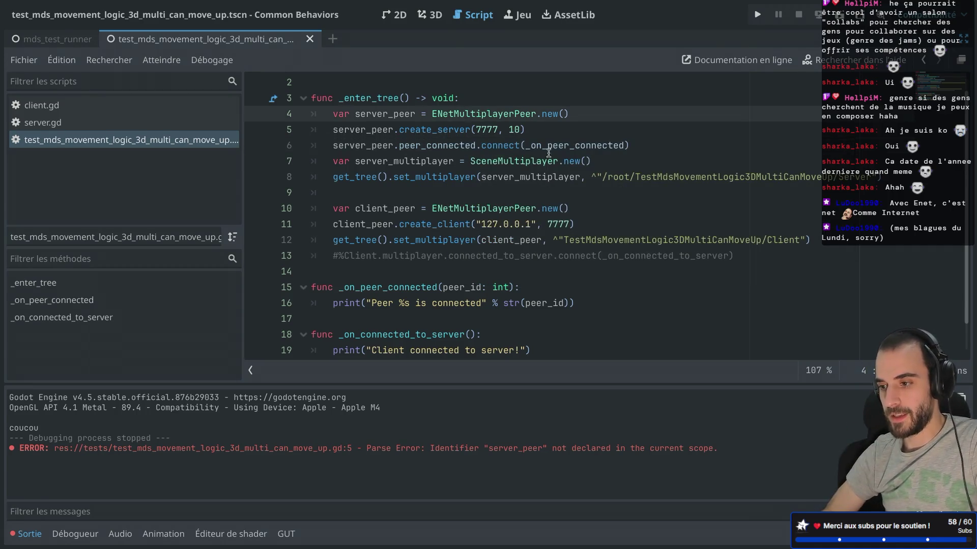
left_click_drag(460, 161, 547, 178)
left_click_drag(646, 146, 628, 103)
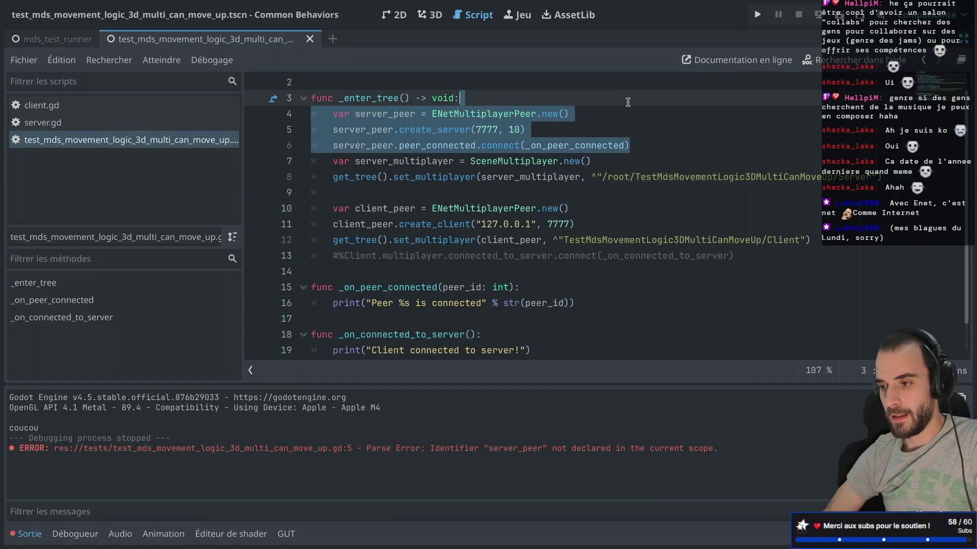
key("ctrl+x")
left_click(894, 147)
key("ctrl+v")
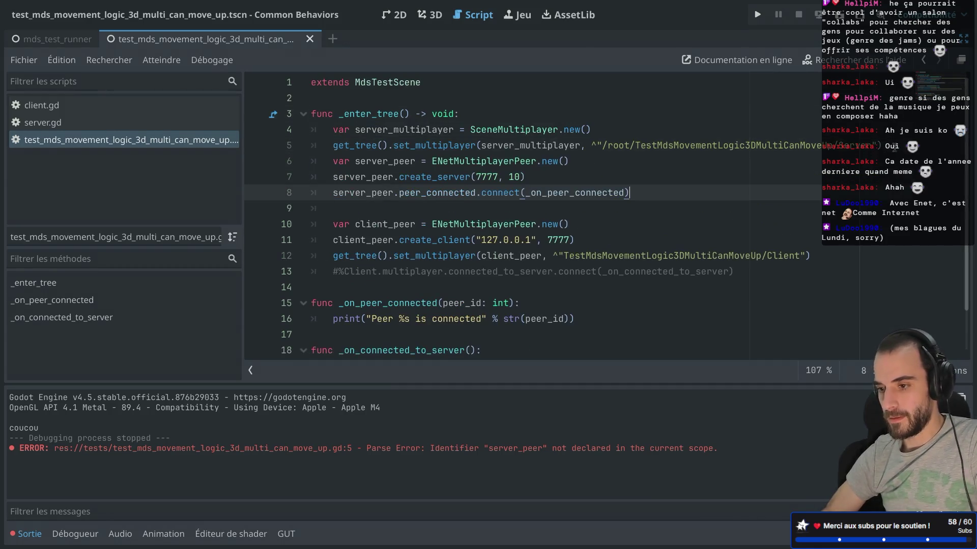
key("Return")
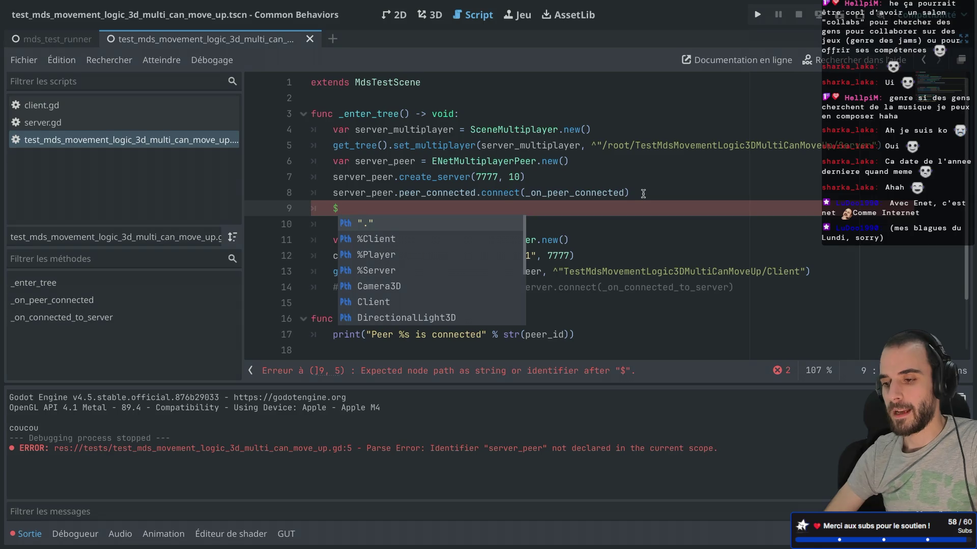
key("BackSpace")
key("super+Tab")
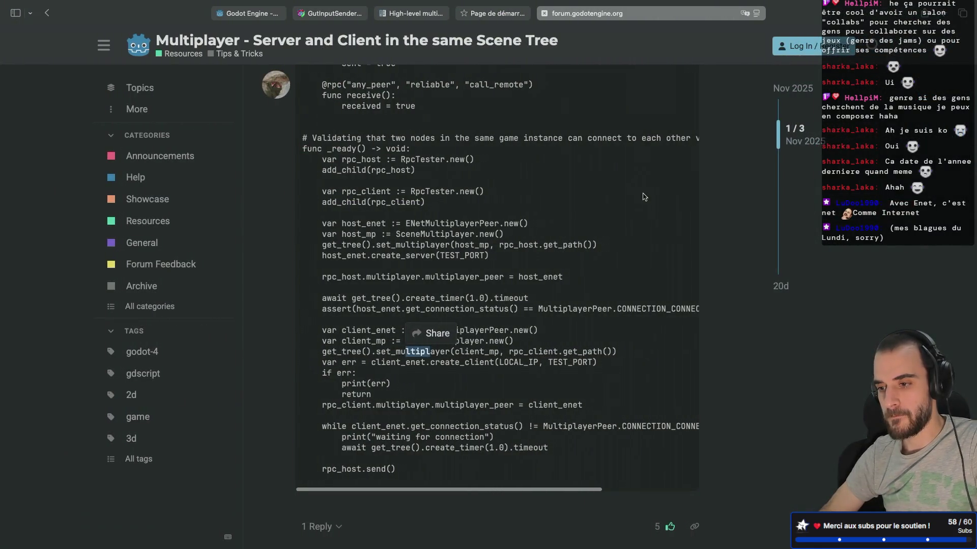
Step: Check the forum example in the browser, then return to Godot and select the _enter_tree name
key("super+Tab")
key("super+Tab")
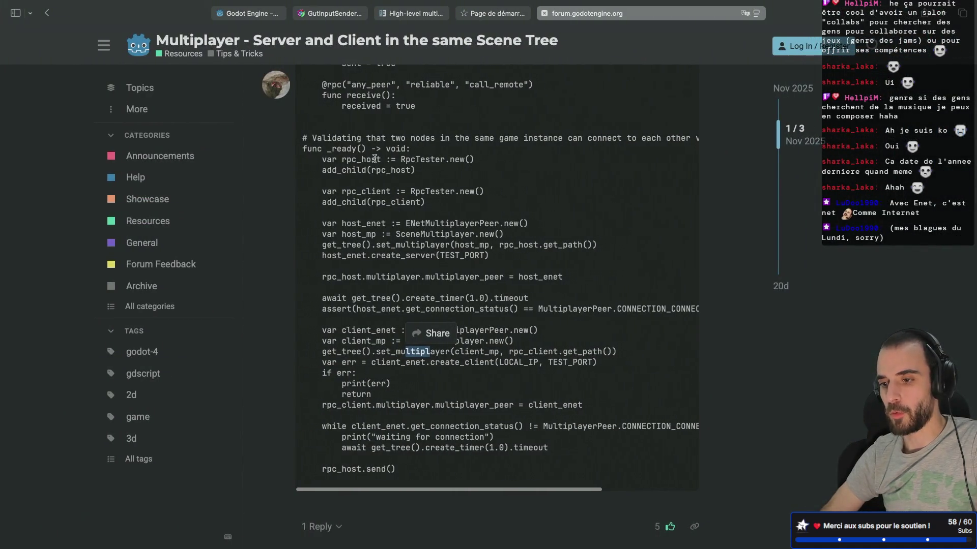
key("super+Tab")
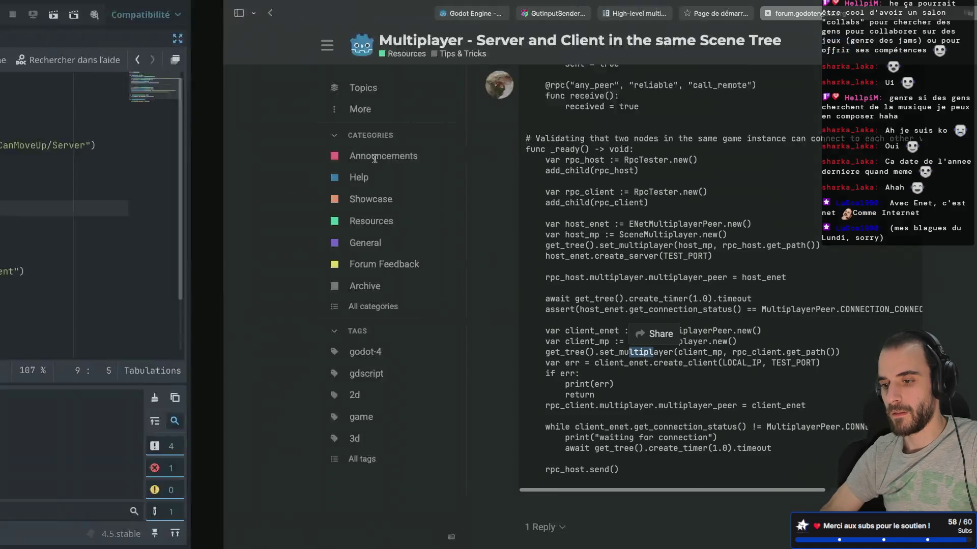
double_click(369, 110)
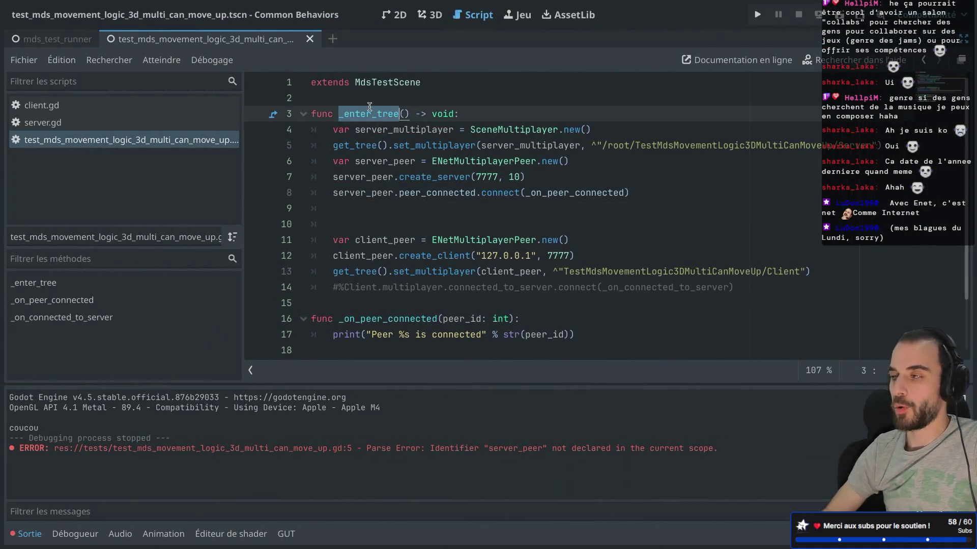
Step: Restore the _enter_tree function name and signature after an accidental rename to _ready
type("_ready")
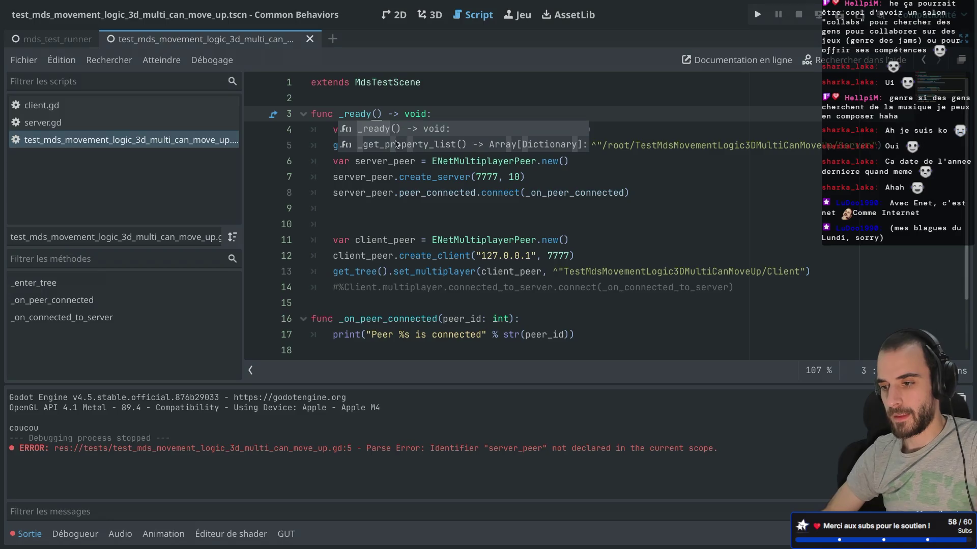
left_click(335, 207)
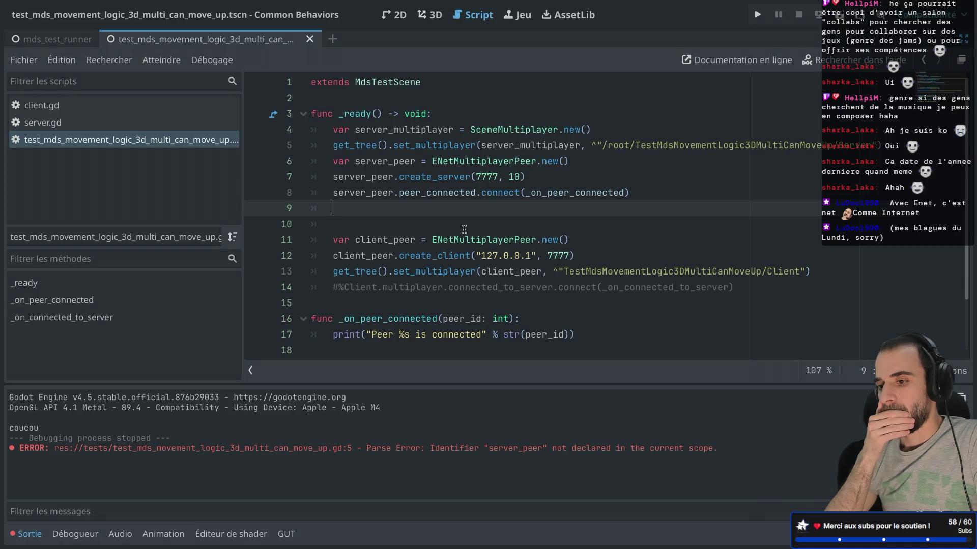
double_click(357, 113)
type("_")
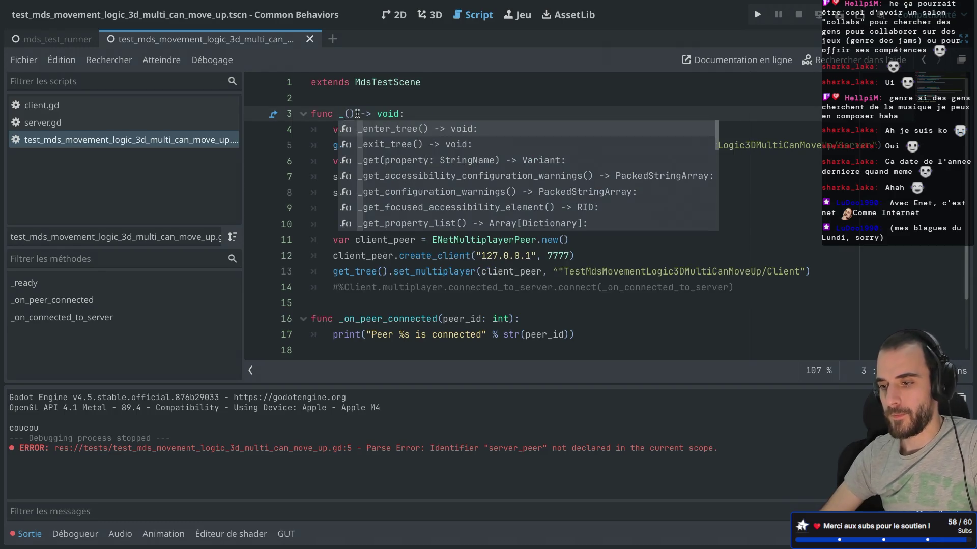
key("Return")
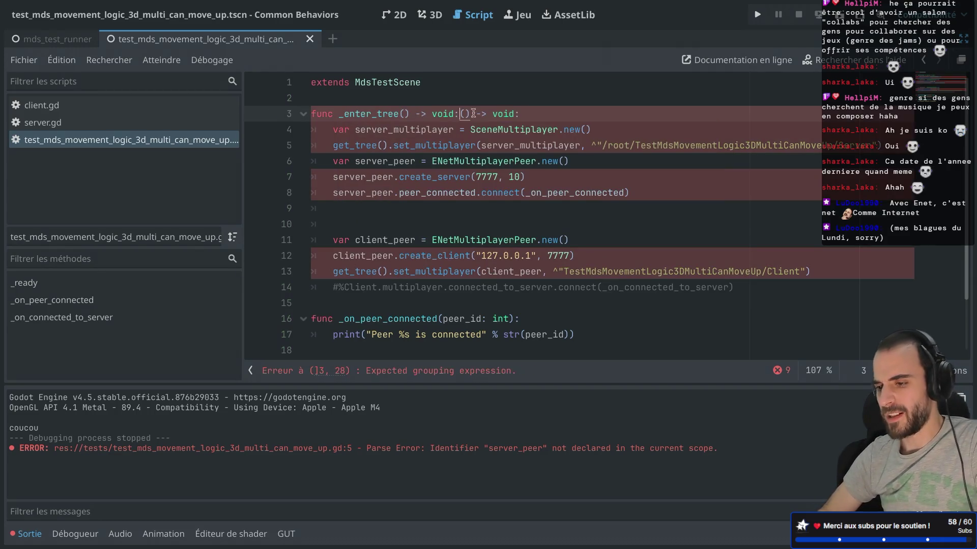
left_click_drag(533, 111, 461, 110)
key("BackSpace")
Step: Add an empty func _ready() -> void: function below _enter_tree
left_click(356, 302)
key("Return")
key("Up")
key("Return")
type("nc _rea")
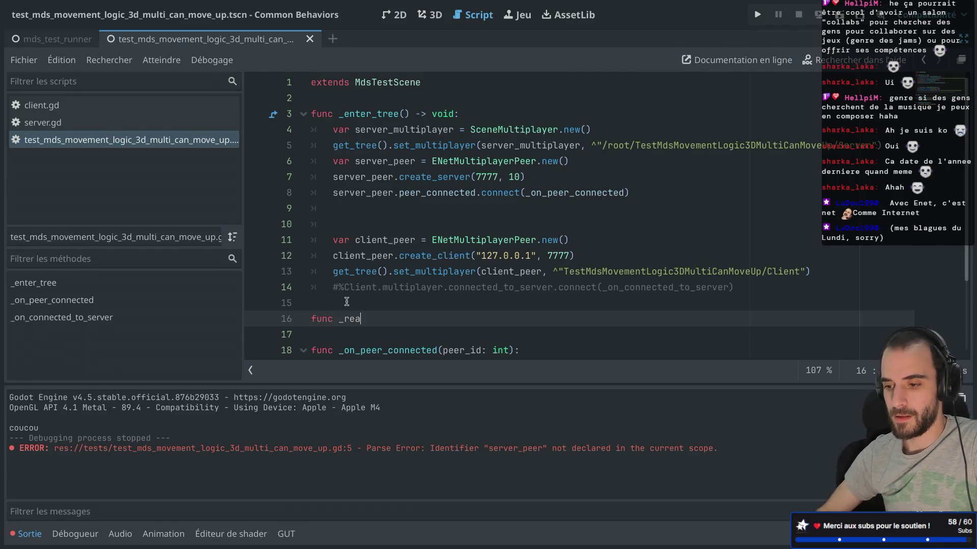
key("Return")
key("Return")
Step: Cut the three server peer lines out of _enter_tree and open server.gd
mouse_move(630, 193)
left_mouse_down()
mouse_move(312, 178)
mouse_move(249, 160)
left_mouse_up()
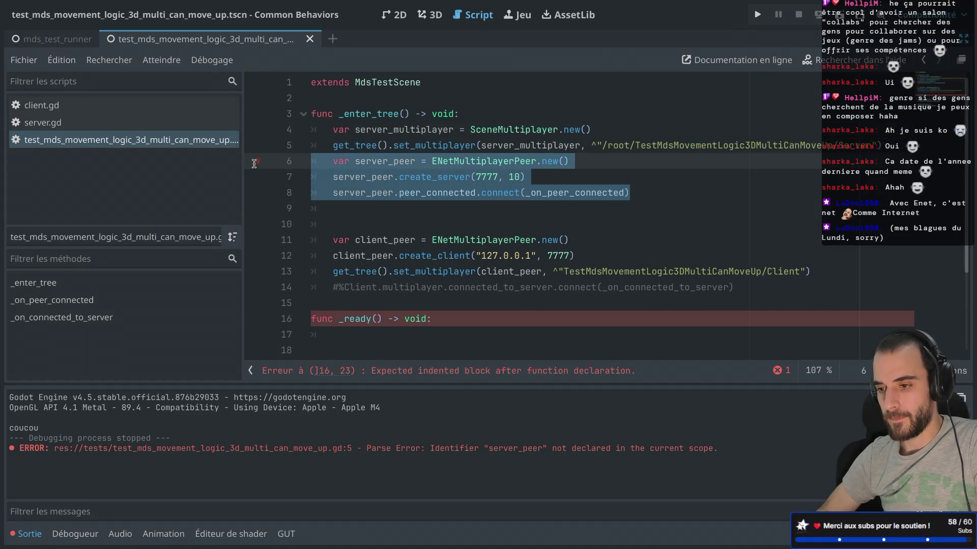
key("ctrl+x")
key("BackSpace")
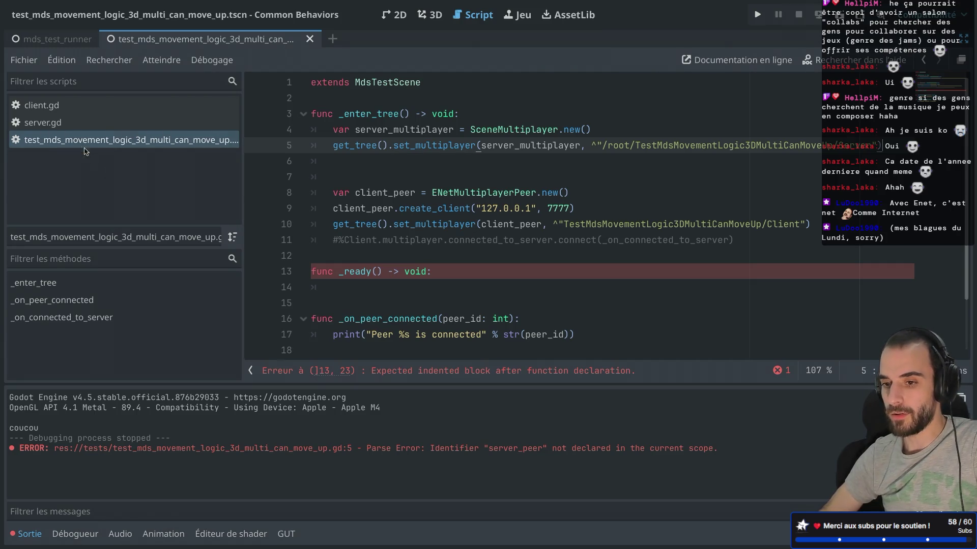
left_click(77, 124)
Step: In server.gd, add a _ready function holding the pasted server peer setup, and save
key("Return")
type("func _rea")
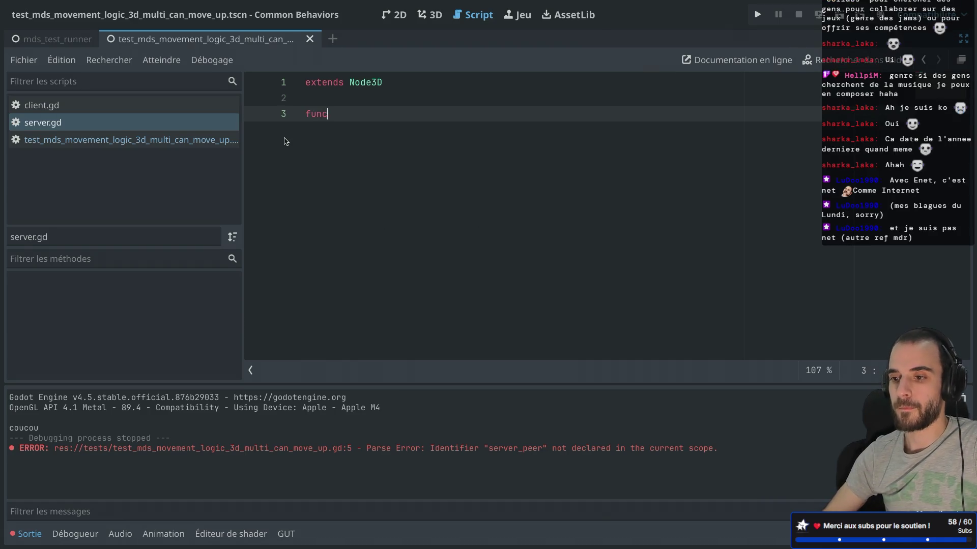
key("Return")
key("ctrl+v")
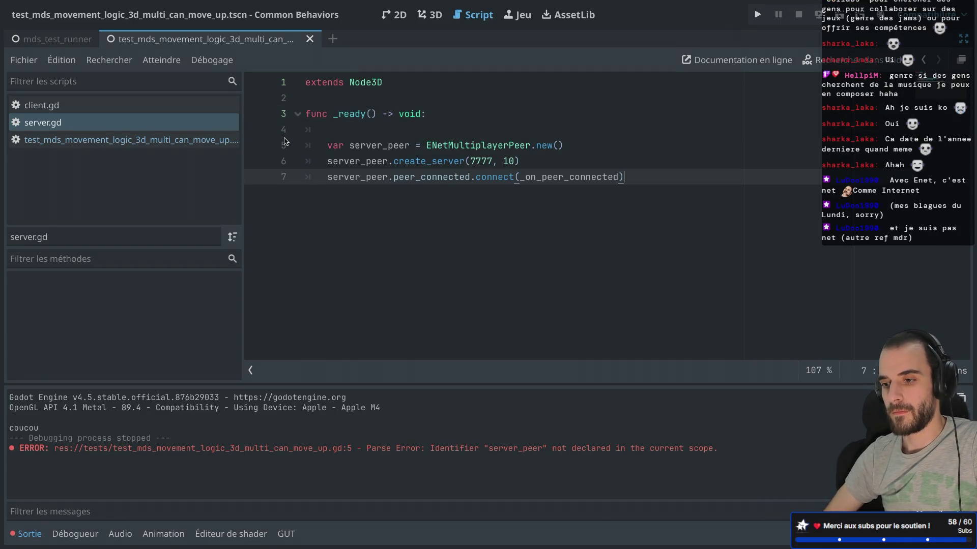
left_click(340, 131)
key("BackSpace")
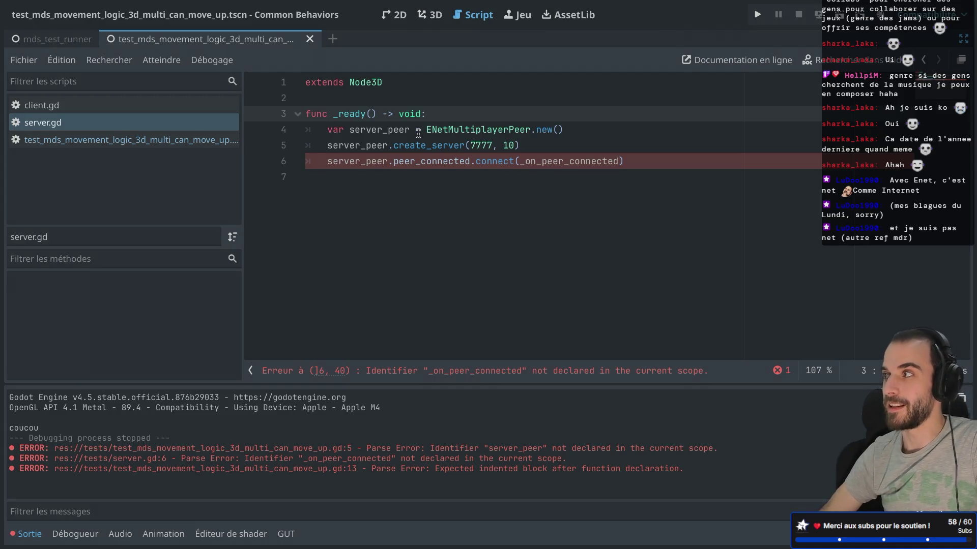
left_click(387, 215)
key("super+s")
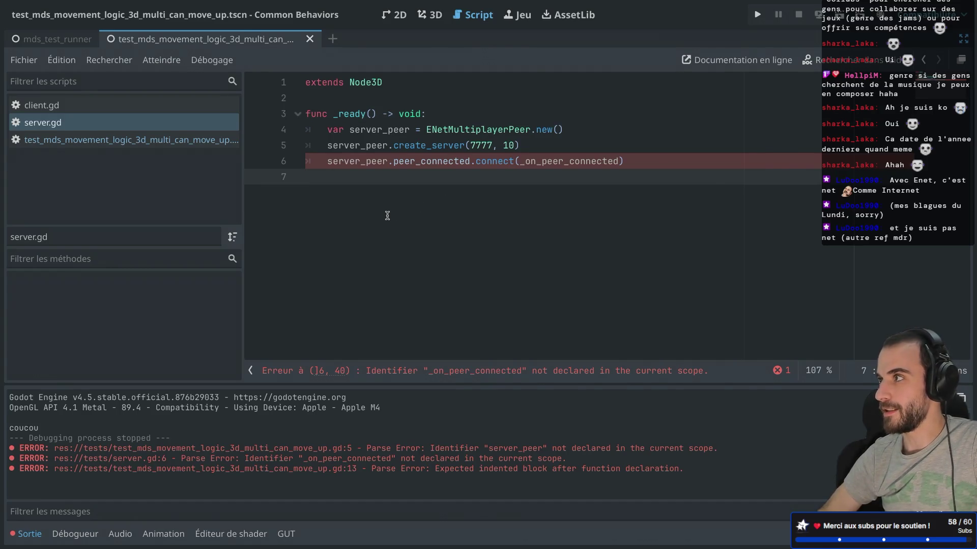
Step: Move the _on_peer_connected function from the test scene script to the end of server.gd
mouse_move(409, 170)
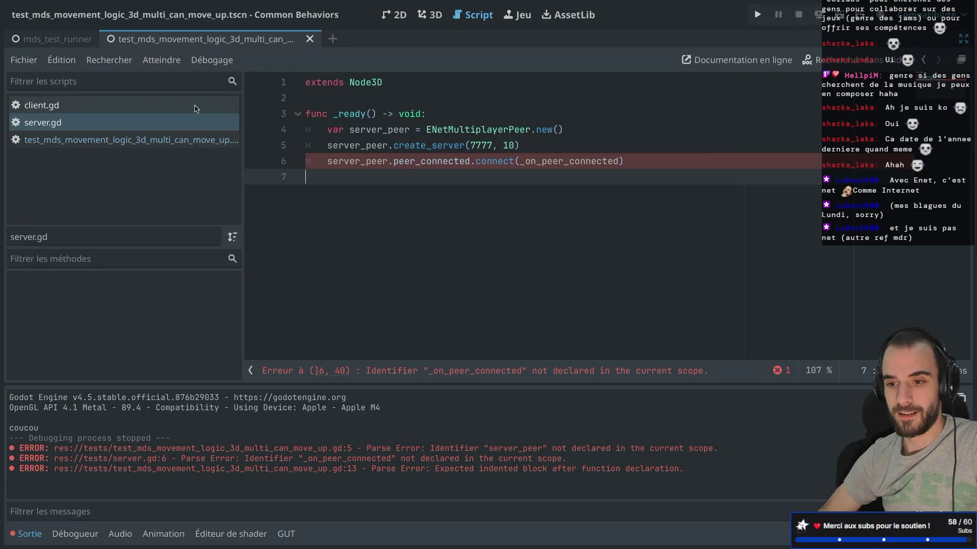
left_click(96, 138)
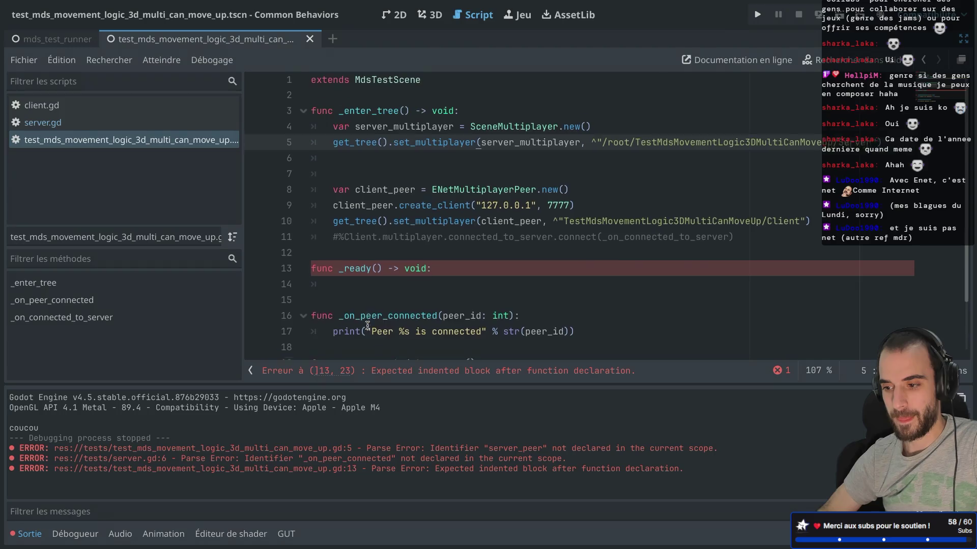
scroll(314, 288, "down", 2)
left_click_drag(314, 288, 309, 253)
key("BackSpace")
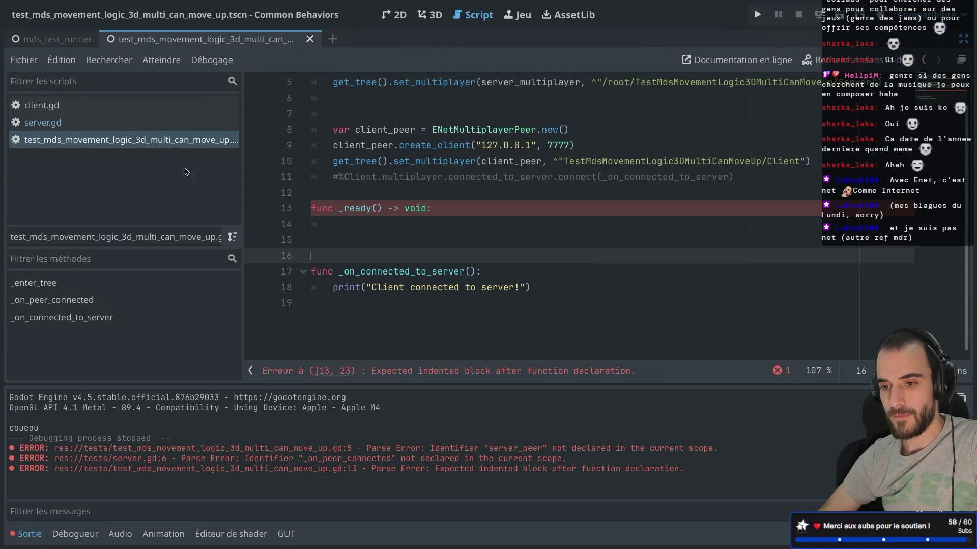
left_click(107, 116)
left_click(349, 227)
key("ctrl+v")
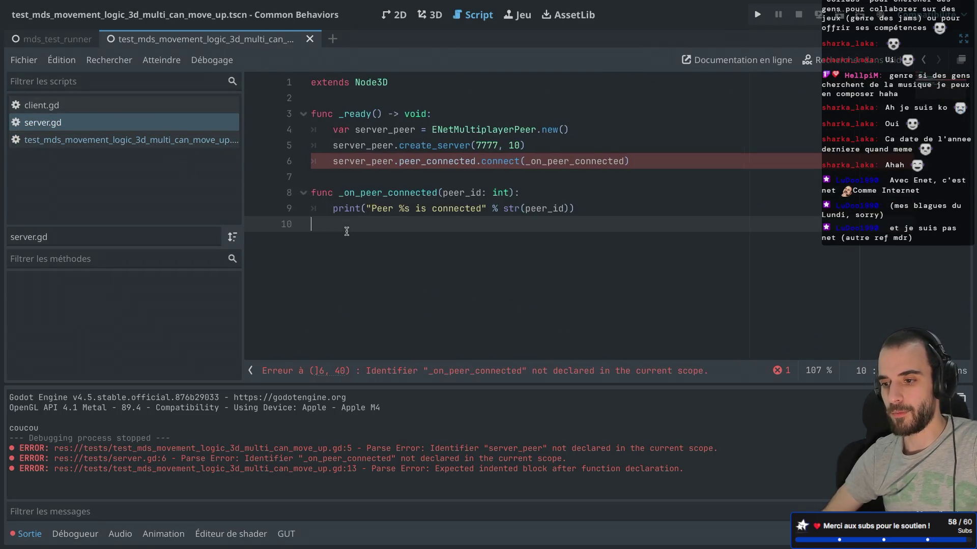
left_click(96, 139)
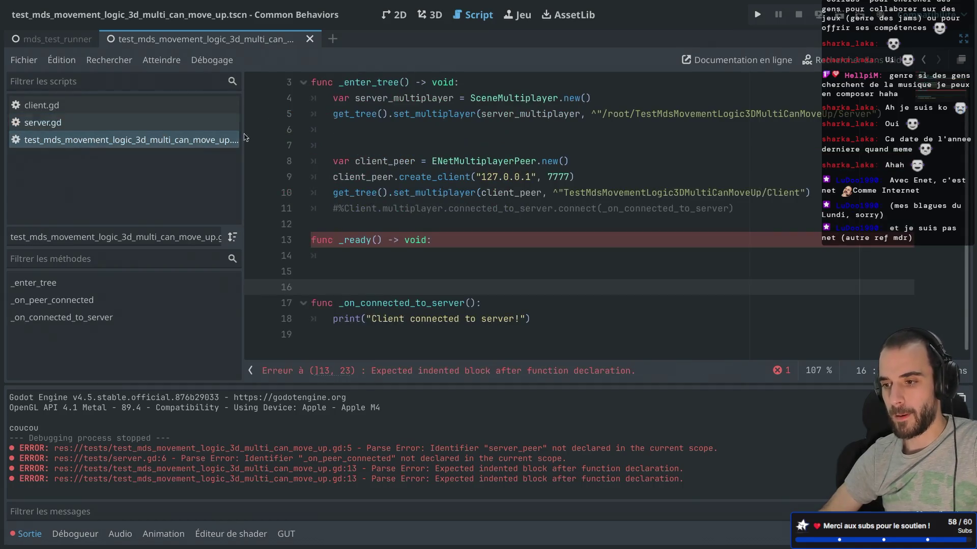
scroll(403, 193, "up", 1)
left_click(353, 177)
key("BackSpace")
key("BackSpace")
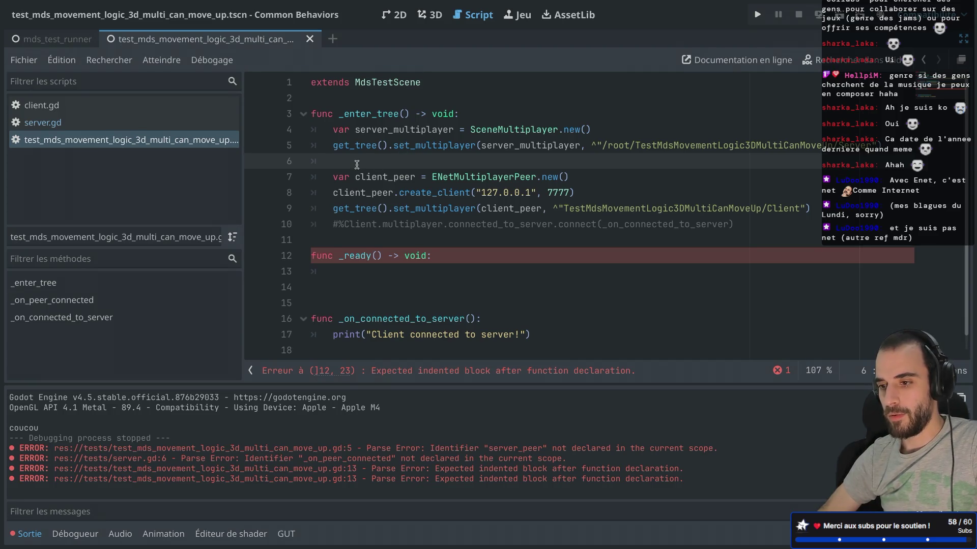
Step: Add 'var client_multiplayer = SceneMultiplayer.new()' and pass client_multiplayer to set_multiplayer instead of client_peer
left_click_drag(614, 130, 613, 120)
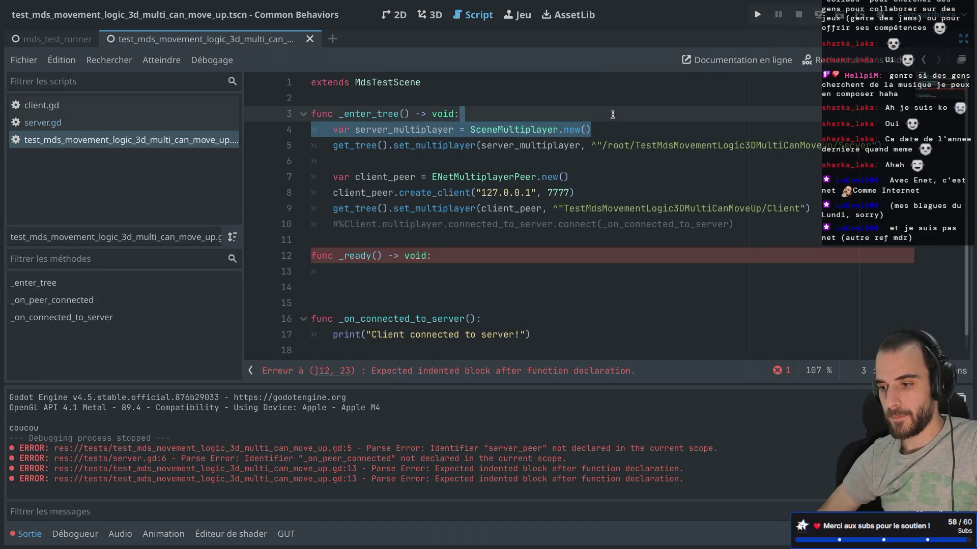
key("super+c")
left_click(595, 189)
key("Return")
key("super+v")
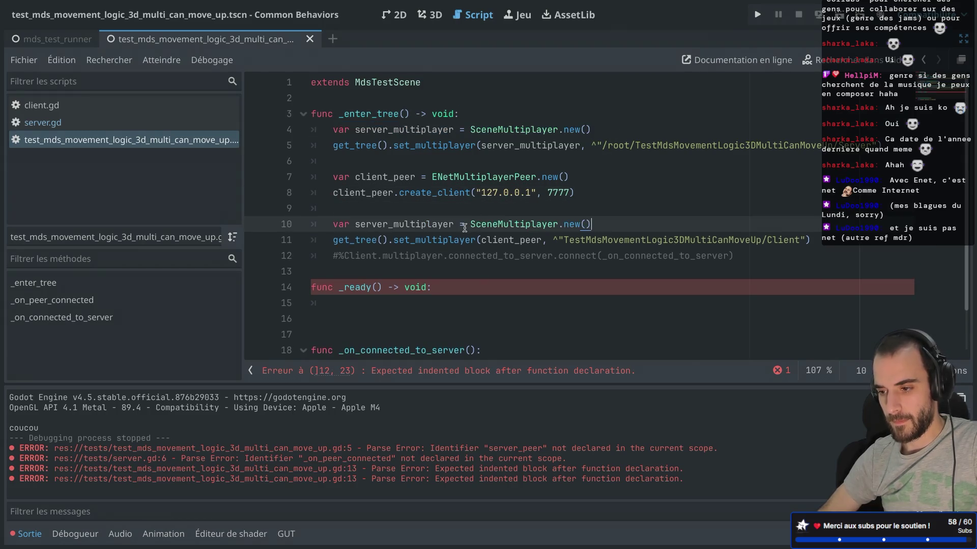
double_click(415, 223)
type("client")
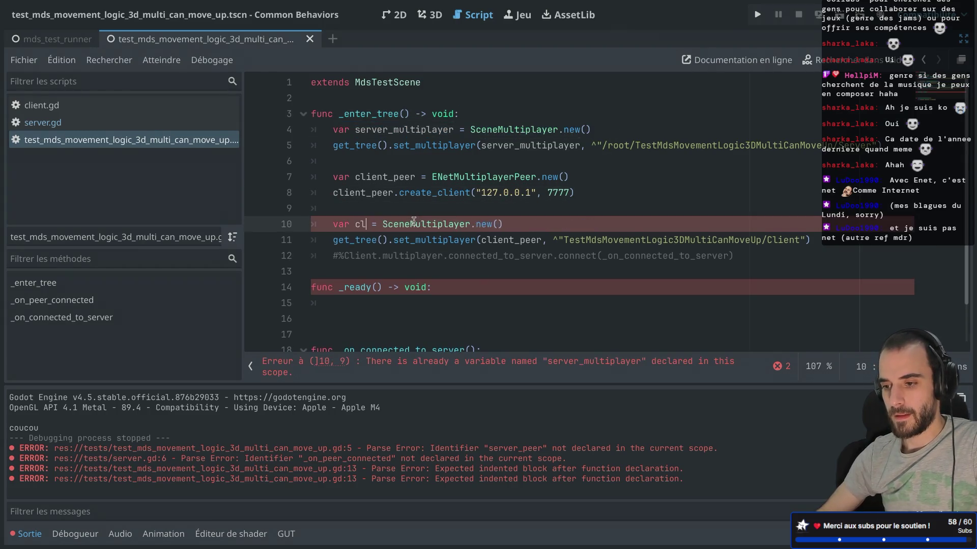
type("_multiplayer")
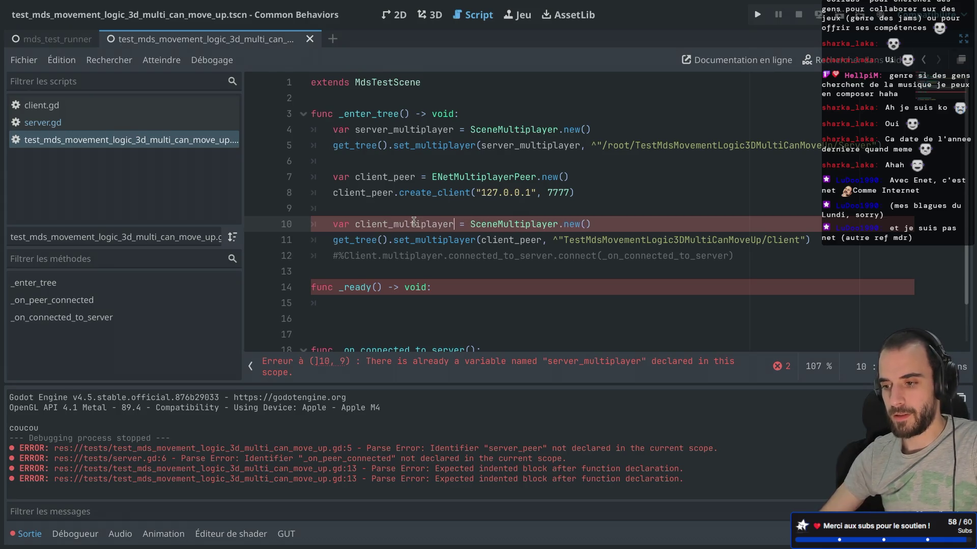
double_click(420, 224)
key("super+c")
double_click(503, 240)
key("super+v")
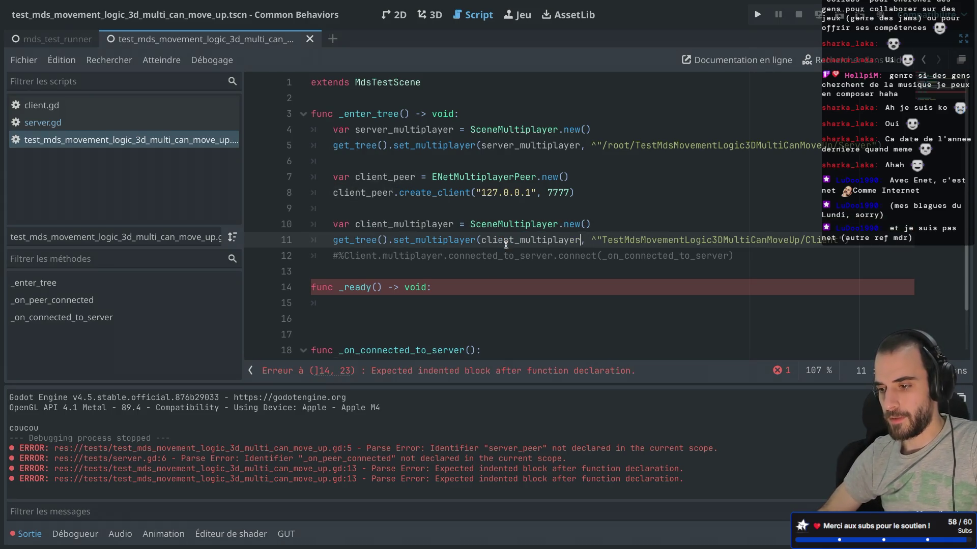
Step: Delete the commented-out connect line and the empty _ready function
left_click(761, 261)
left_click(364, 271)
left_click_drag(364, 271, 339, 262)
key("BackSpace")
key("BackSpace")
key("BackSpace")
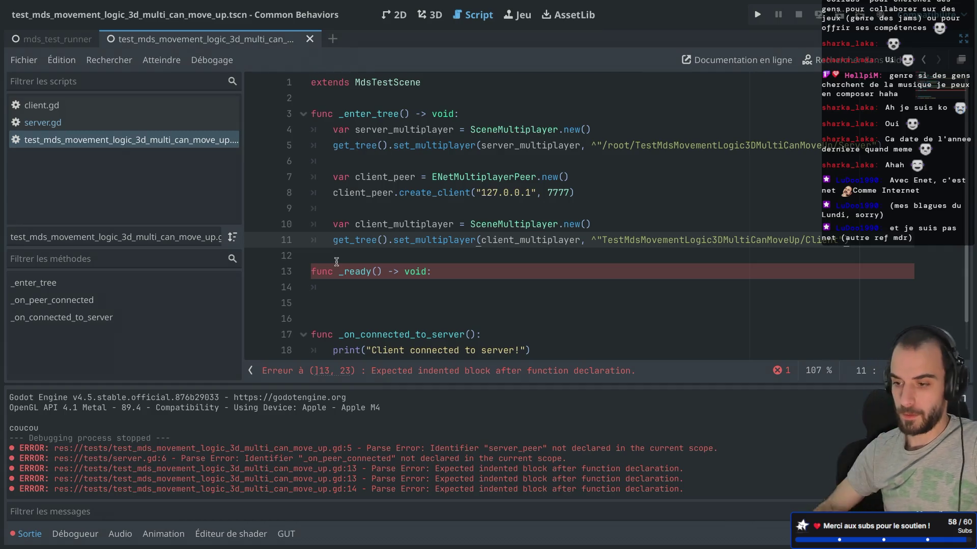
left_click_drag(359, 290, 283, 266)
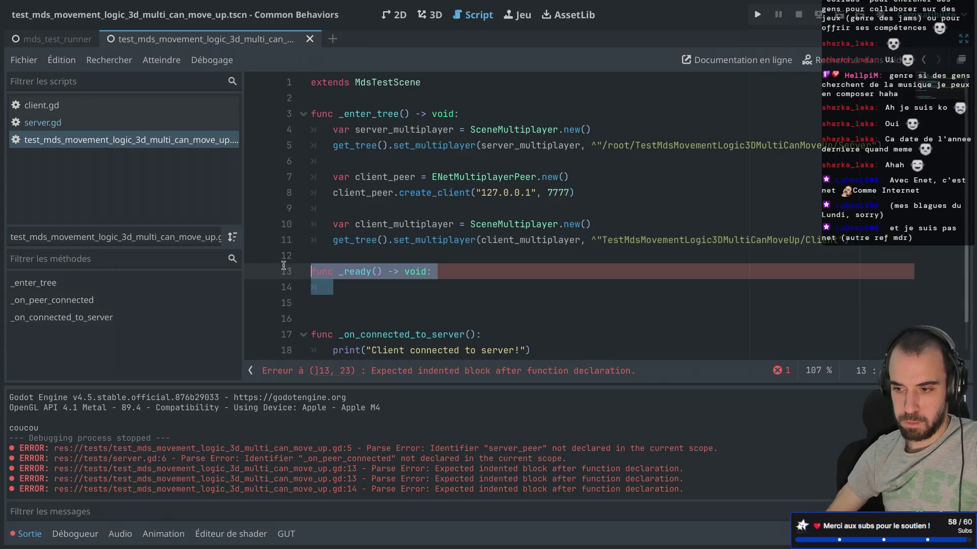
key("BackSpace")
key("BackSpace")
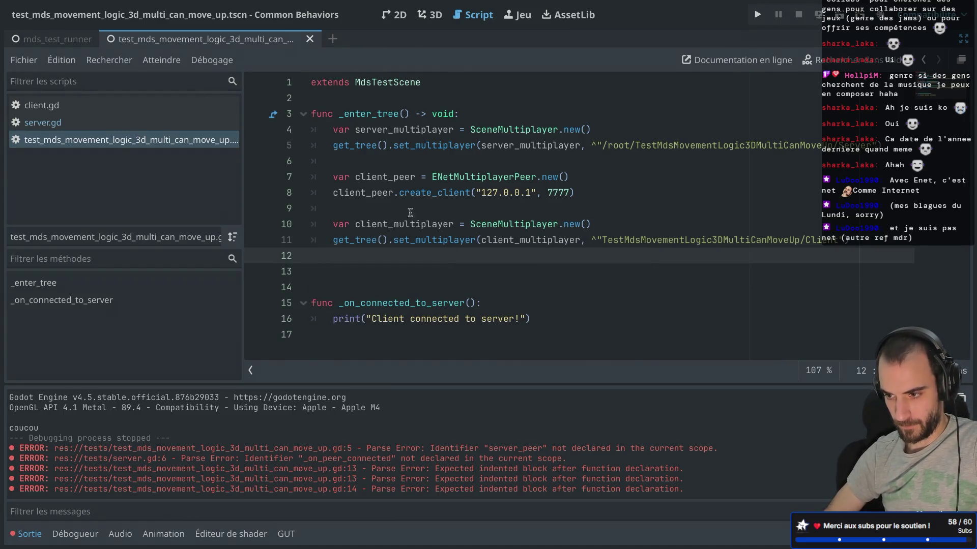
Step: Cut the client peer creation lines and start a new line in client.gd
mouse_move(576, 193)
left_mouse_down()
mouse_move(266, 178)
mouse_move(266, 169)
left_mouse_up()
key("ctrl+x")
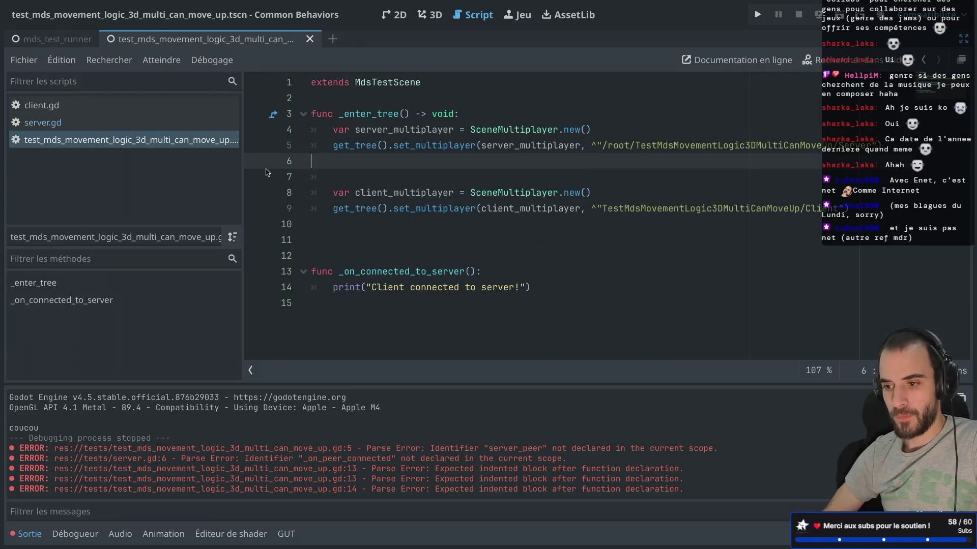
left_click(94, 108)
key("Return")
Step: Add func _ready() to client.gd and paste the client peer lines into it, removing the extra blank line
type("func _rea")
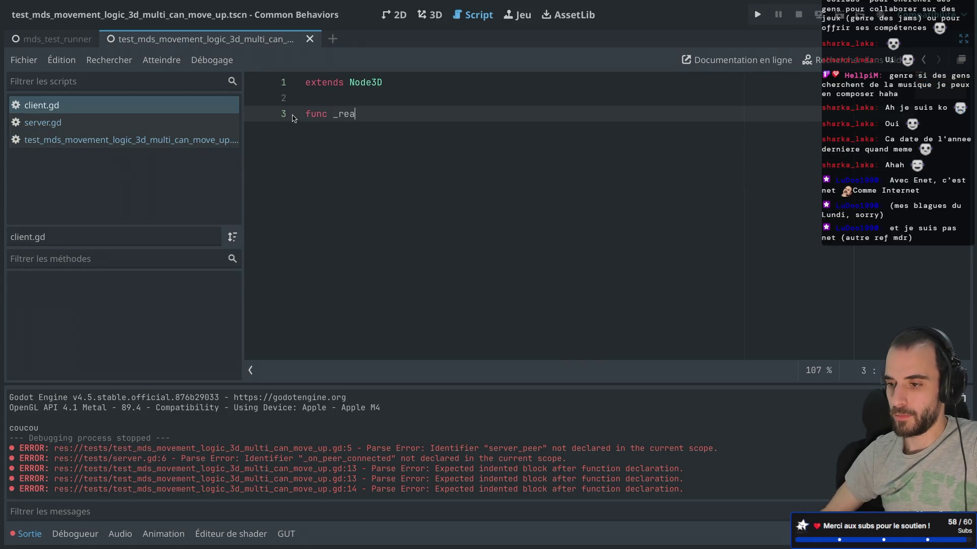
key("Return")
key("ctrl+v")
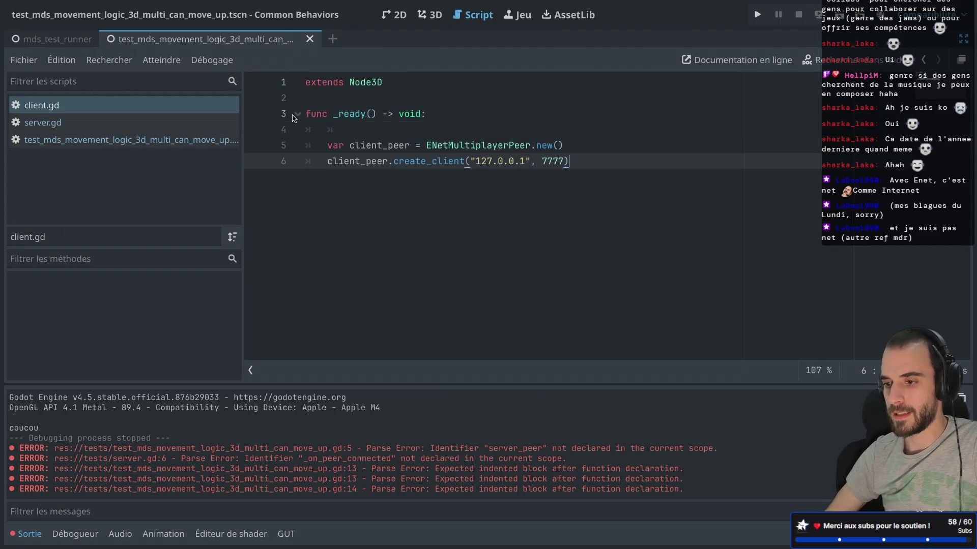
left_click(334, 127)
key("BackSpace")
key("BackSpace")
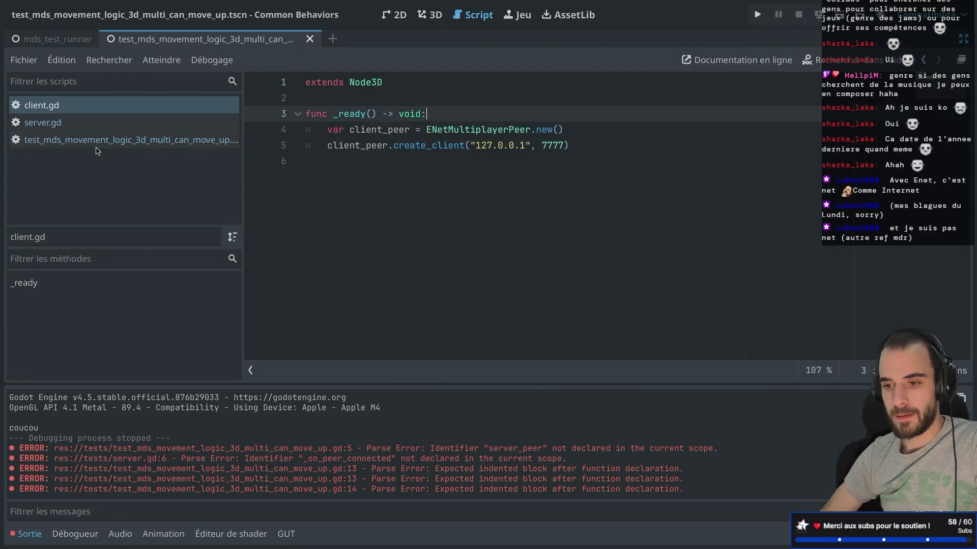
Step: In the test scene script, delete the stray blank line and prefix the Client path with '/root/'
left_click(93, 144)
left_click(384, 177)
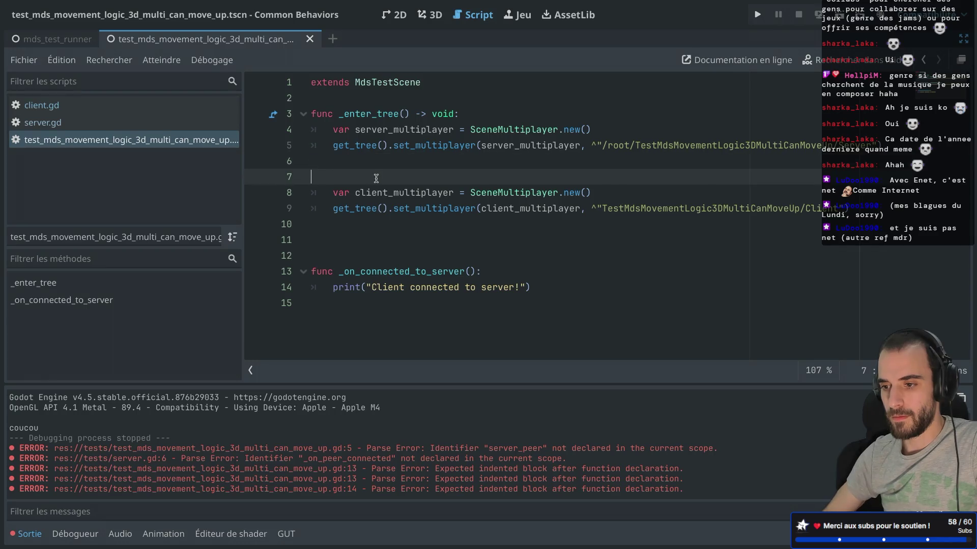
key("BackSpace")
key("BackSpace")
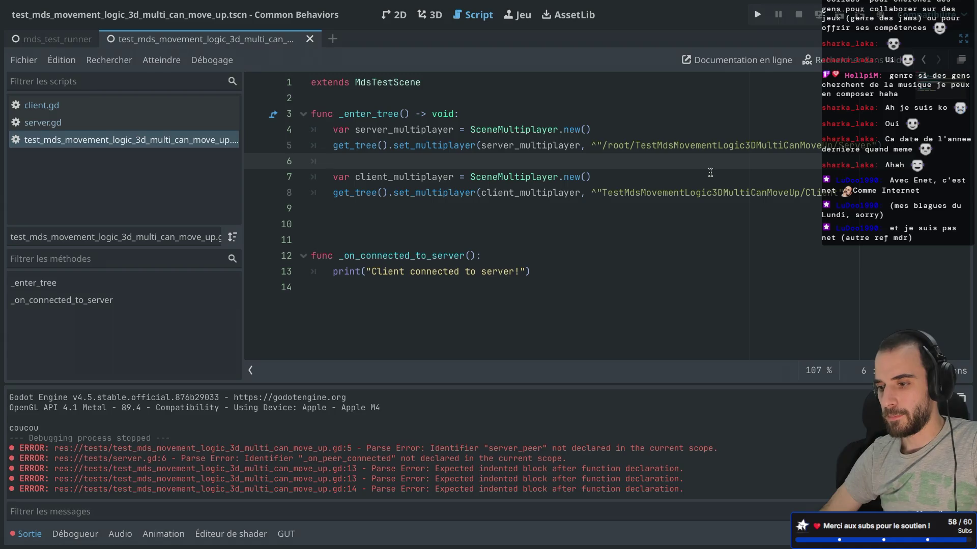
left_click(602, 193)
type("/root/")
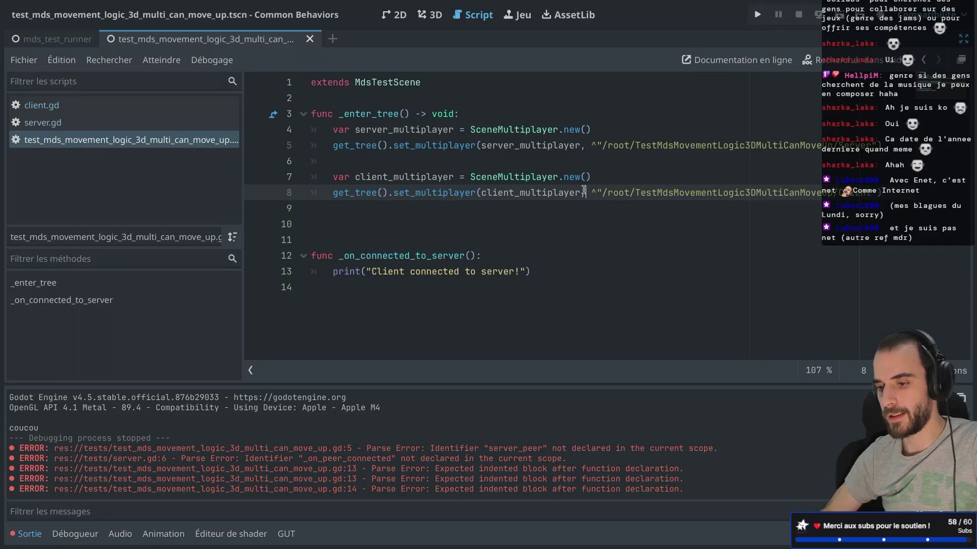
Step: Move the _on_connected_to_server function from the test scene script into client.gd below _ready
mouse_move(360, 286)
left_mouse_down()
mouse_move(338, 288)
mouse_move(300, 254)
left_mouse_up()
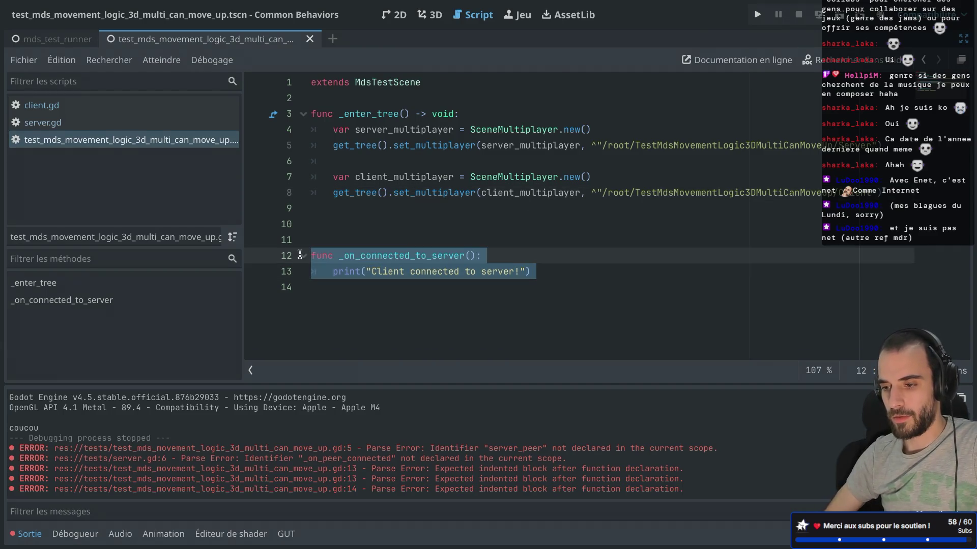
key("BackSpace")
left_click(122, 106)
left_click(356, 174)
key("Return")
key("ctrl+v")
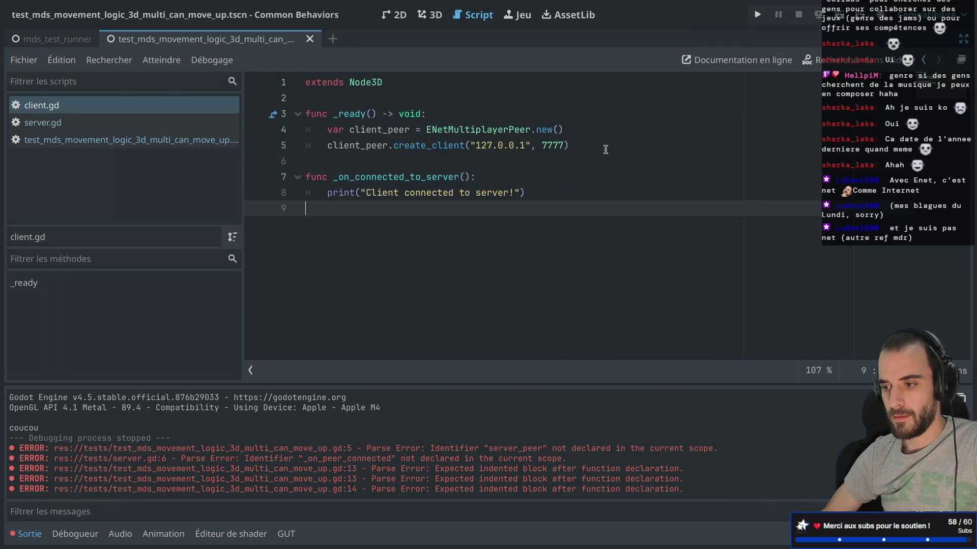
Step: Add multiplayer.connected_to_server.connect(_on_connected_to_server) in _ready, save client.gd, and run the scene
left_click(606, 149)
key("Return")
type("ultiplayer.c")
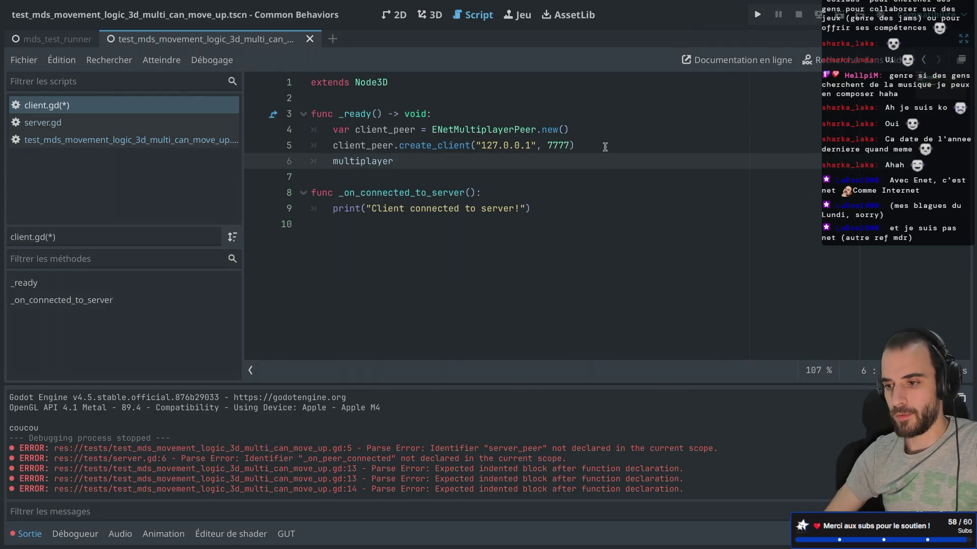
key("Return")
type(".connected_to_server.")
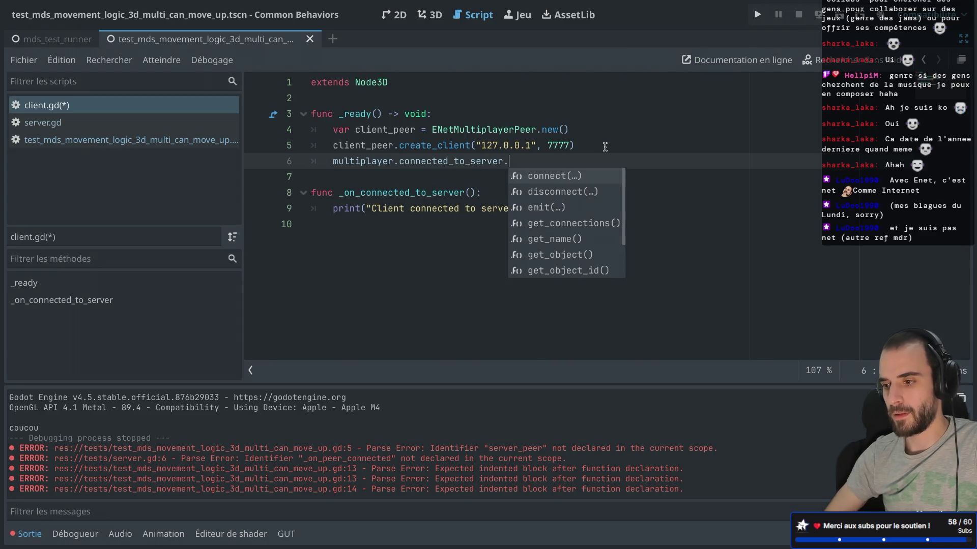
key("Return")
type("_on")
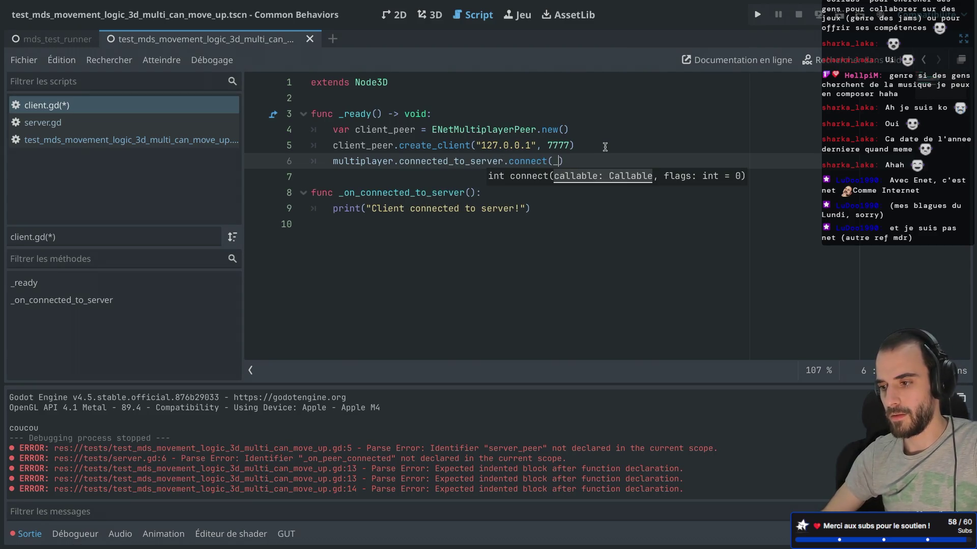
key("Return")
key("BackSpace")
type("rver")
key("super+s")
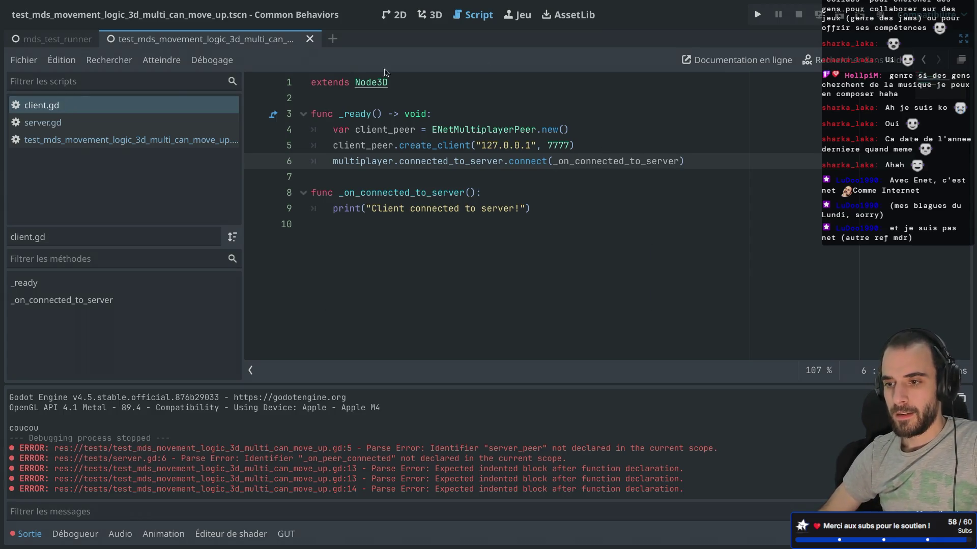
left_click(841, 16)
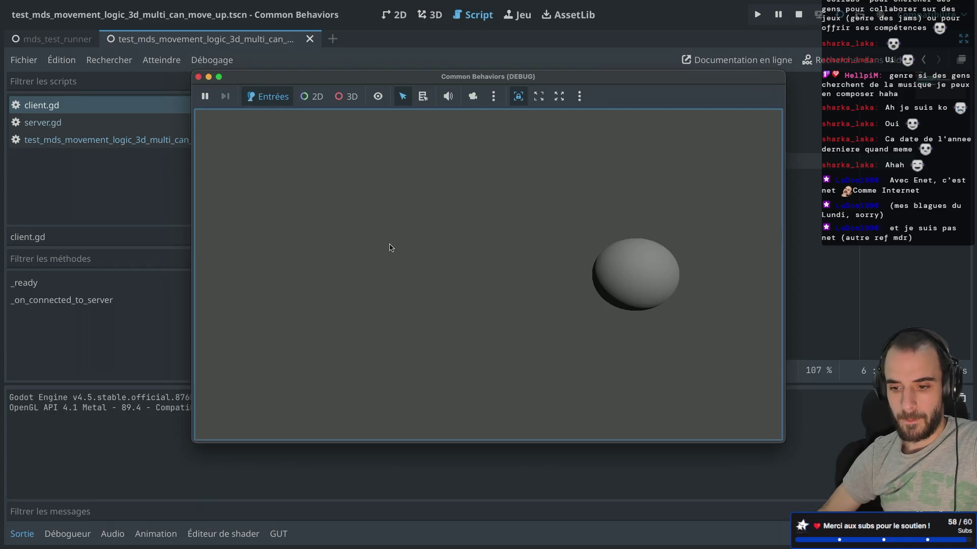
Step: Show the running game's remote scene tree and inspect the remote Server and Client nodes
key("ctrl+super+d")
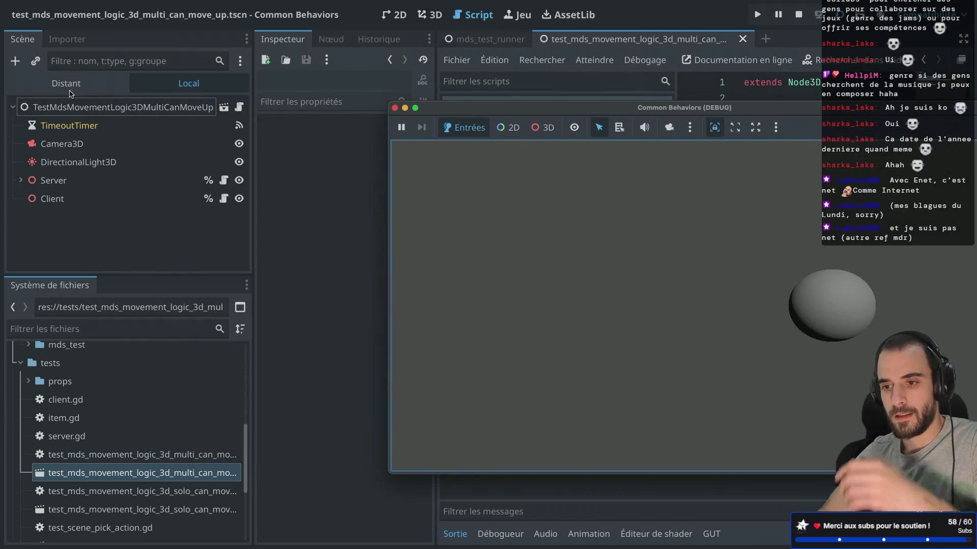
left_click(70, 84)
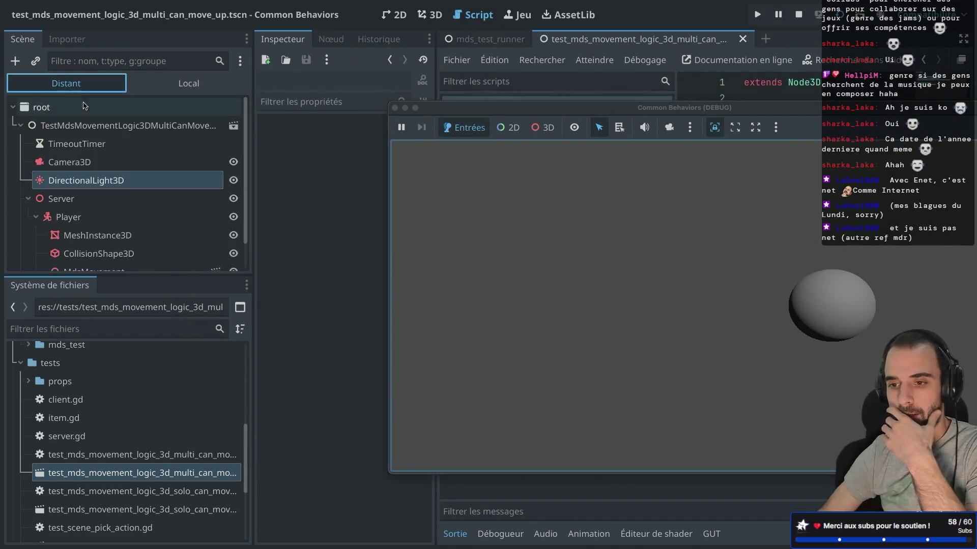
left_click(73, 197)
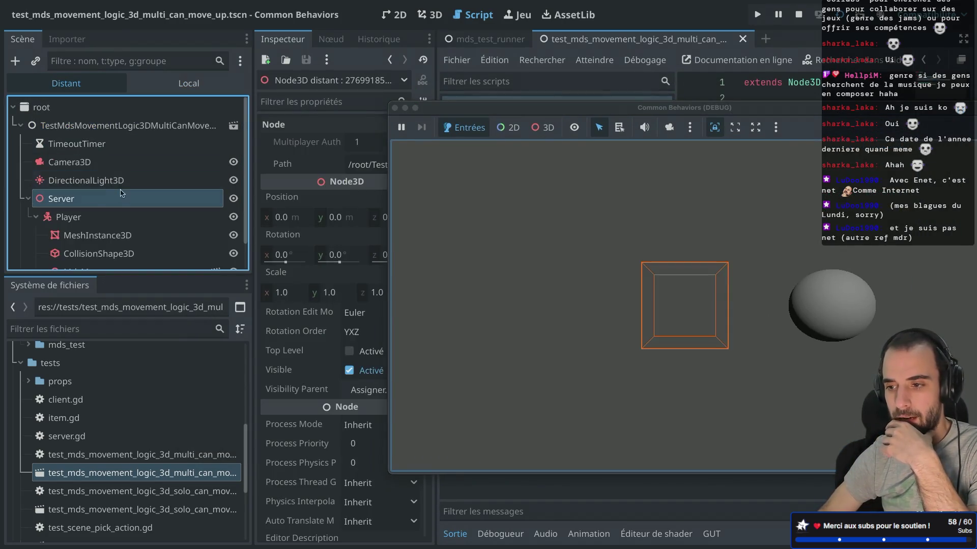
scroll(46, 207, "down", 2)
left_click(70, 258)
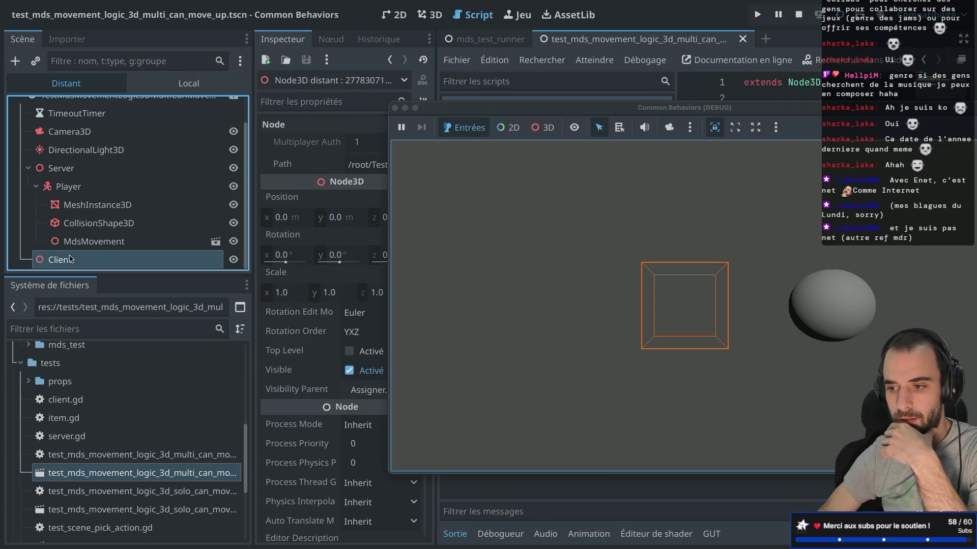
scroll(328, 199, "down", 4)
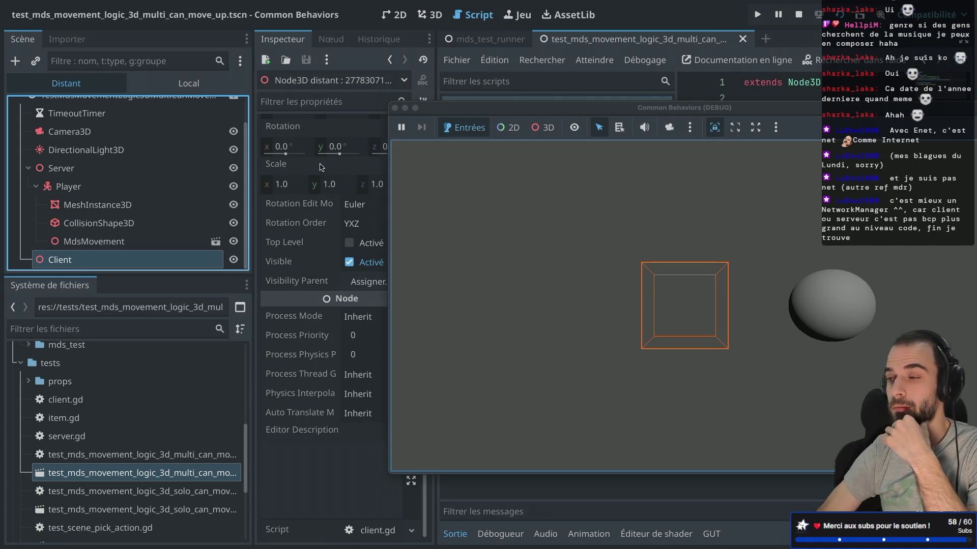
Step: Stop the test game, select the local Server node, and return client.gd to distraction-free mode
left_click(395, 108)
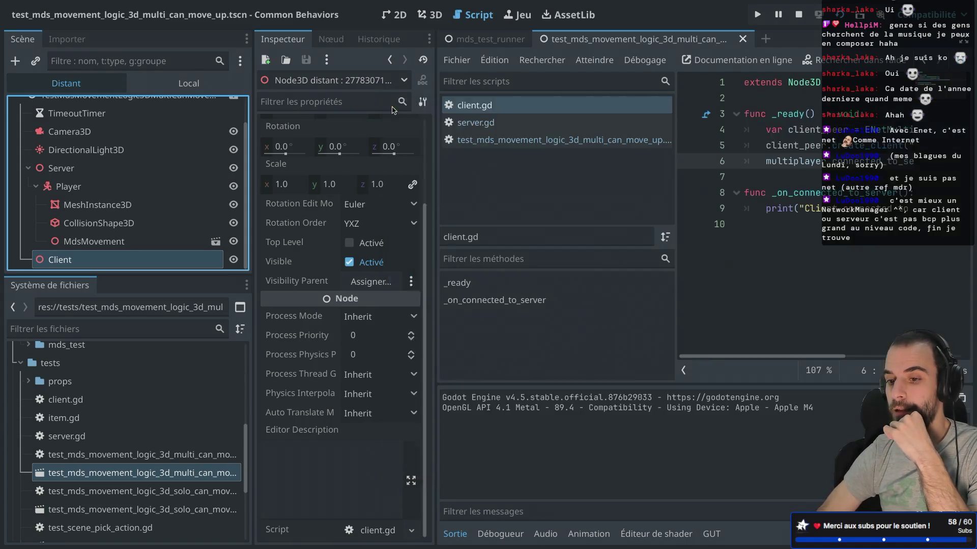
left_click(87, 164)
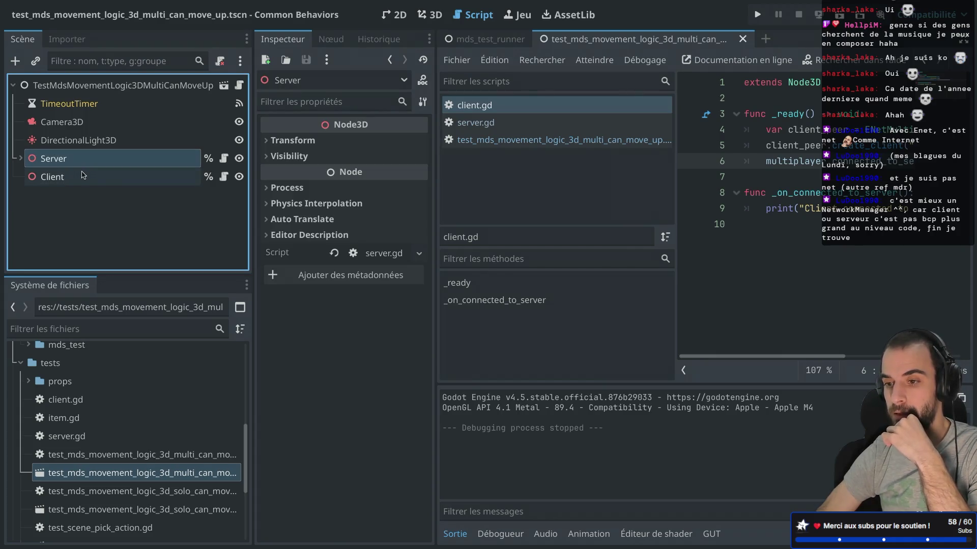
mouse_move(277, 169)
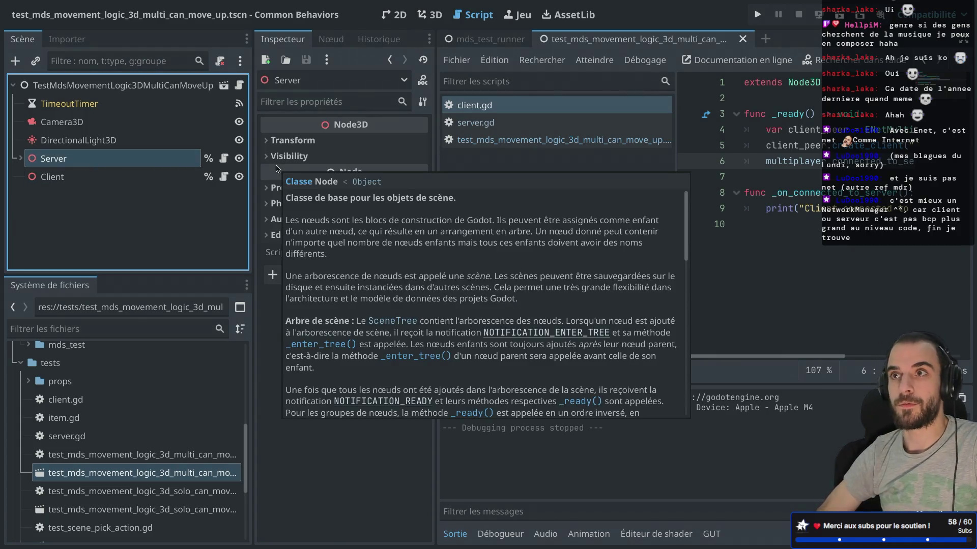
key("ctrl+shift+F11")
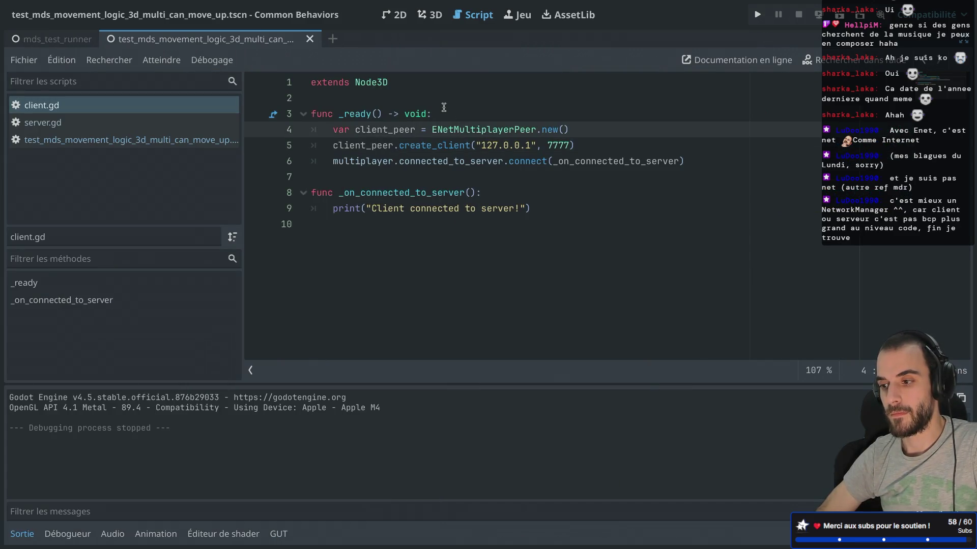
Step: Add a print(multiplayer) line at the top of client.gd's _ready and duplicate it
key("ctrl+shift+F11")
key("ctrl+shift+F11")
left_click(468, 120)
key("Return")
type("pri")
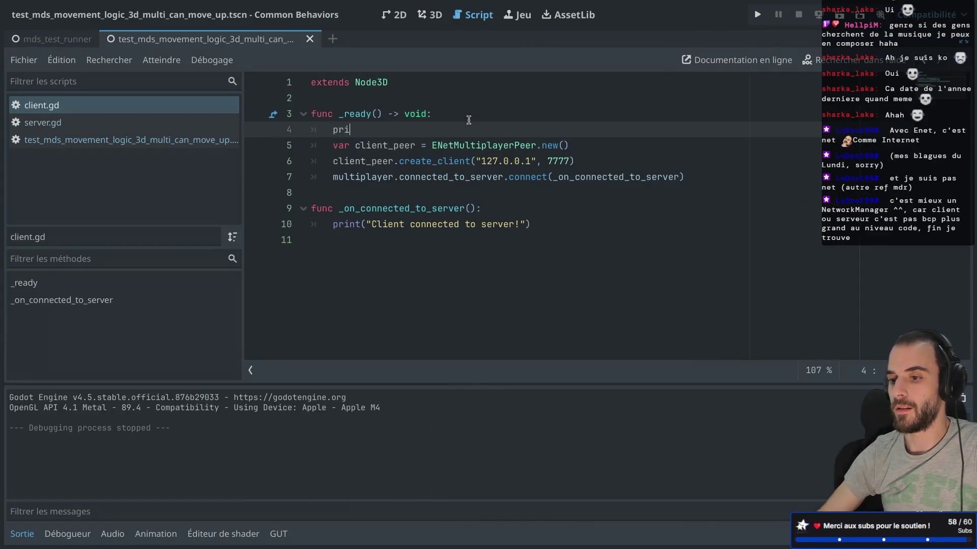
type("nt(multi")
key("Return")
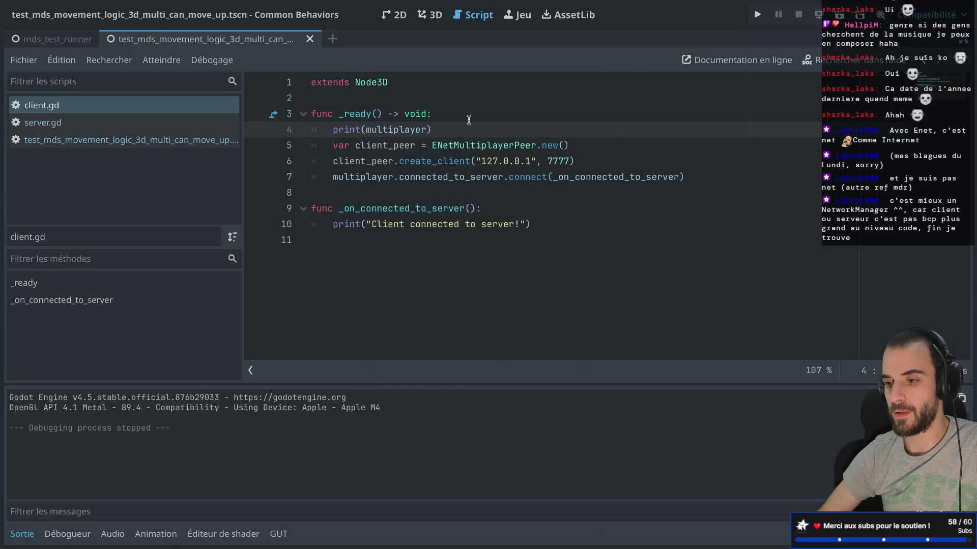
key("End")
key("shift+Up")
key("shift+Down")
key("shift+Up")
key("ctrl+shift+d")
Step: Change the first copy to print("Client") and copy both print lines
double_click(407, 129)
type("\"")
double_click(403, 129)
type("Client")
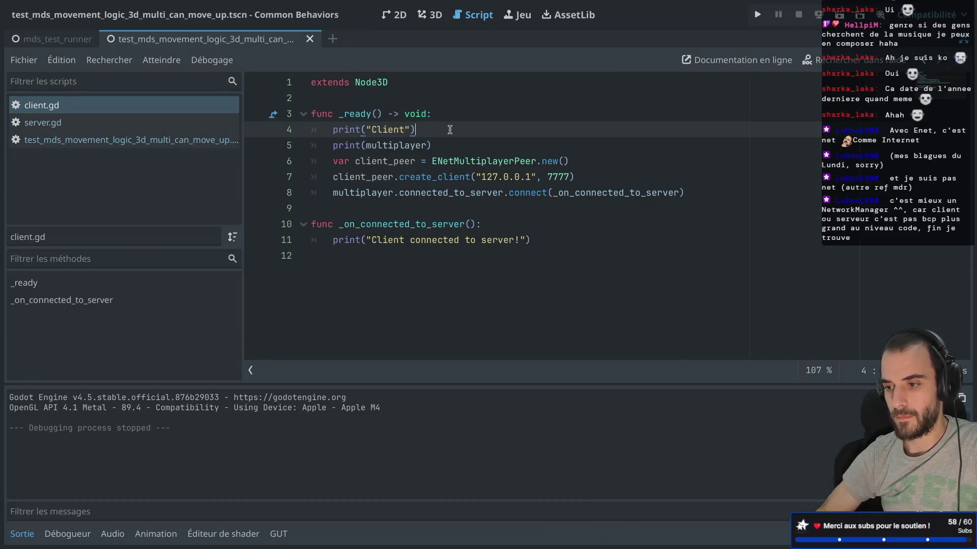
left_click_drag(449, 145, 451, 120)
key("ctrl+c")
Step: Paste the print lines into server.gd's _ready and change "Client" to "Server"
left_click(43, 122)
left_click(433, 113)
key("Return")
key("ctrl+v")
left_click(400, 128)
key("BackSpace")
key("BackSpace")
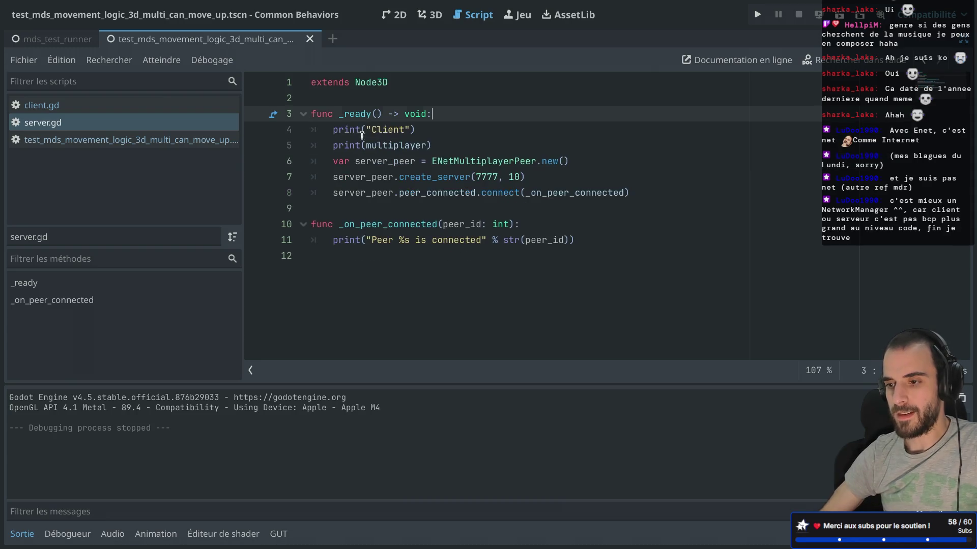
double_click(382, 130)
type("Server")
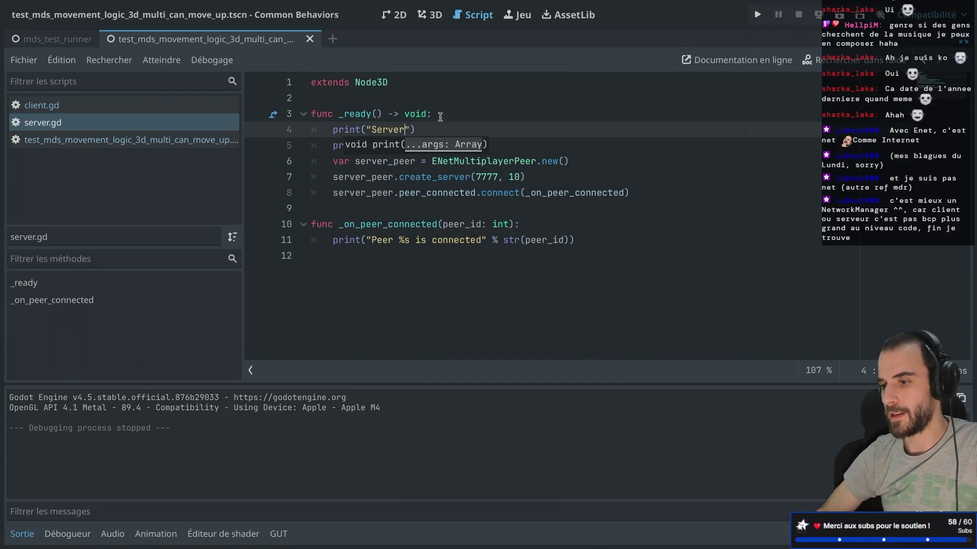
Step: Run the scene to compare the printed SceneMultiplayer output, then stop it
key("ctrl+r")
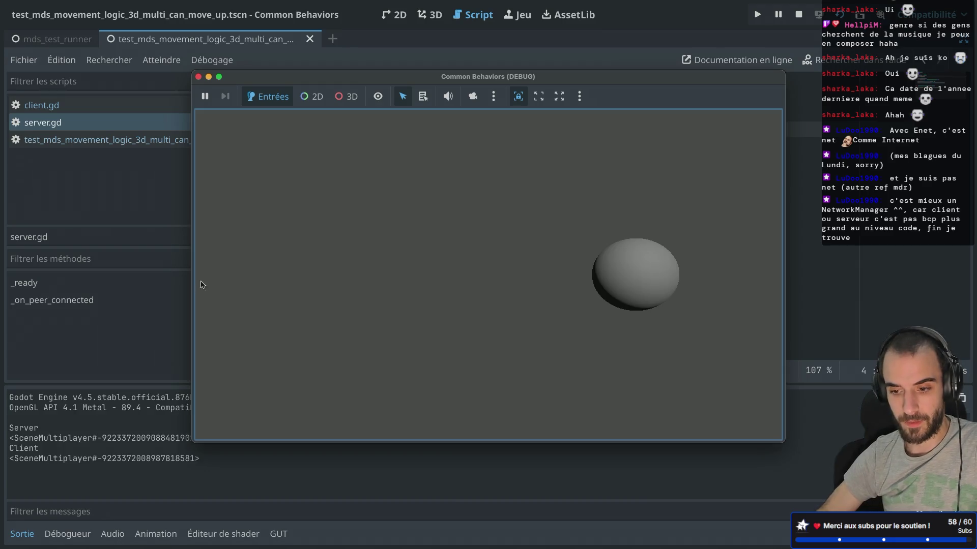
left_click_drag(317, 82, 509, 89)
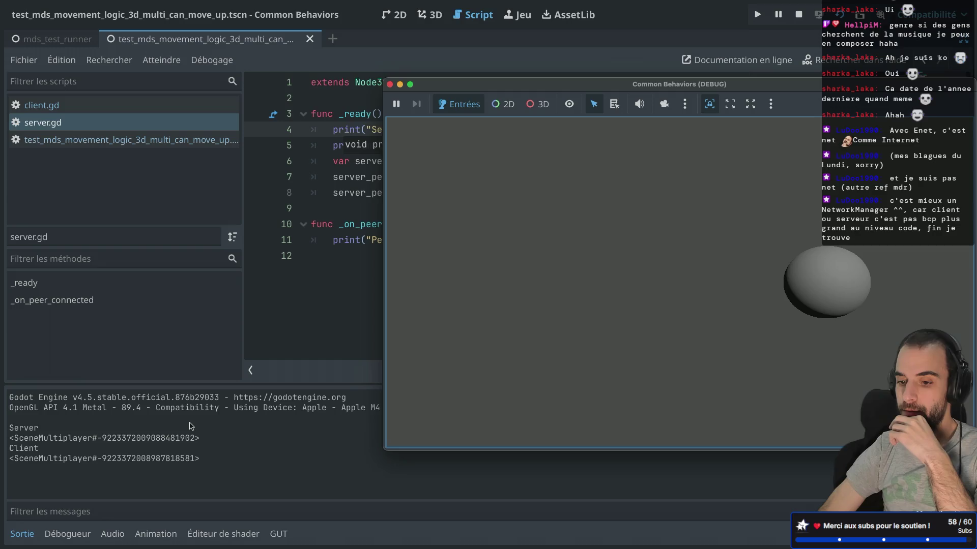
left_click(389, 84)
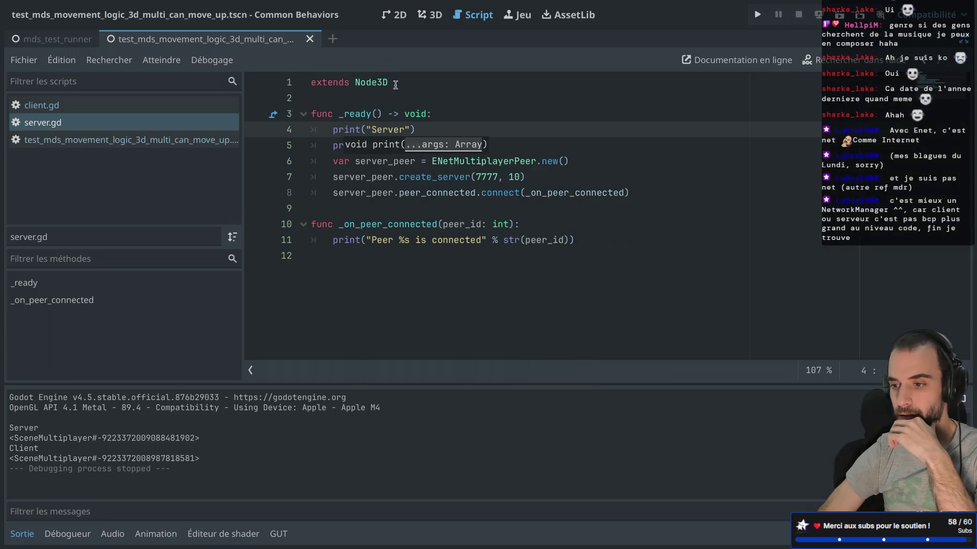
Step: Add line 9 'multiplayer.multiplayer_peer = server_peer' to server.gd's _ready and save
left_click(480, 176)
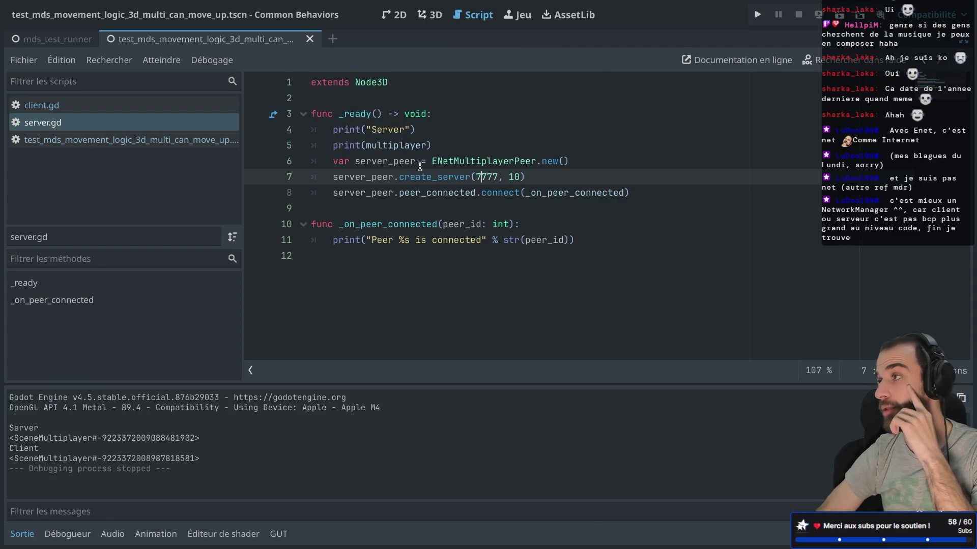
left_click(653, 193)
key("Return")
type("m")
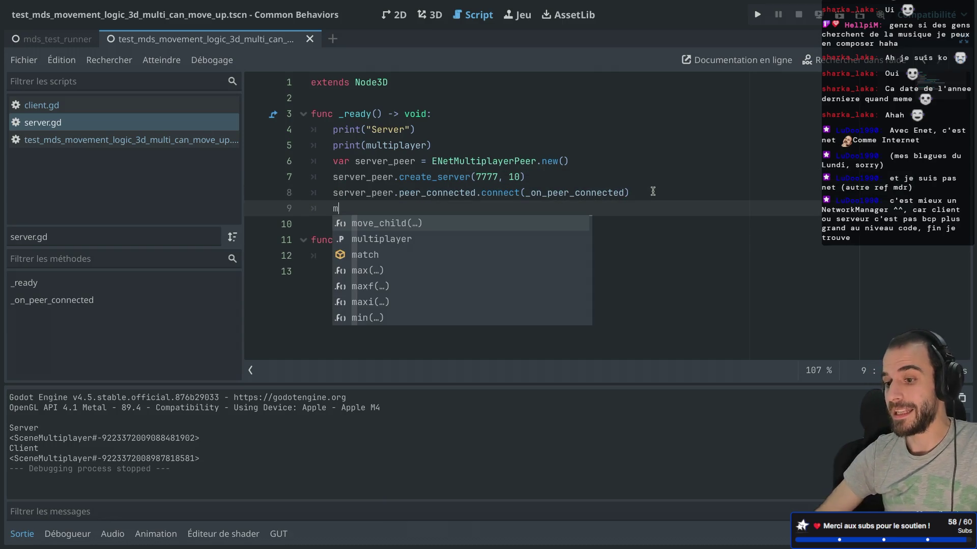
type("ul")
key("Return")
type(".pee")
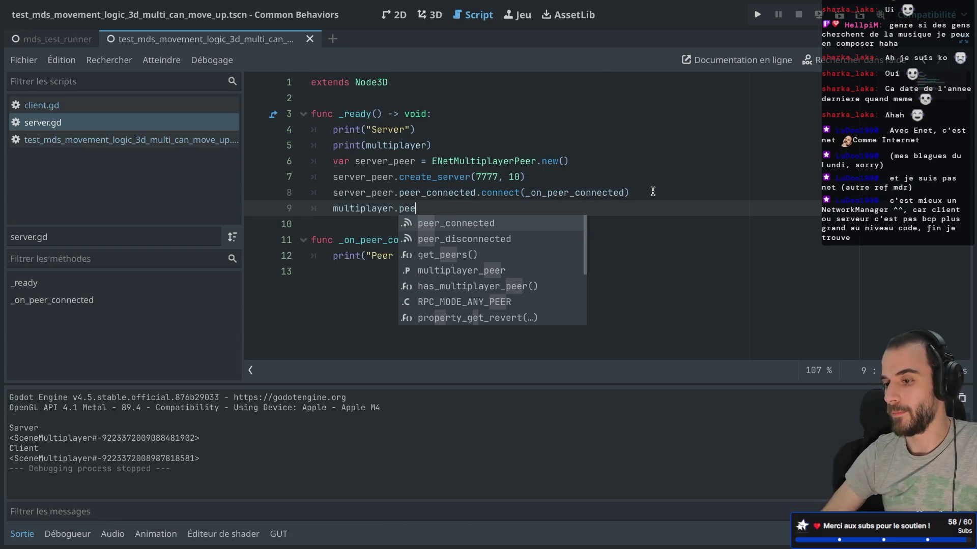
key("BackSpace")
key("BackSpace")
key("BackSpace")
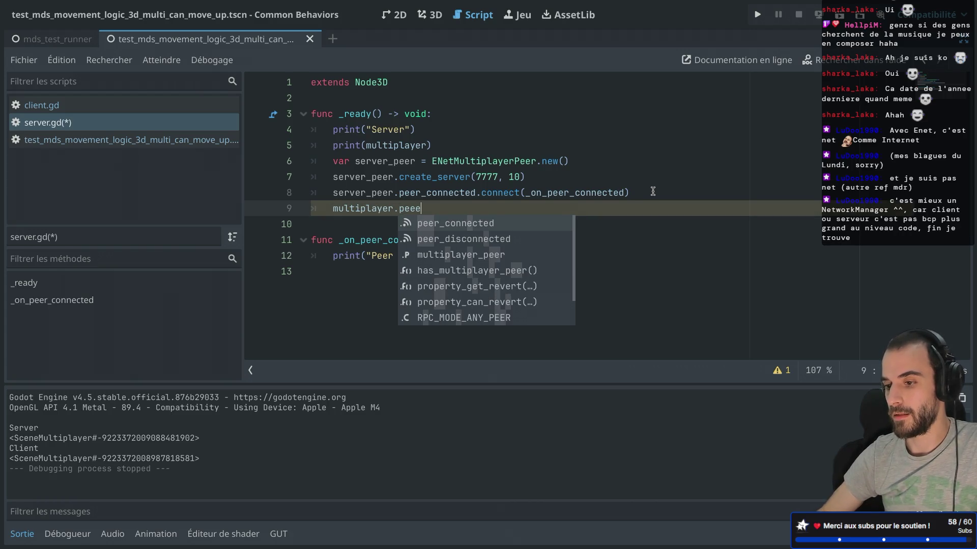
type("mu")
key("Return")
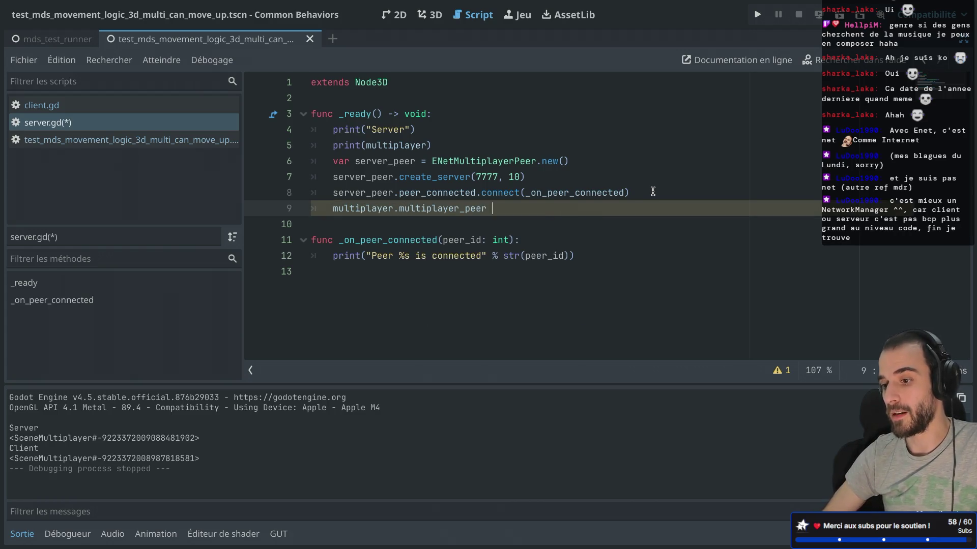
type("= ser")
key("Return")
key("ctrl+s")
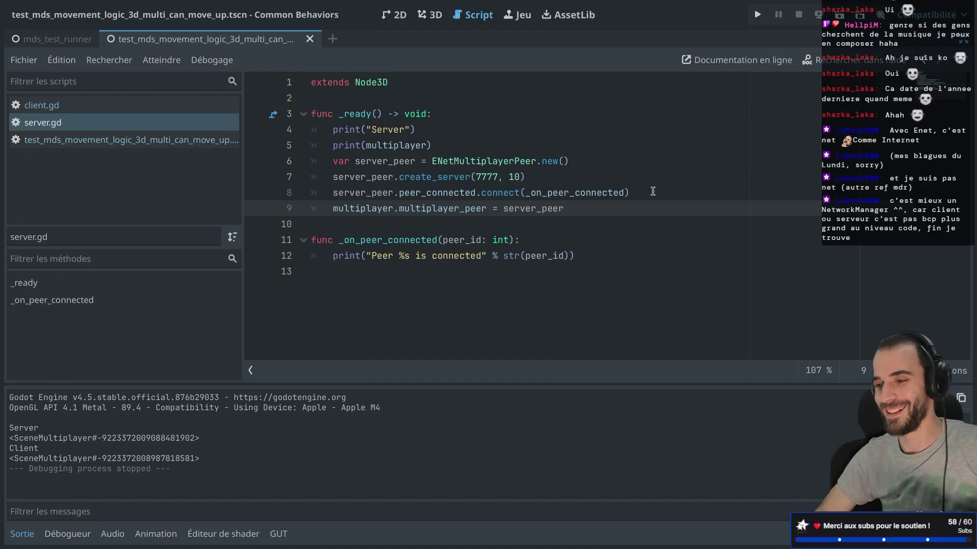
Step: Select the multiplayer_peer assignment line, then switch to client.gd at the end of line 8
left_click_drag(566, 209, 242, 204)
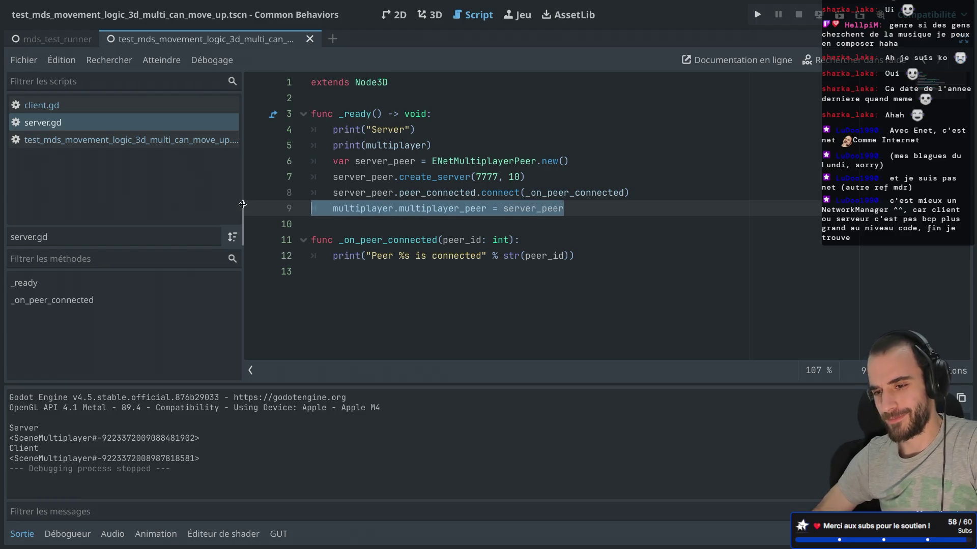
left_click(57, 109)
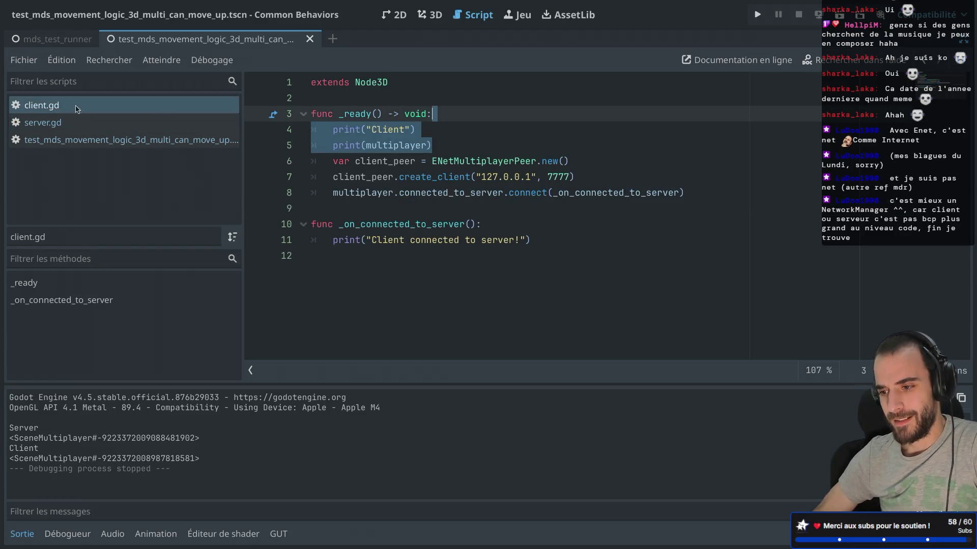
left_click(640, 178)
left_click(706, 198)
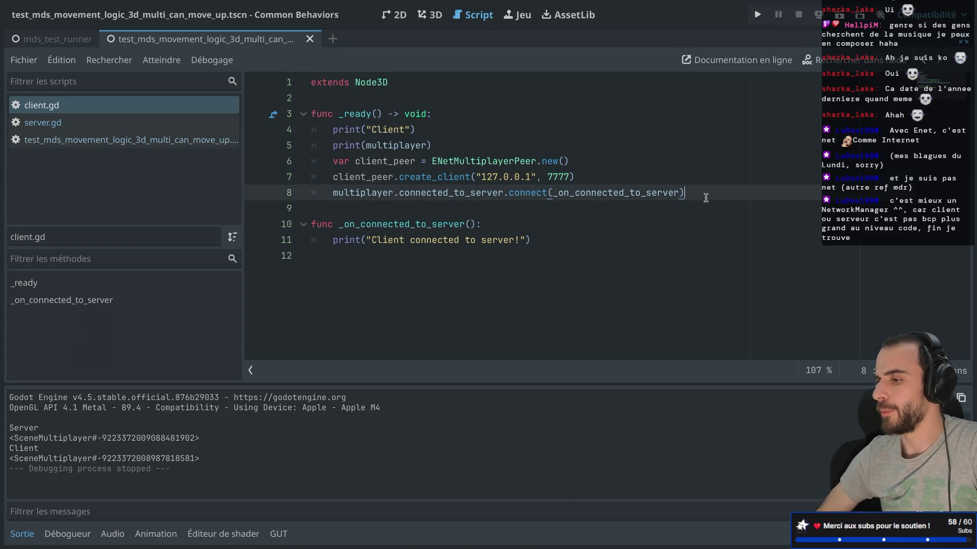